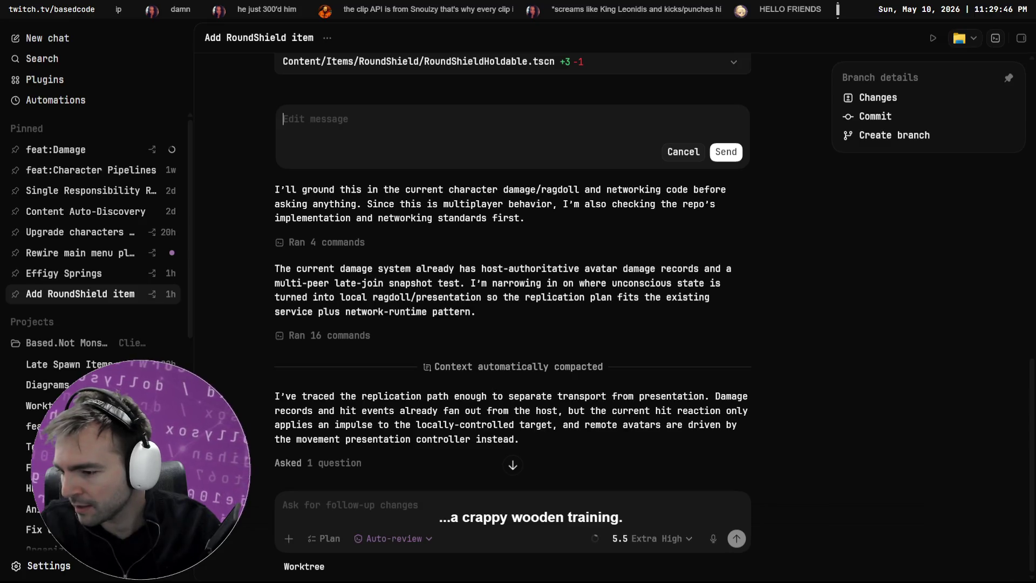
- Glance at the game menu mockup, then open the 'Rewire main menu play buttons' chat in Codex
{"action": "key", "text": "alt+Tab"}
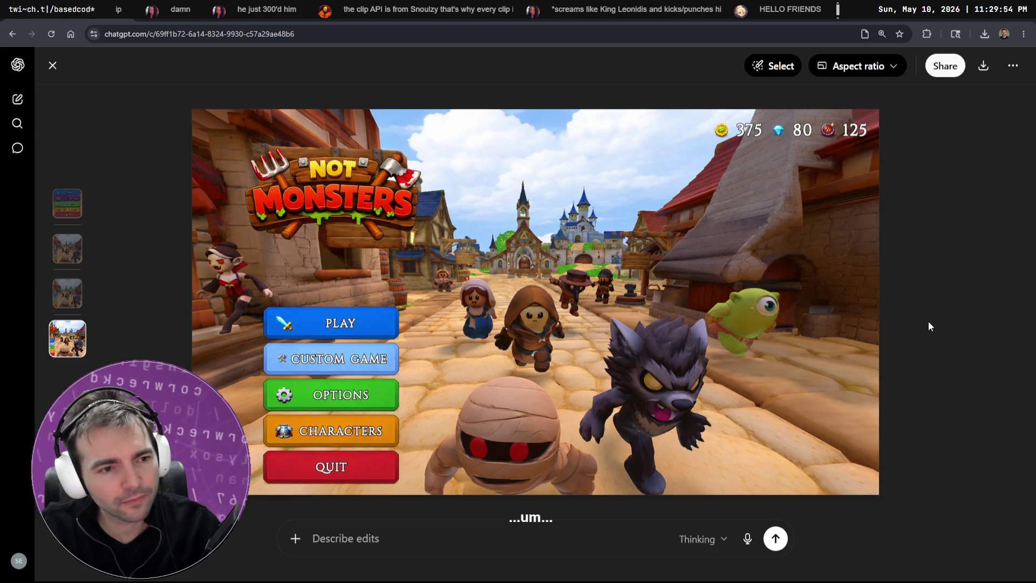
{"action": "key", "text": "alt+Tab"}
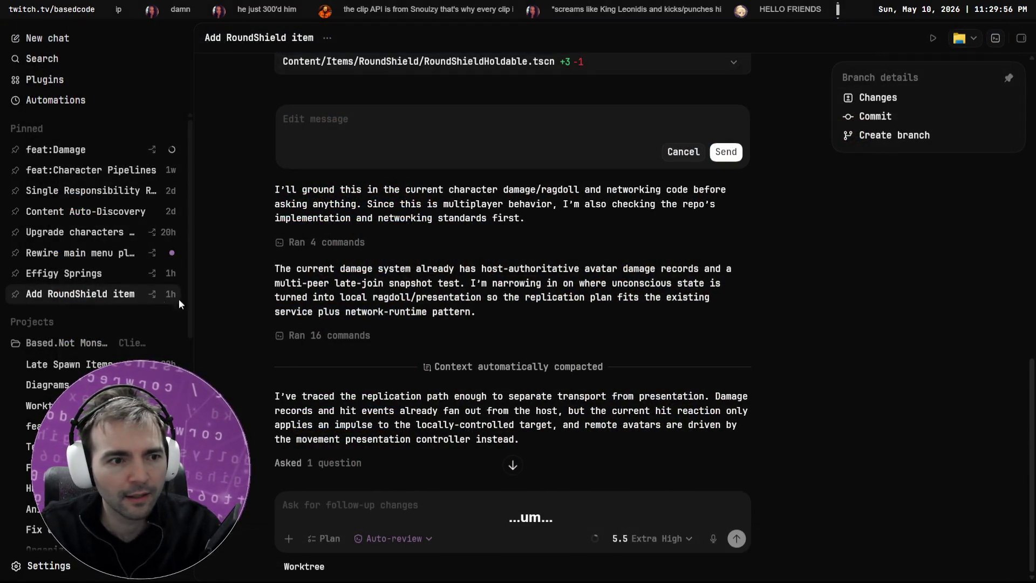
{"action": "left_click", "coordinate": [62, 252]}
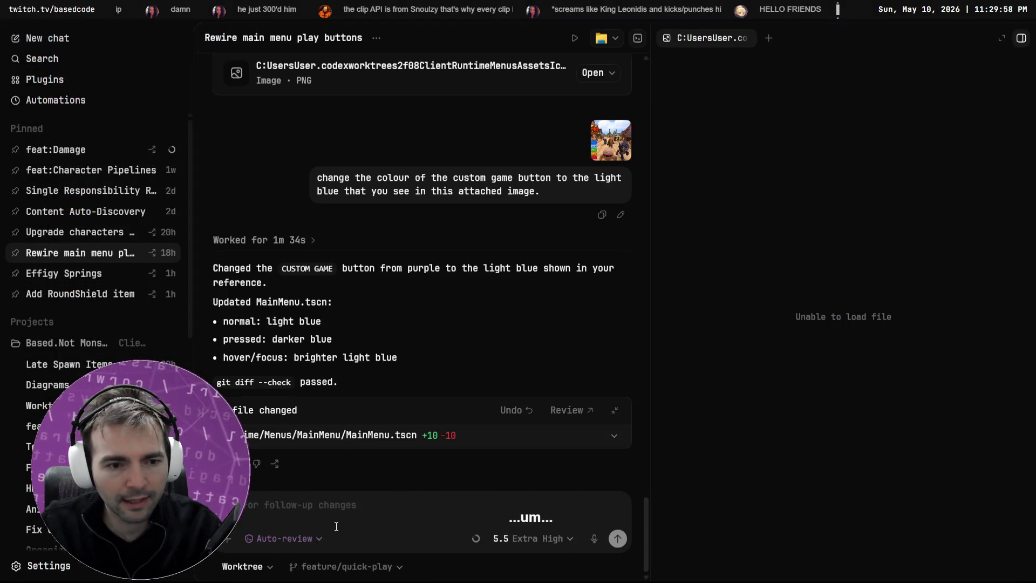
- Dictate a request for a thin horizontal line separating PLAY from the other menu buttons
{"action": "key", "text": "super+h"}
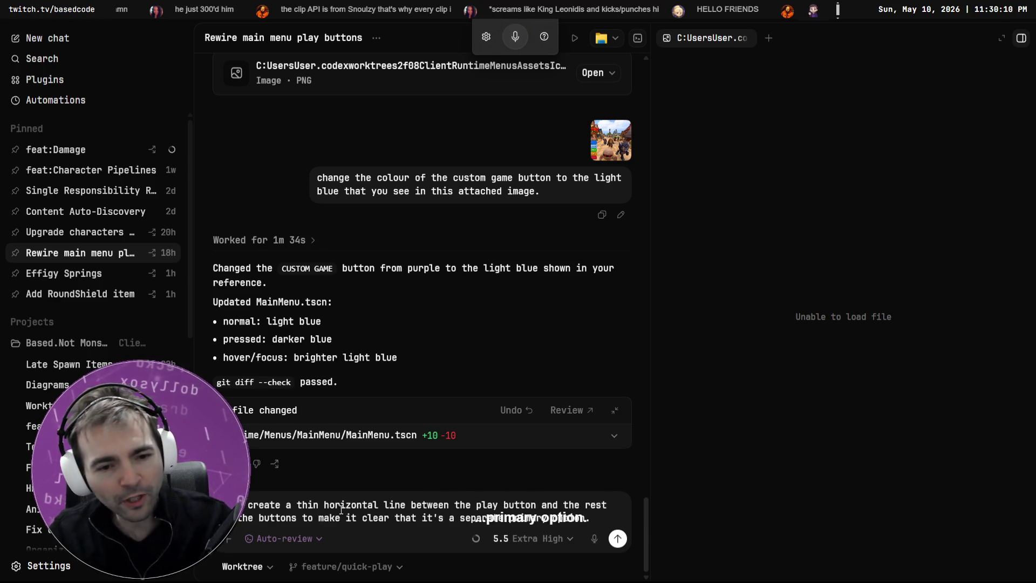
- Send the separator request, let the agent edit MainMenu.tscn, then return to Godot
{"action": "key", "text": "Return"}
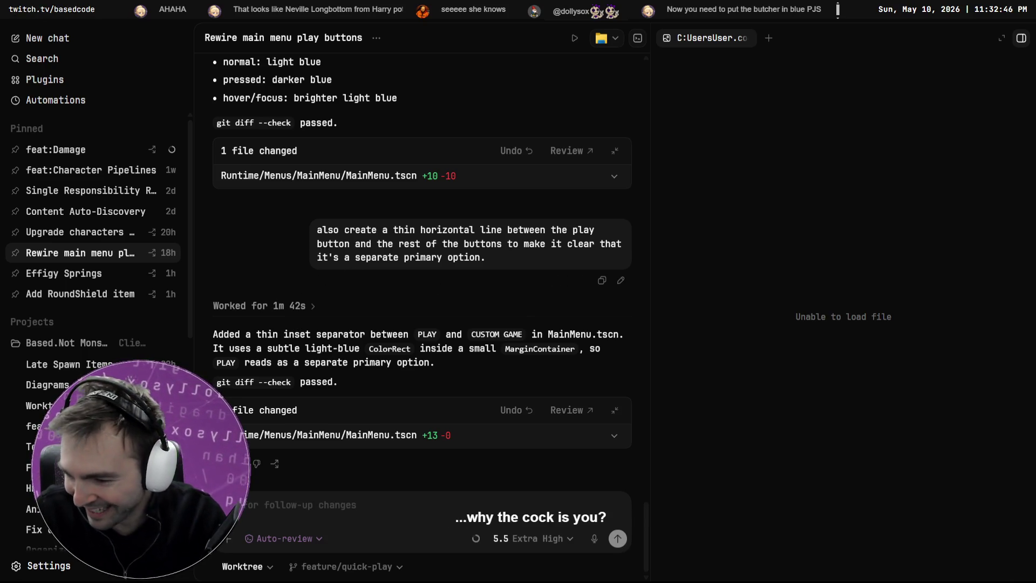
{"action": "key", "text": "alt+Tab"}
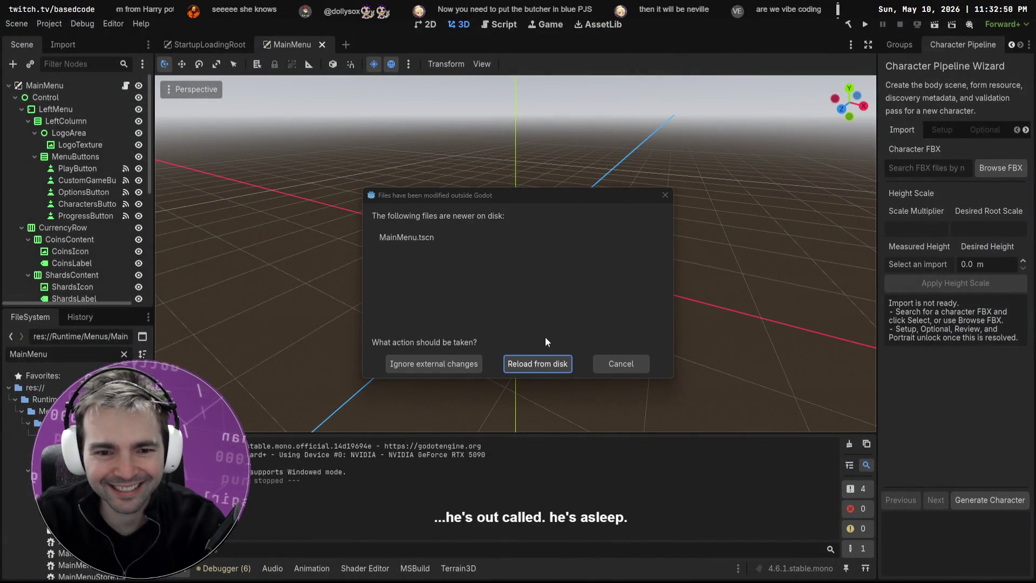
- Reload MainMenu.tscn from disk and preview the new separator in the running game
{"action": "key", "text": "Return"}
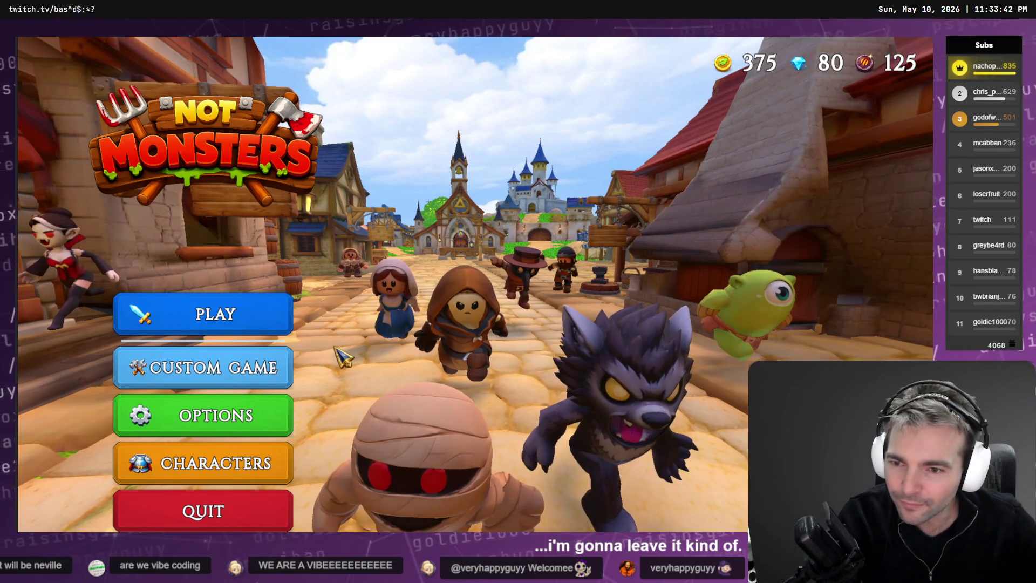
{"action": "key", "text": "alt+F4"}
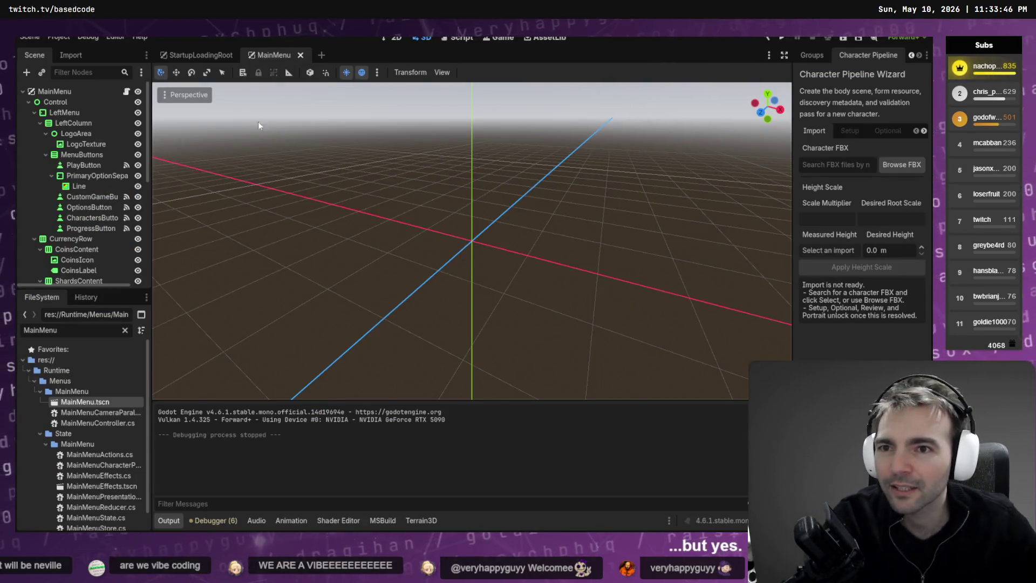
{"action": "left_click", "coordinate": [86, 197]}
- Inspect the MenuButtons container's layout size and position in the Inspector
{"action": "scroll", "coordinate": [401, 214], "scroll_direction": "down", "scroll_amount": 4}
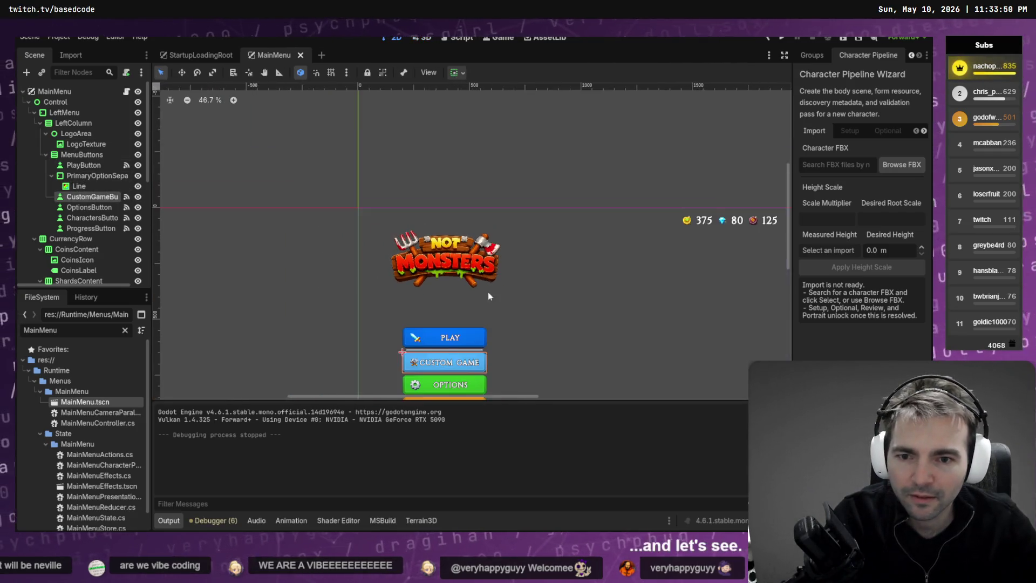
{"action": "scroll", "coordinate": [442, 234], "scroll_direction": "up", "scroll_amount": 3}
{"action": "left_click", "coordinate": [441, 233]}
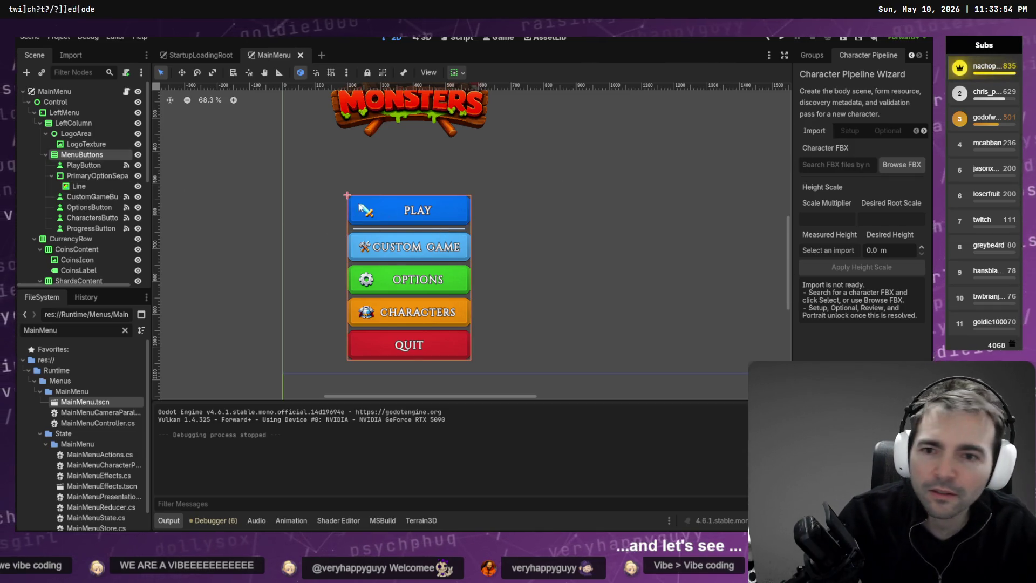
{"action": "left_click", "coordinate": [105, 163]}
{"action": "left_click", "coordinate": [104, 156]}
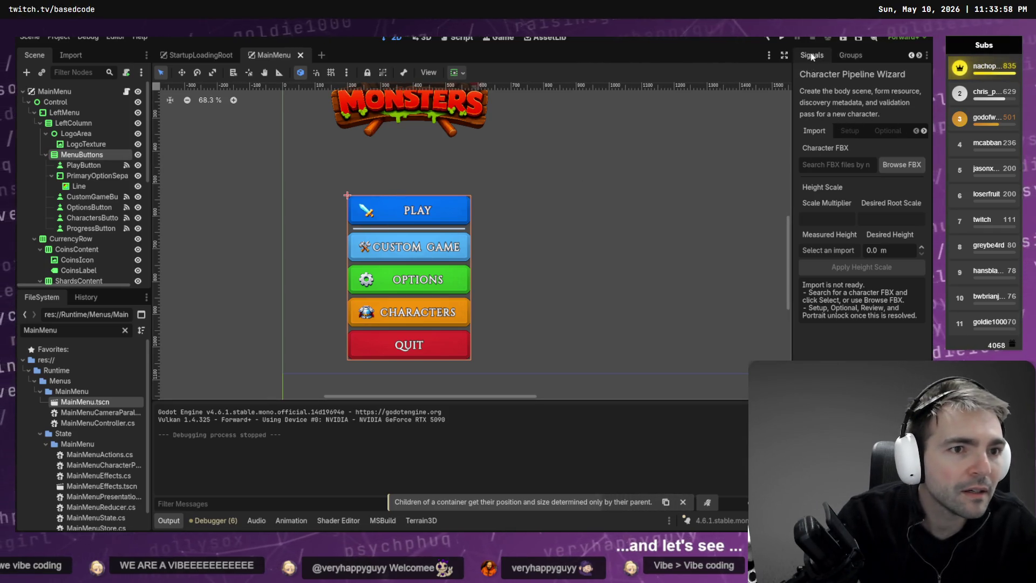
{"action": "left_click", "coordinate": [815, 55]}
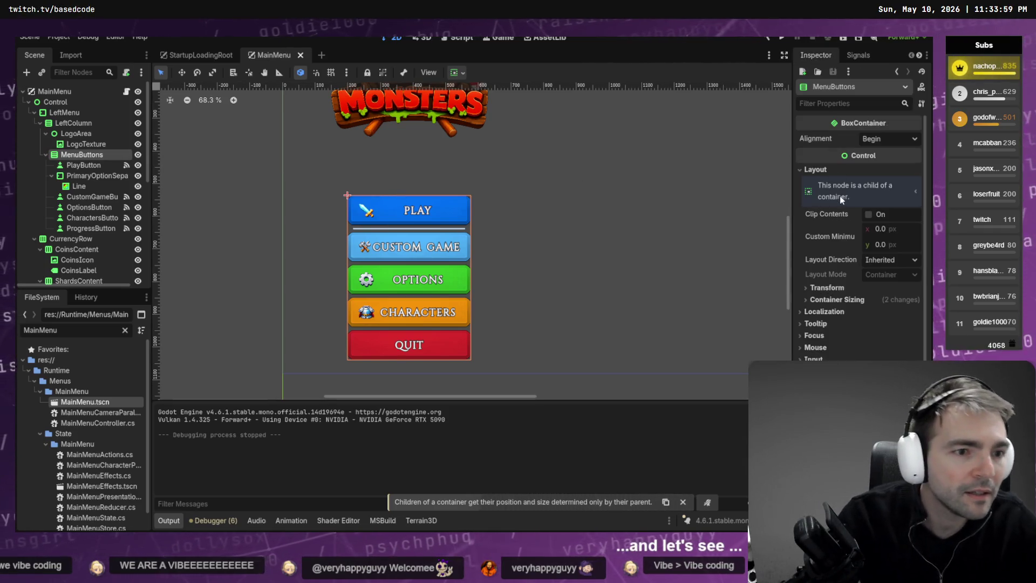
{"action": "left_click", "coordinate": [826, 288]}
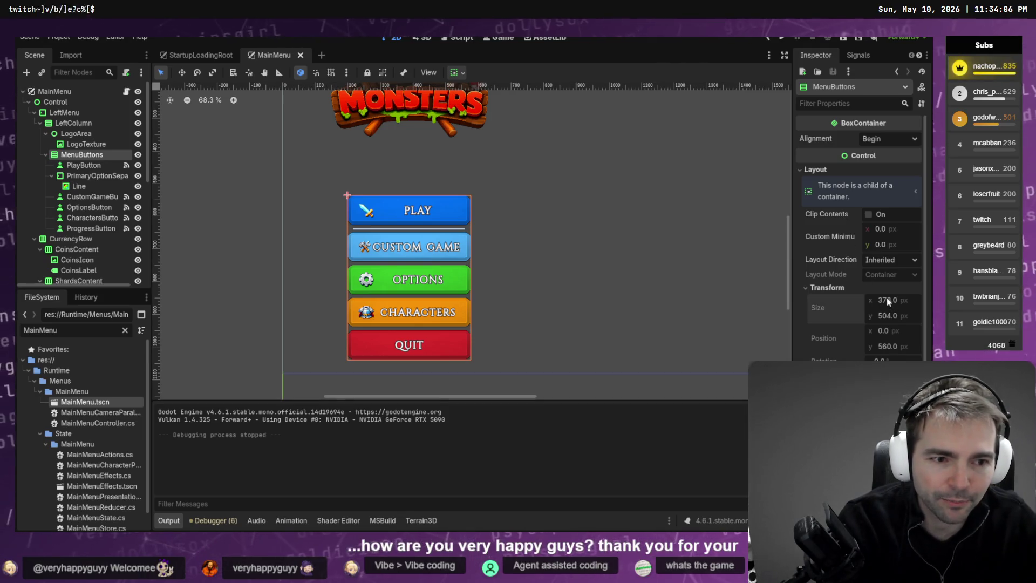
- Shorten LeftMenu to 376 × 1011 so the menu buttons sit slightly higher
{"action": "left_click", "coordinate": [64, 112]}
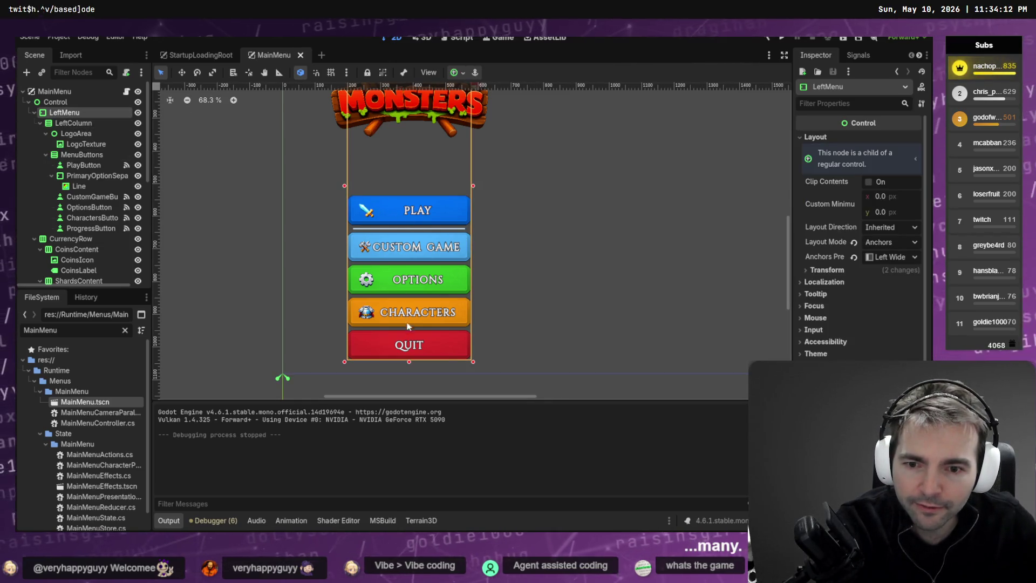
{"action": "left_click_drag", "start_coordinate": [409, 361], "coordinate": [414, 344]}
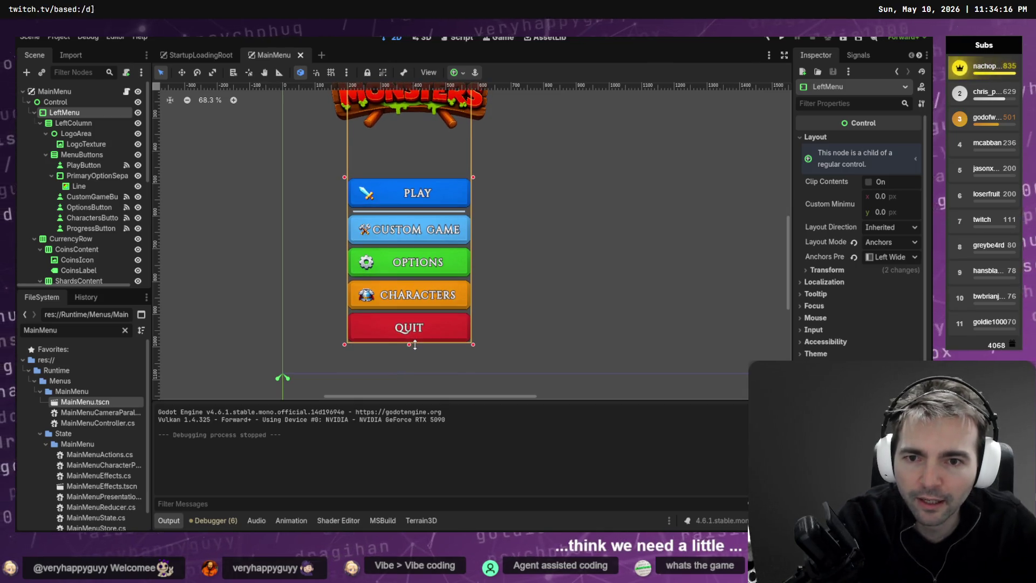
{"action": "left_click", "coordinate": [412, 209]}
{"action": "left_click", "coordinate": [412, 209]}
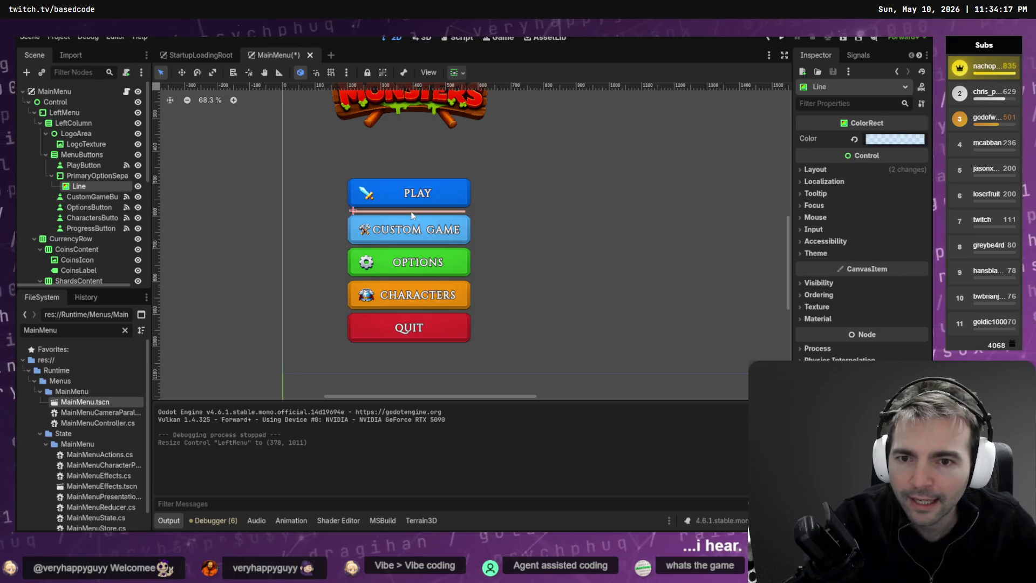
- Lower the separator Line's custom minimum height from 2 to 1 px
{"action": "left_click", "coordinate": [834, 169]}
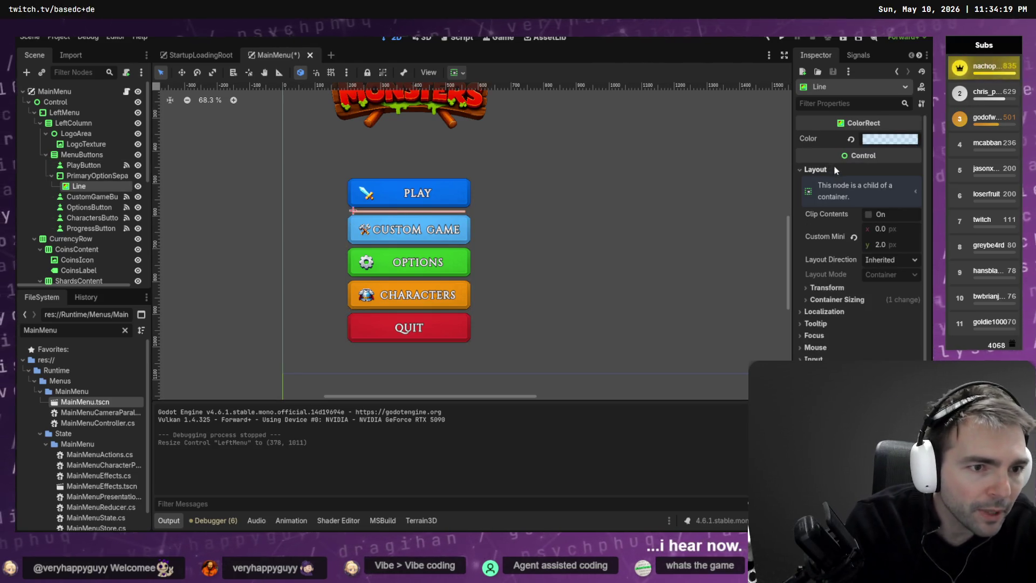
{"action": "left_click", "coordinate": [882, 245]}
{"action": "type", "text": "1"}
{"action": "key", "text": "Return"}
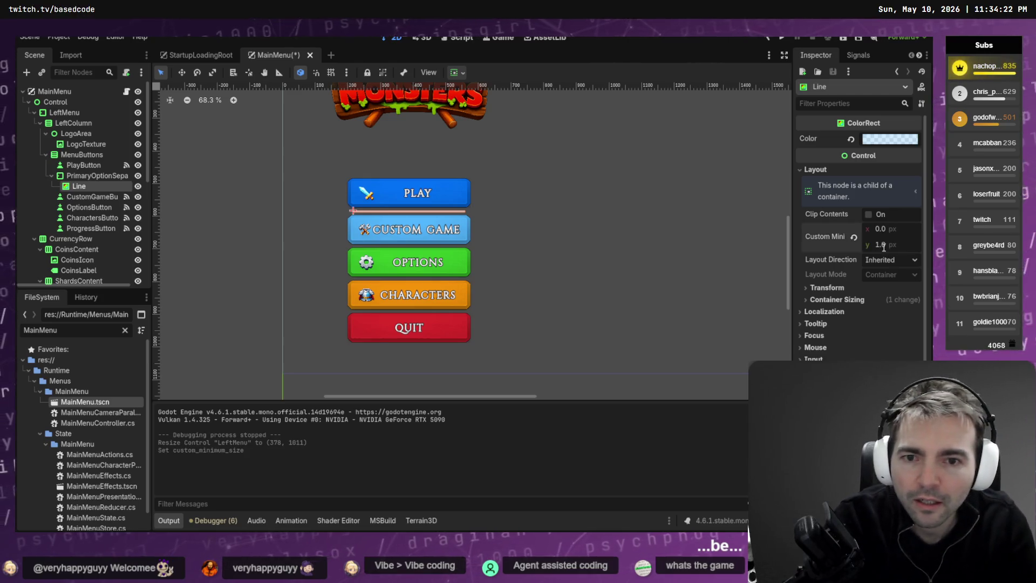
{"action": "key", "text": "ctrl+z"}
{"action": "left_click", "coordinate": [844, 291]}
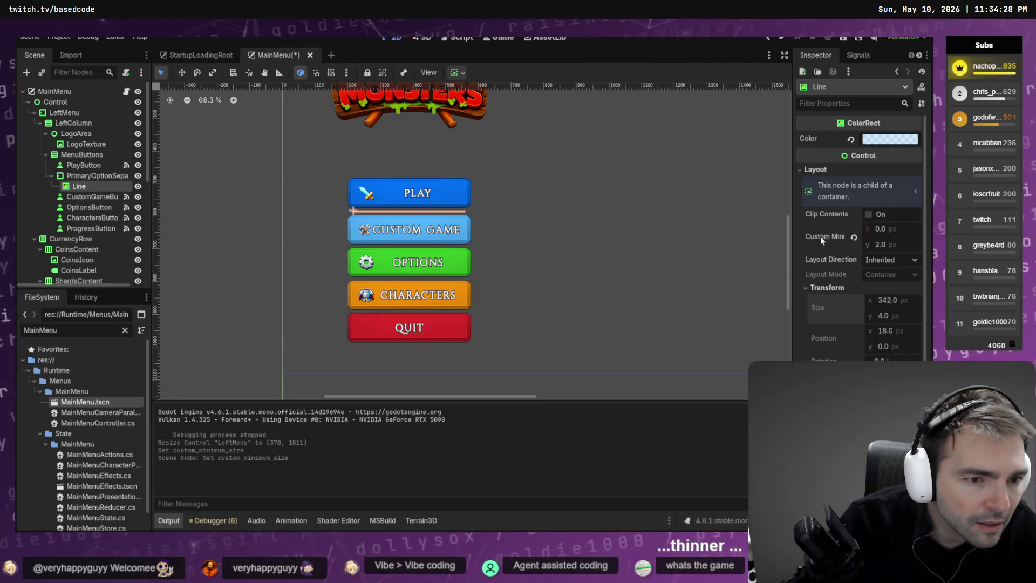
{"action": "mouse_move", "coordinate": [874, 246]}
{"action": "left_click_drag", "start_coordinate": [886, 244], "coordinate": [887, 244]}
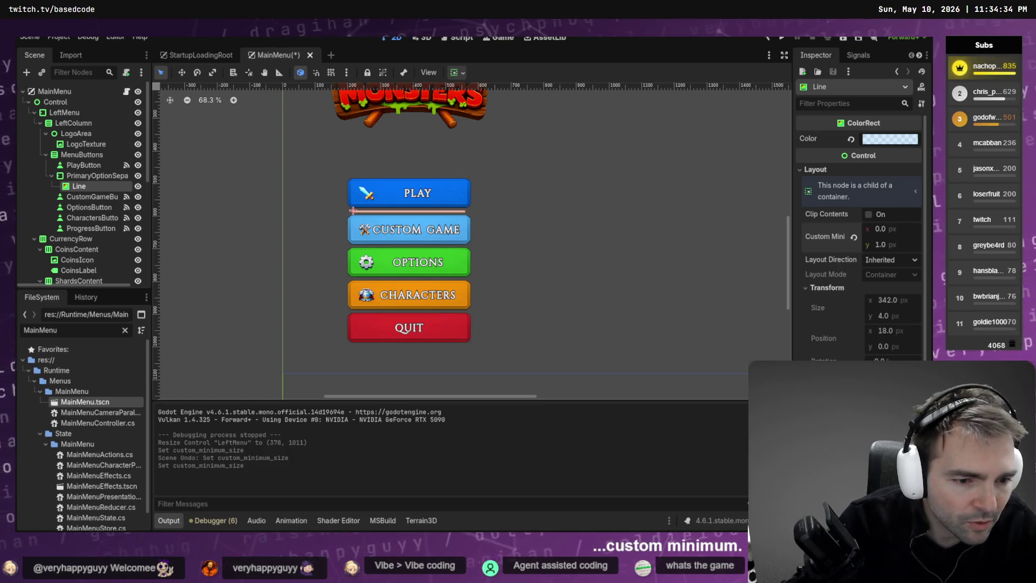
- Keep the Line's stretch ratio unchanged and vertical sizing at Fill, then view its light-blue colour
{"action": "scroll", "coordinate": [840, 331], "scroll_direction": "down", "scroll_amount": 5}
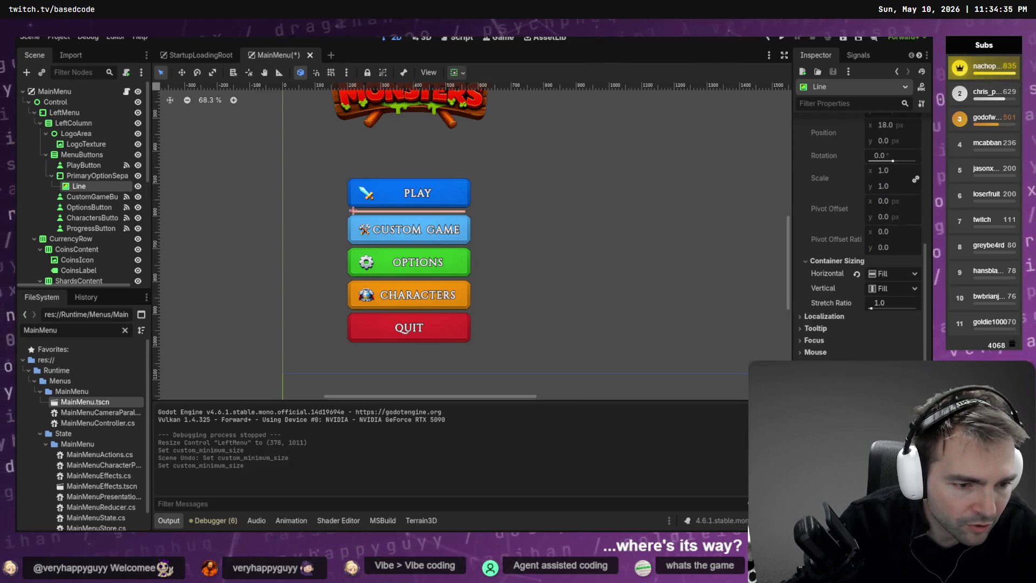
{"action": "left_click", "coordinate": [871, 308]}
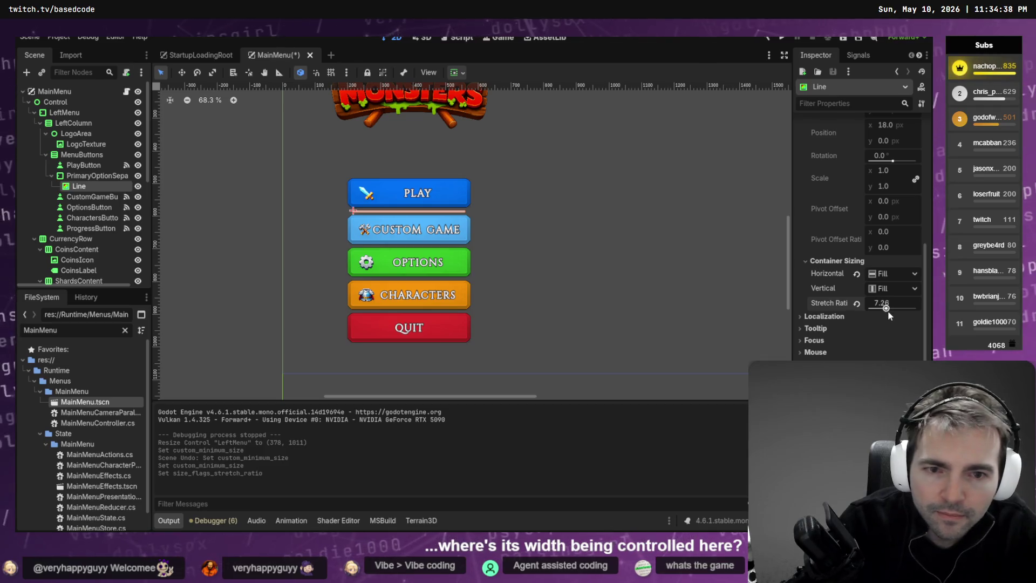
{"action": "key", "text": "ctrl+z"}
{"action": "left_click", "coordinate": [905, 288]}
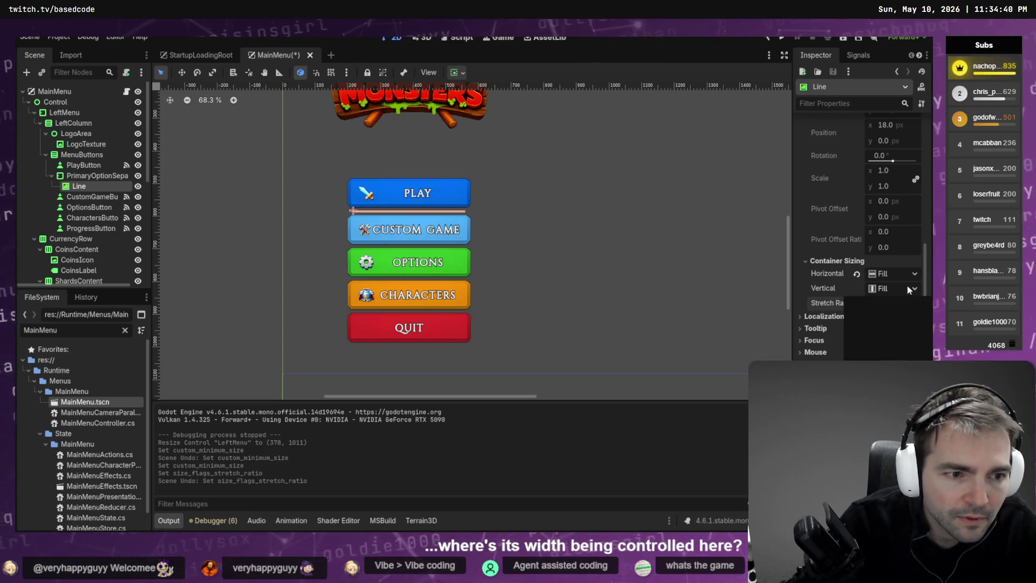
{"action": "left_click", "coordinate": [878, 305]}
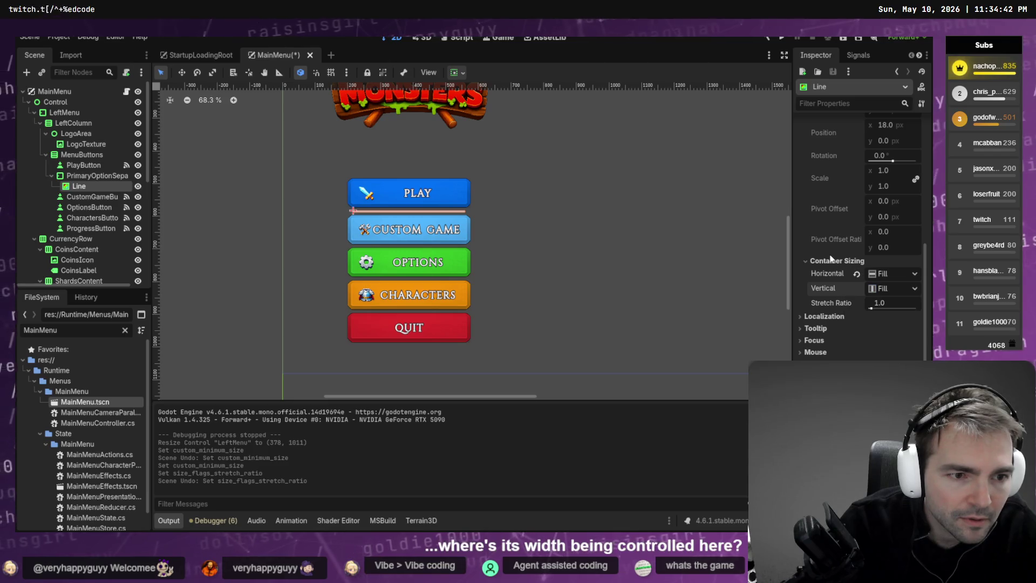
{"action": "scroll", "coordinate": [867, 246], "scroll_direction": "up", "scroll_amount": 2}
{"action": "scroll", "coordinate": [870, 250], "scroll_direction": "up", "scroll_amount": 2}
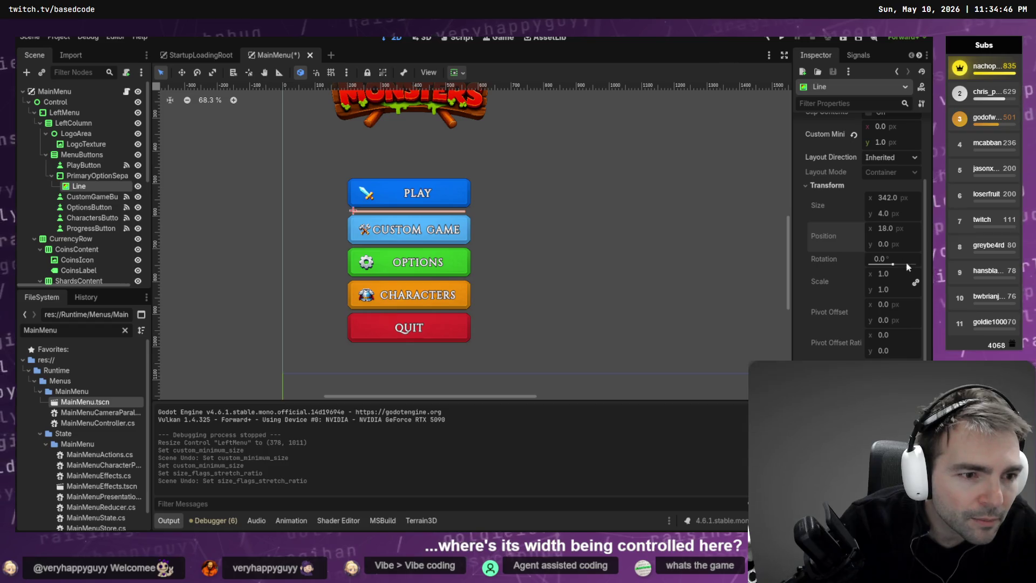
{"action": "scroll", "coordinate": [887, 175], "scroll_direction": "up", "scroll_amount": 4}
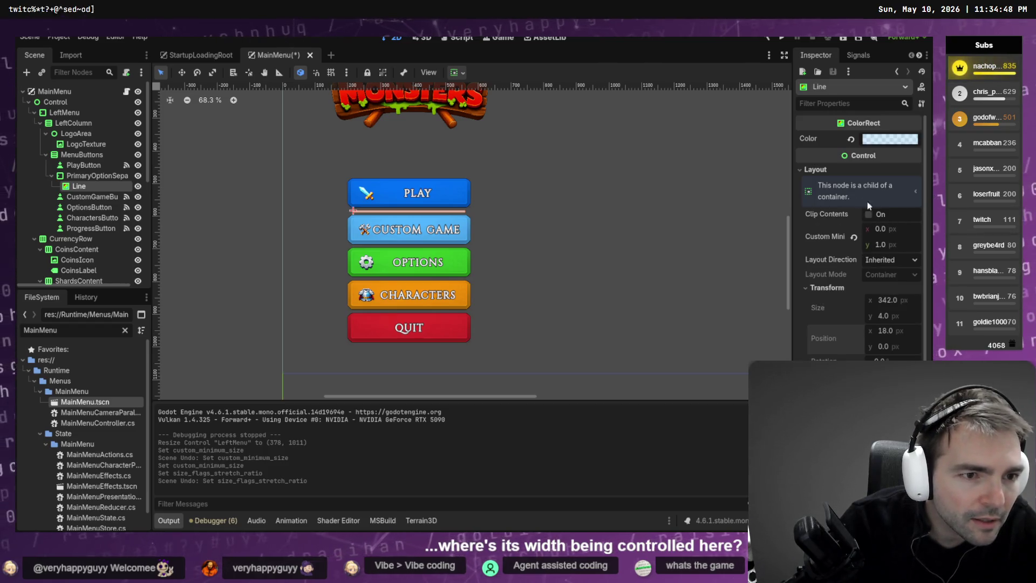
{"action": "scroll", "coordinate": [868, 194], "scroll_direction": "down", "scroll_amount": 8}
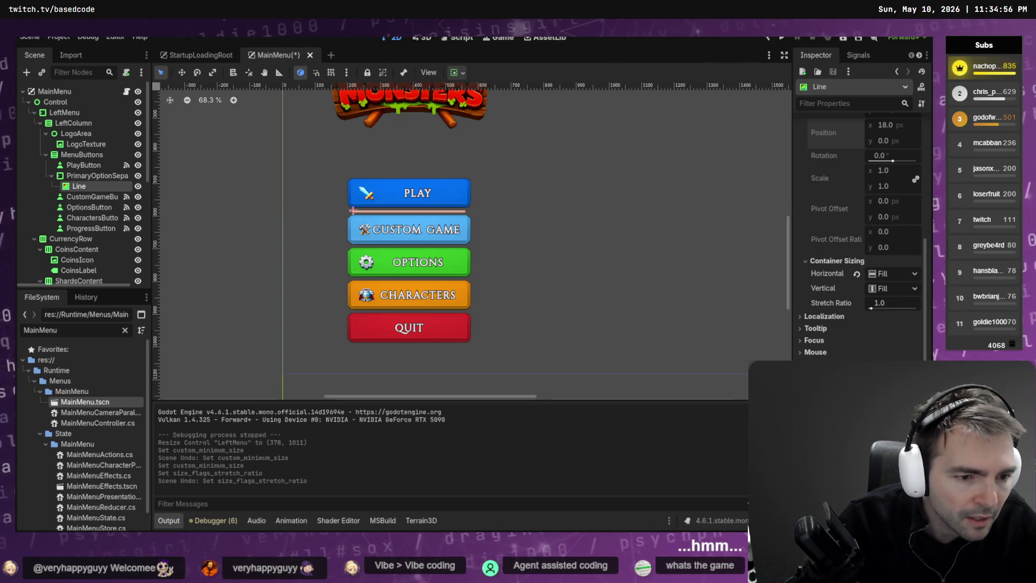
{"action": "scroll", "coordinate": [826, 324], "scroll_direction": "up", "scroll_amount": 4}
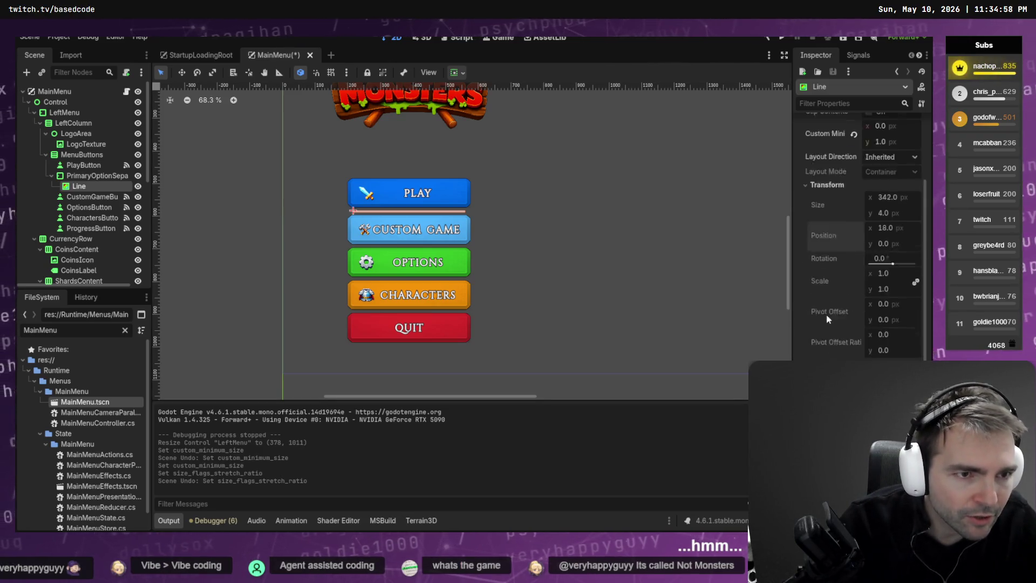
{"action": "left_click", "coordinate": [888, 140]}
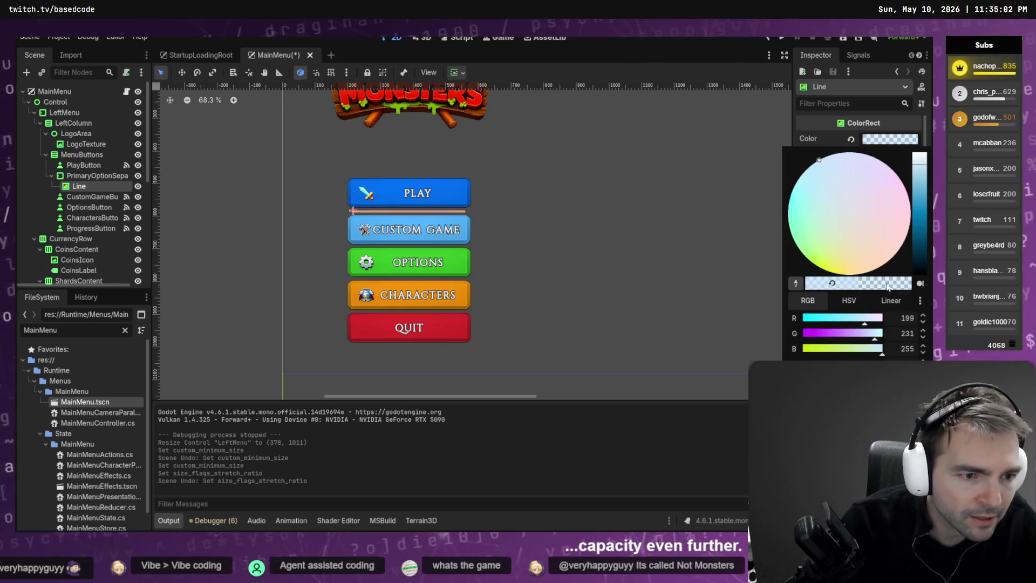
{"action": "left_click", "coordinate": [887, 285]}
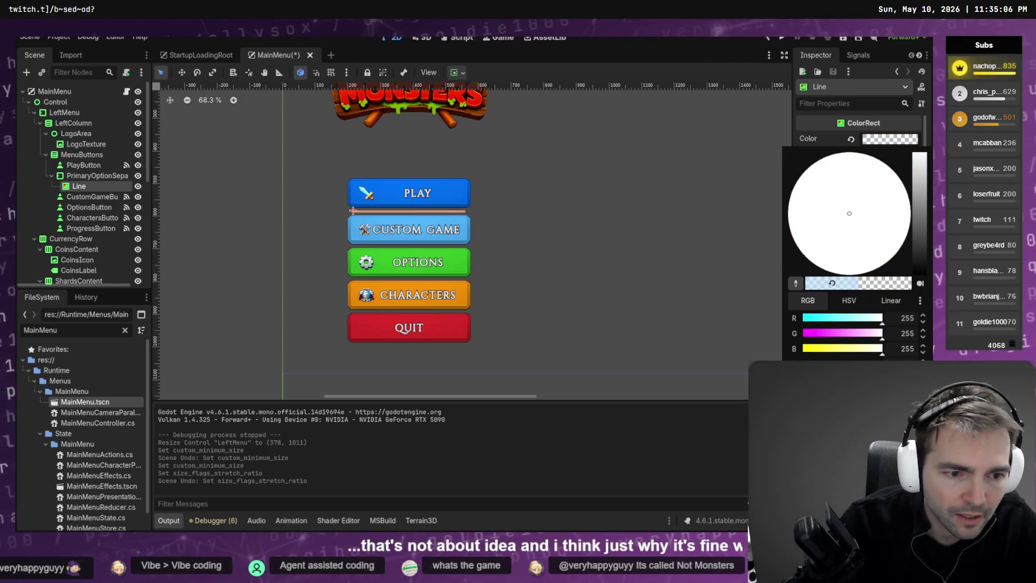
{"action": "left_click", "coordinate": [561, 267]}
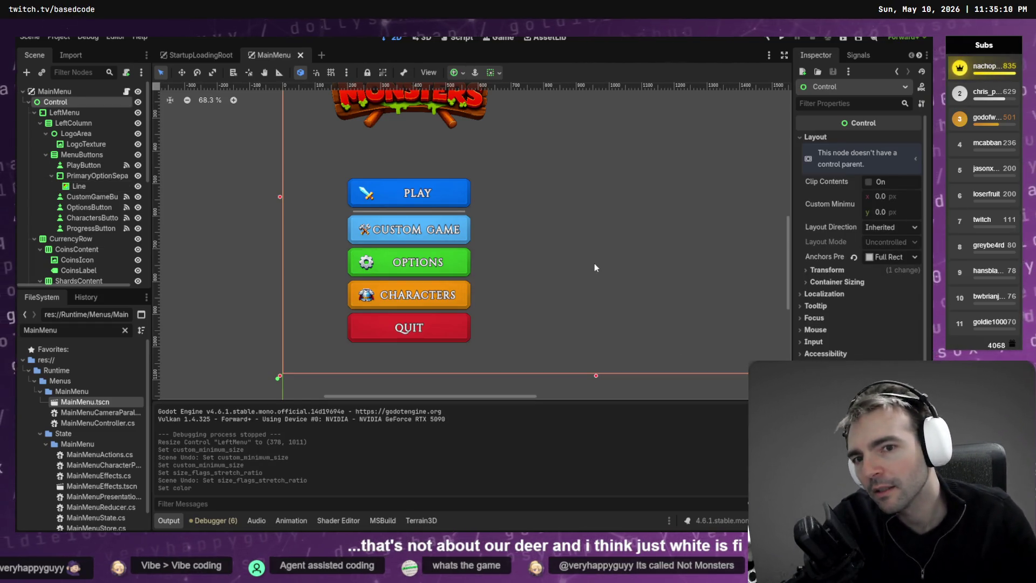
{"action": "left_click", "coordinate": [438, 212]}
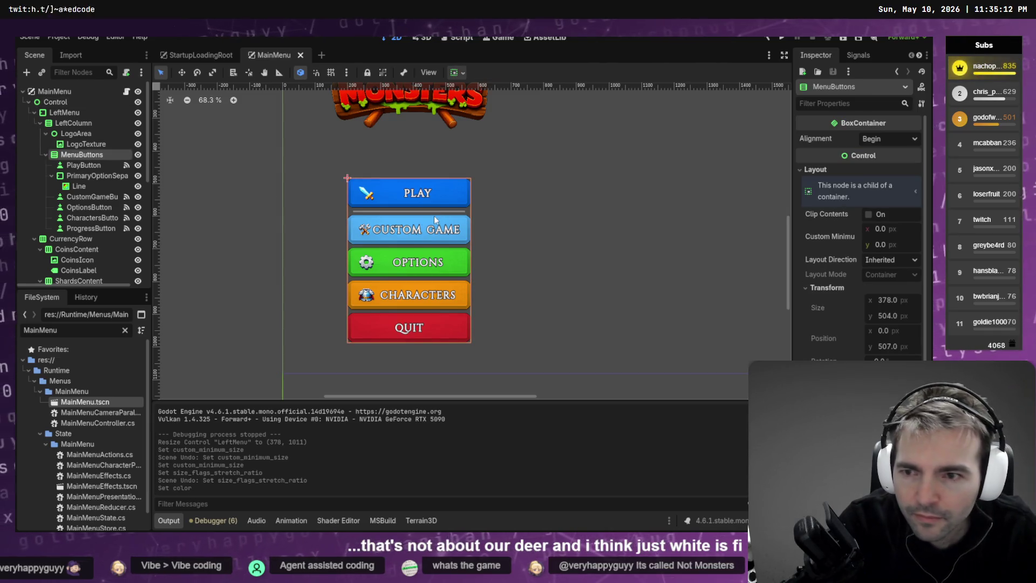
{"action": "left_click", "coordinate": [86, 143]}
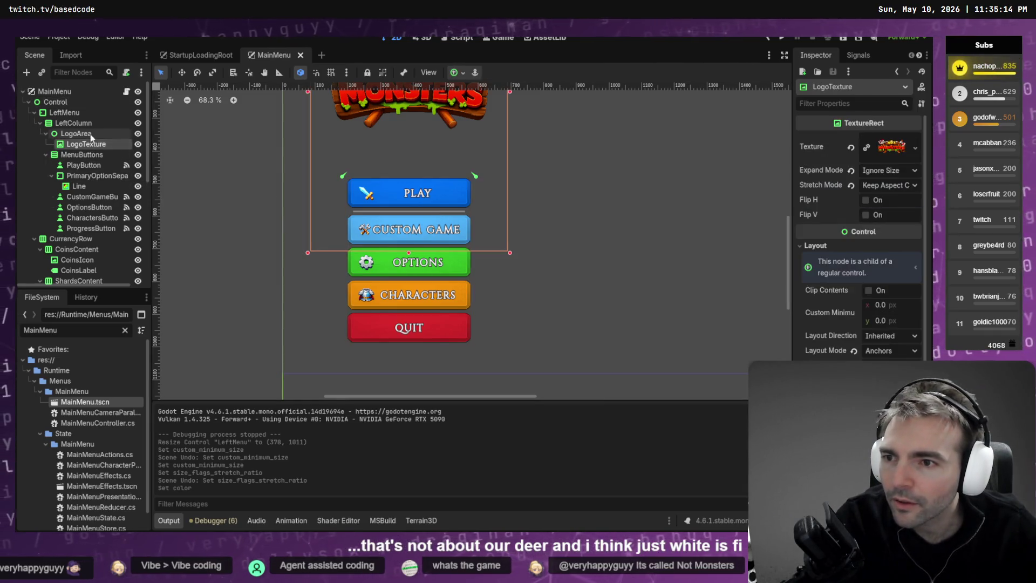
{"action": "left_click", "coordinate": [84, 165]}
{"action": "left_click", "coordinate": [95, 176]}
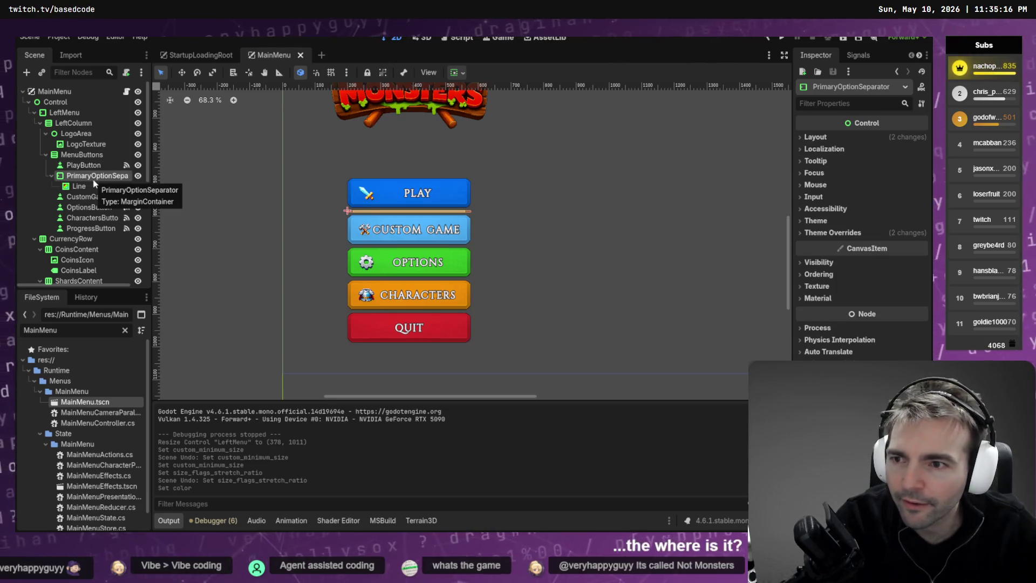
{"action": "right_click", "coordinate": [94, 177]}
- Add a child node to PrimaryOptionSeparator, searching node types for 'element' and then 'Elen'
{"action": "left_click", "coordinate": [127, 187]}
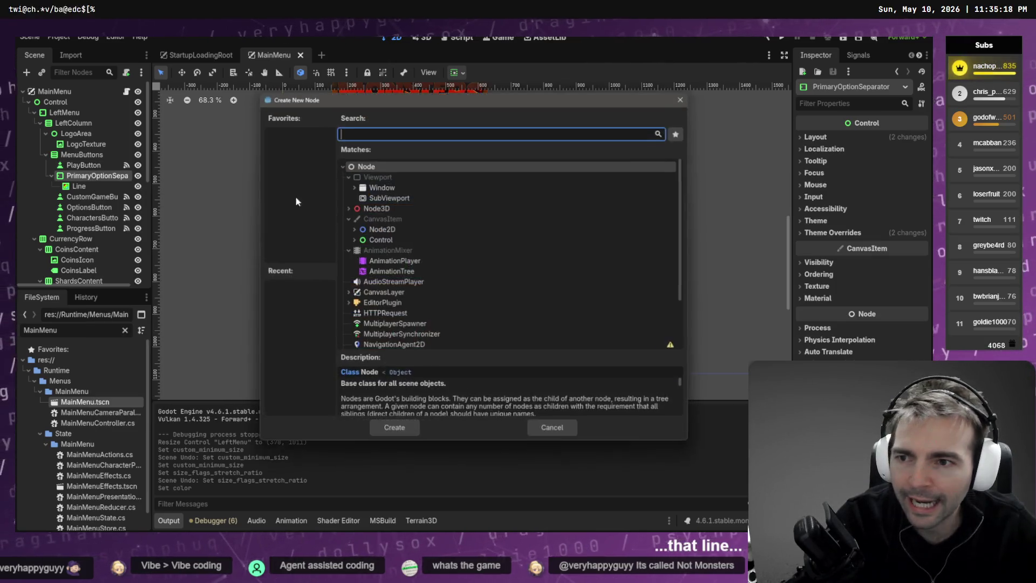
{"action": "left_click", "coordinate": [346, 209]}
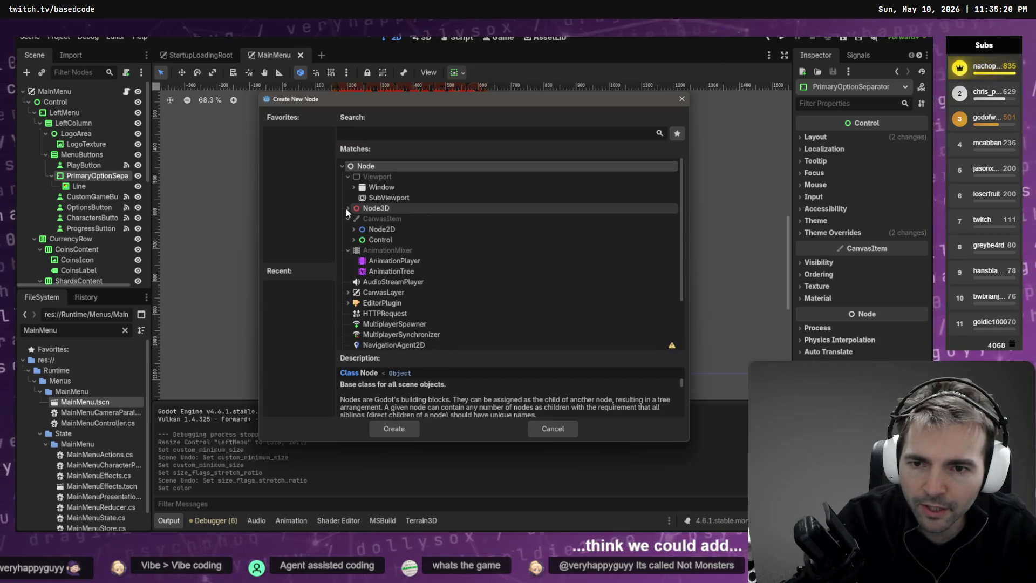
{"action": "left_click", "coordinate": [346, 209]}
{"action": "scroll", "coordinate": [400, 231], "scroll_direction": "down", "scroll_amount": 1}
{"action": "scroll", "coordinate": [404, 268], "scroll_direction": "up", "scroll_amount": 1}
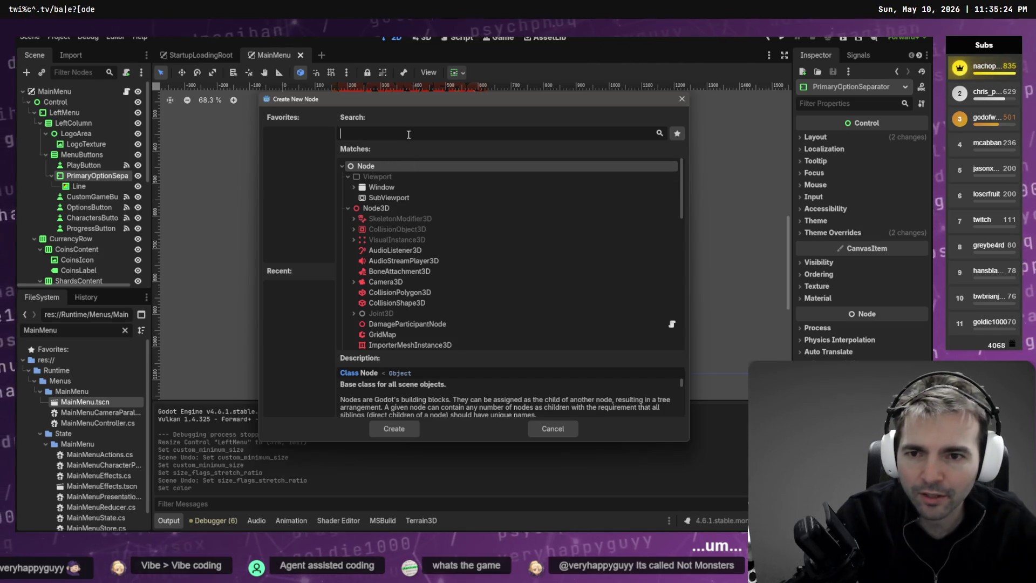
{"action": "type", "text": "element"}
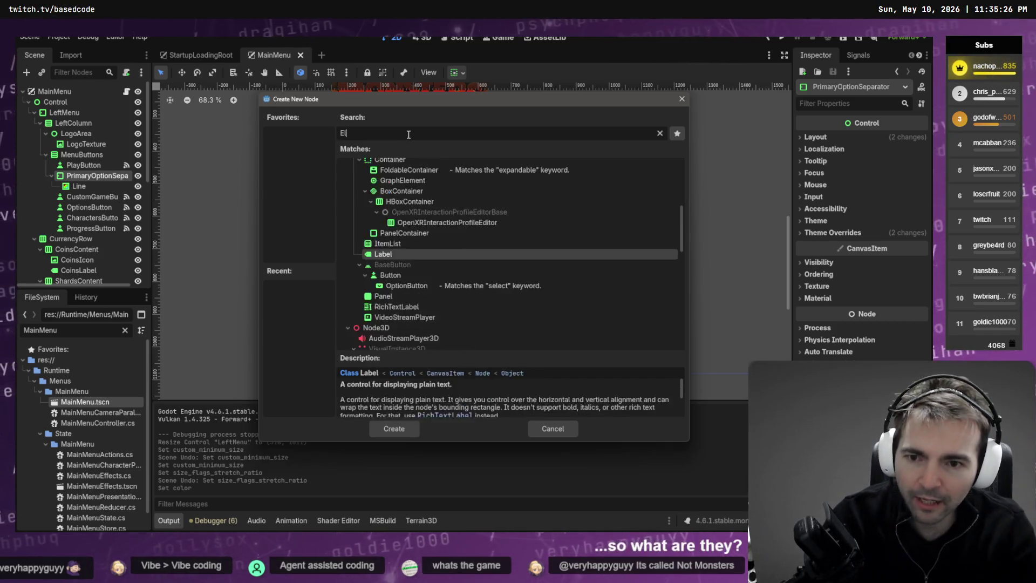
{"action": "key", "text": "ctrl+BackSpace"}
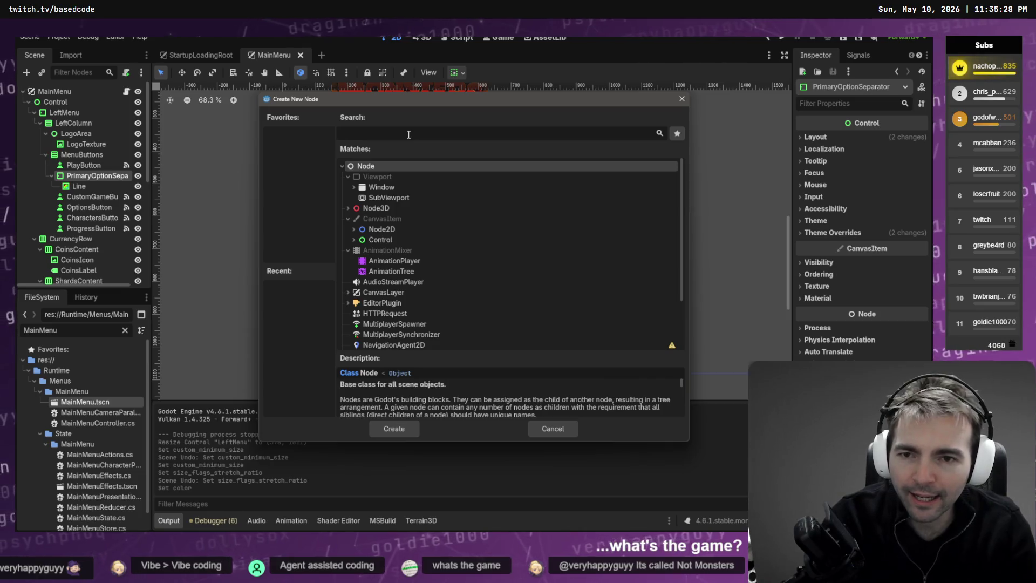
{"action": "type", "text": "Elen"}
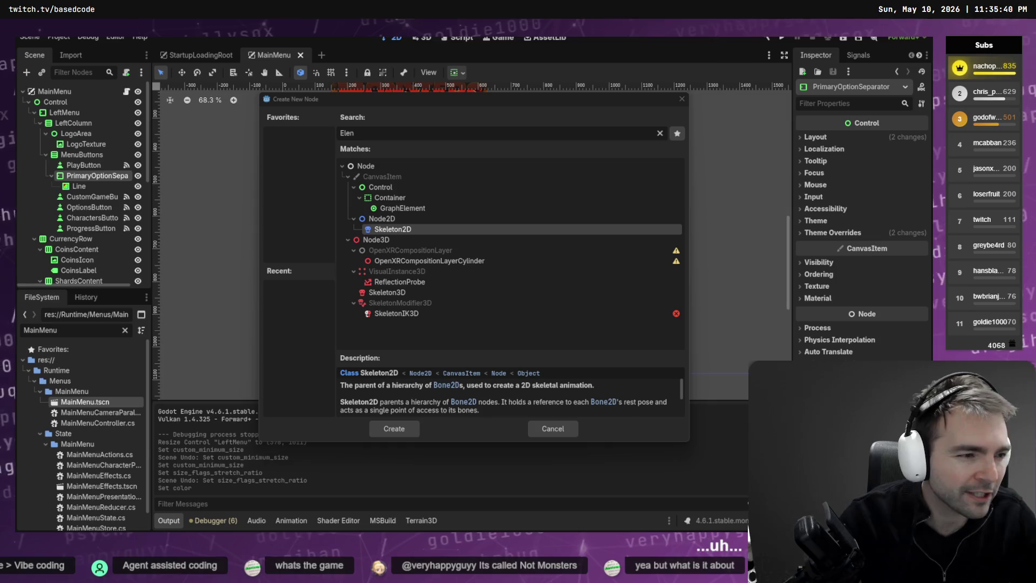
{"action": "key", "text": "alt+Tab"}
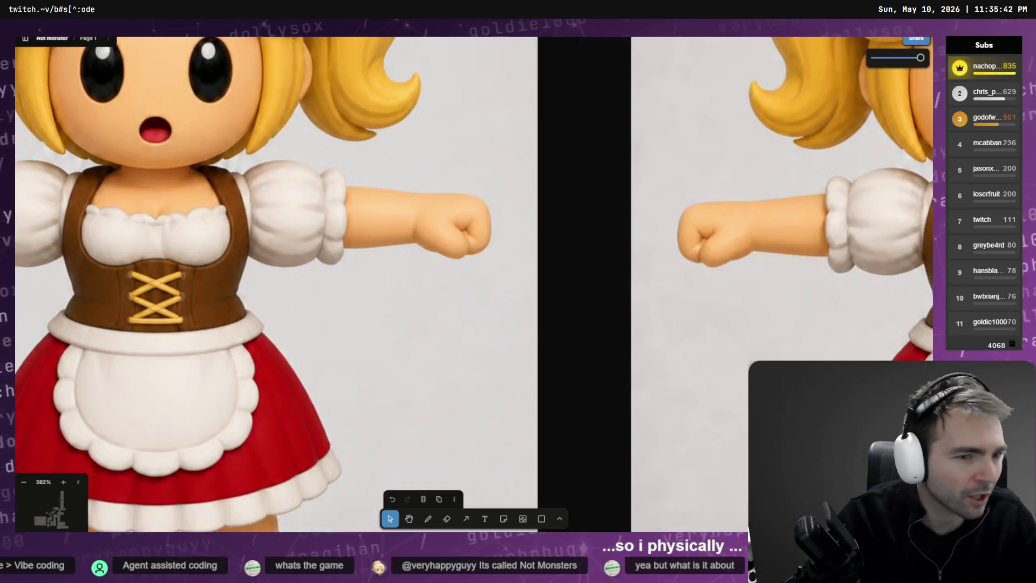
- Zoom the tldraw board to the Not Monsters logo and its pitch bullet list
{"action": "scroll", "coordinate": [338, 204], "scroll_direction": "down", "scroll_amount": 5}
{"action": "scroll", "coordinate": [306, 172], "scroll_direction": "down", "scroll_amount": 10}
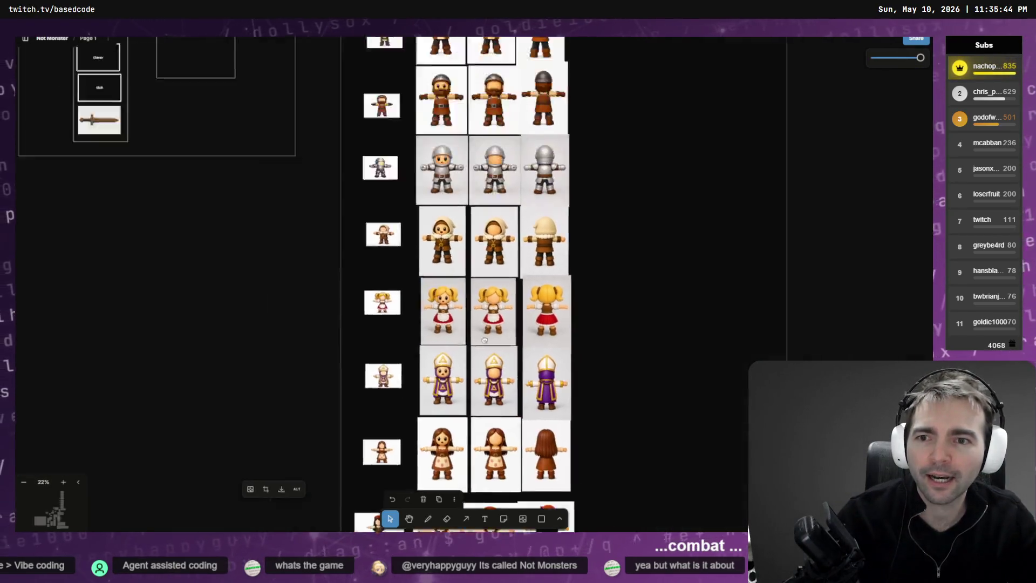
{"action": "scroll", "coordinate": [229, 335], "scroll_direction": "up", "scroll_amount": 15}
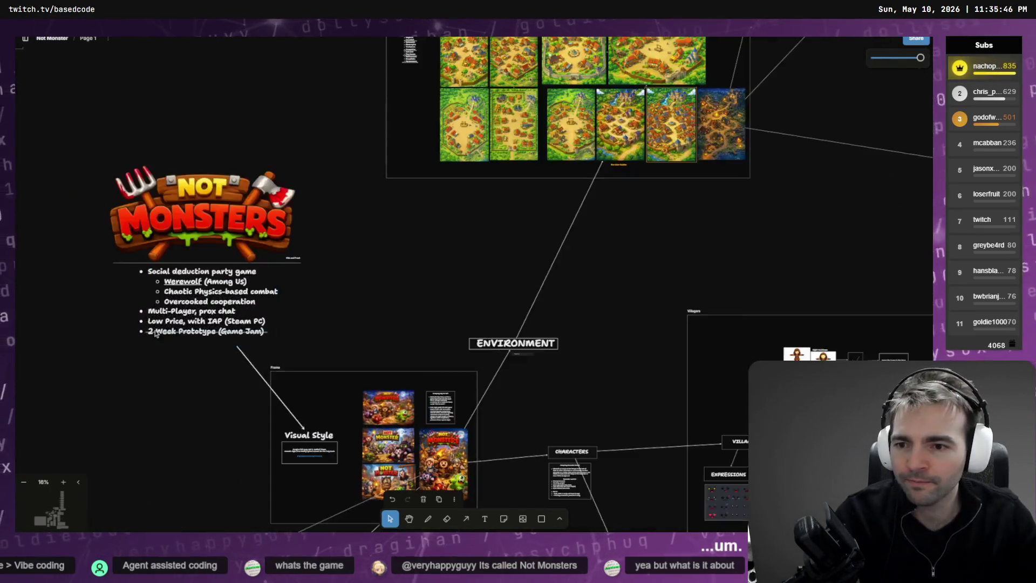
{"action": "scroll", "coordinate": [229, 342], "scroll_direction": "down", "scroll_amount": 4}
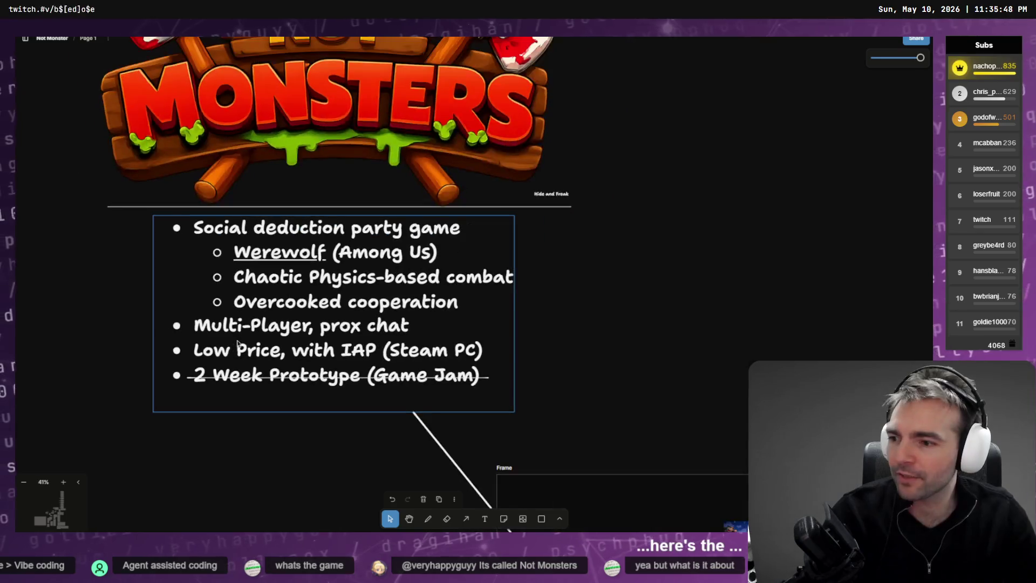
{"action": "scroll", "coordinate": [310, 336], "scroll_direction": "up", "scroll_amount": 2}
{"action": "scroll", "coordinate": [309, 335], "scroll_direction": "up", "scroll_amount": 1}
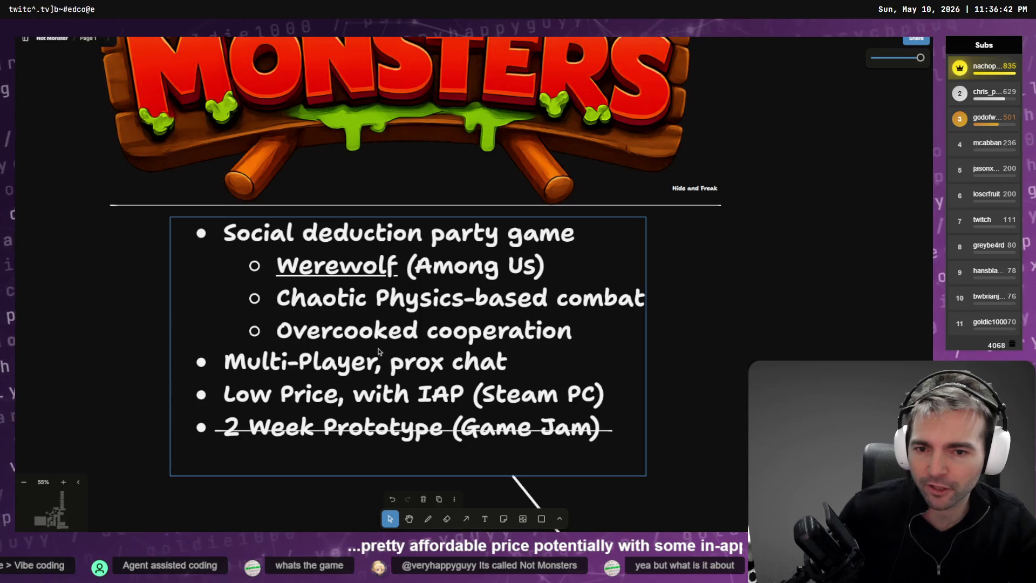
{"action": "left_click", "coordinate": [751, 329]}
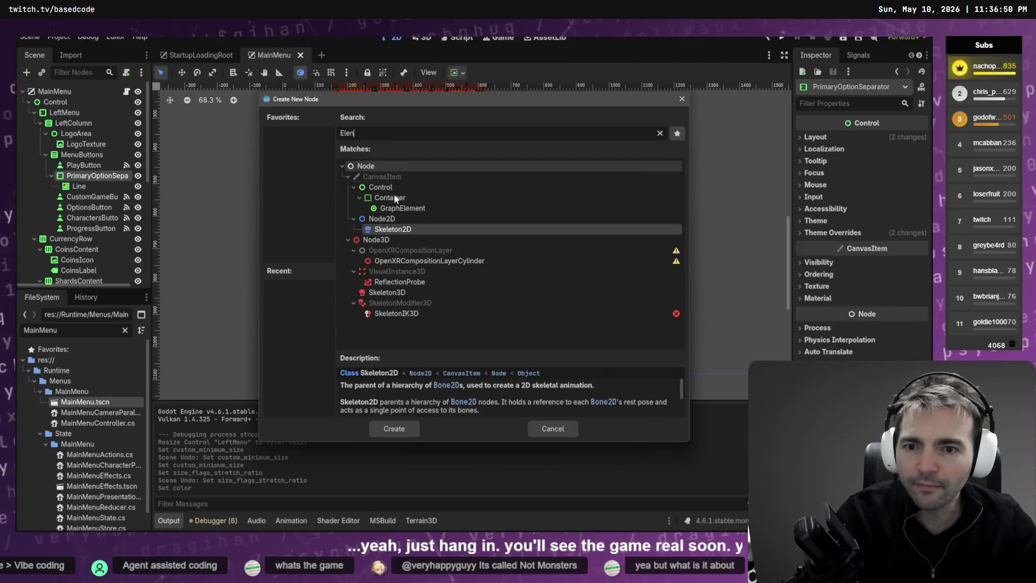
- Try adding a Node3D under PrimaryOptionSeparator, then undo it
{"action": "left_click", "coordinate": [387, 241]}
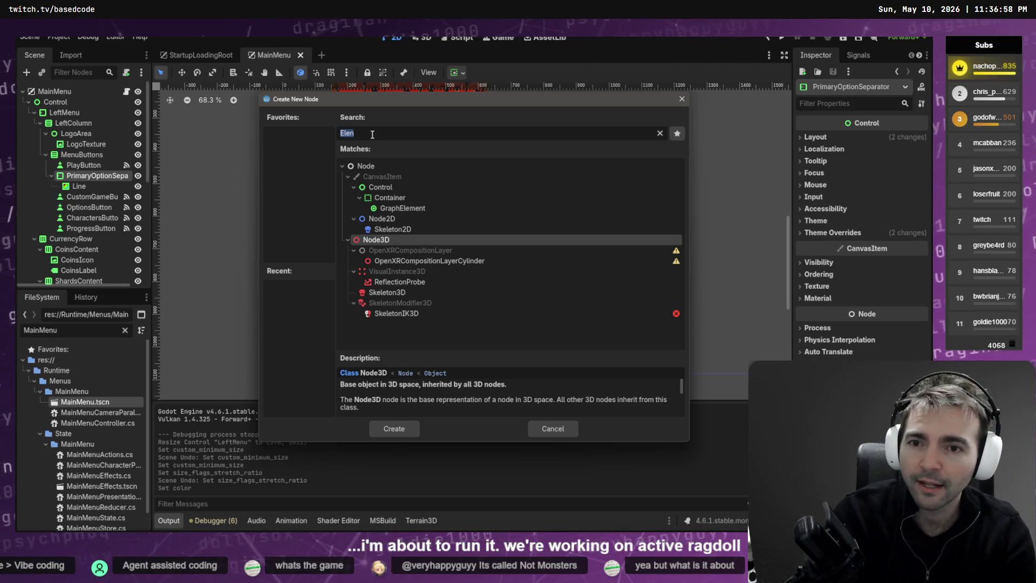
{"action": "type", "text": "Node3D"}
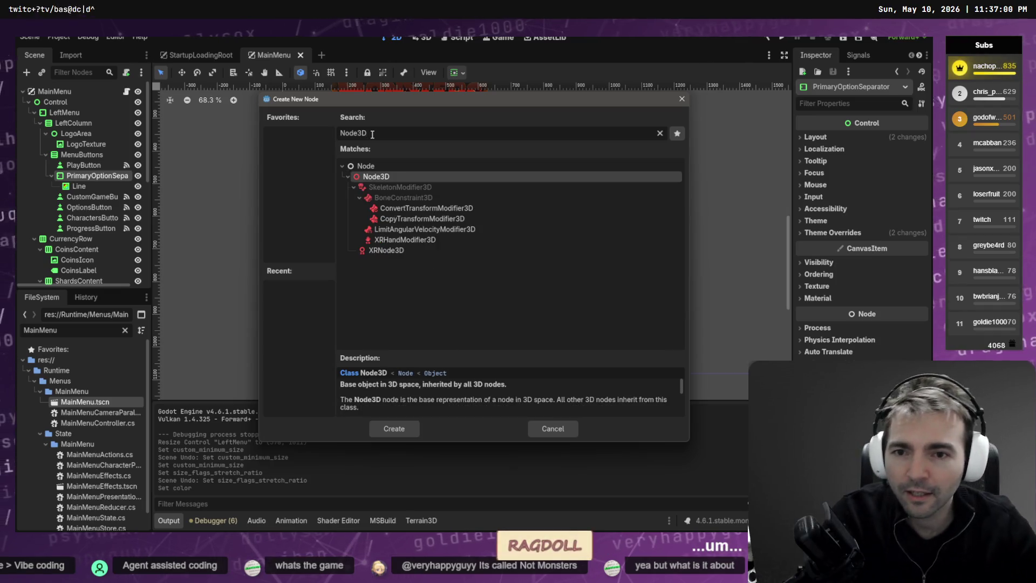
{"action": "double_click", "coordinate": [389, 181]}
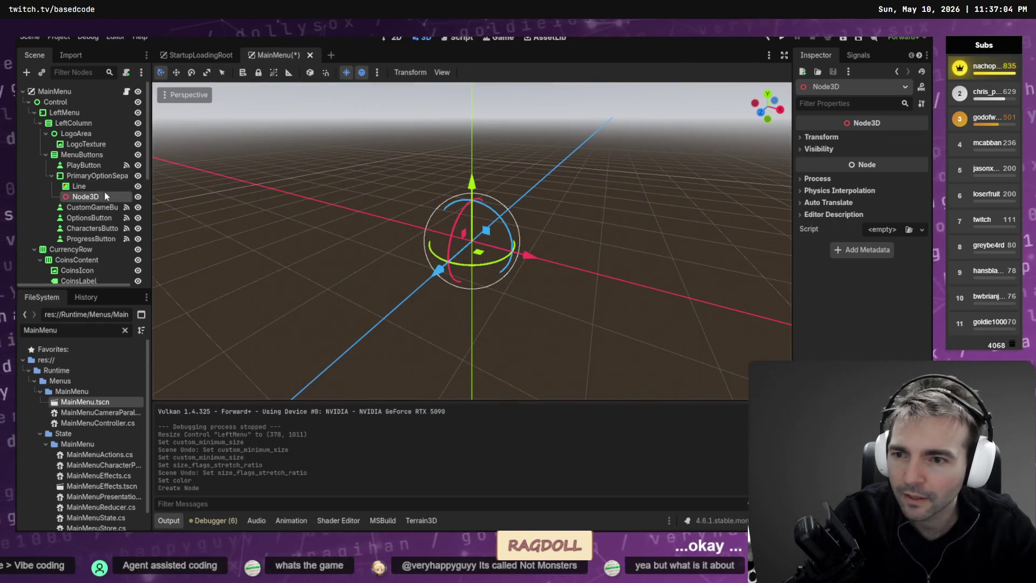
{"action": "key", "text": "ctrl+z"}
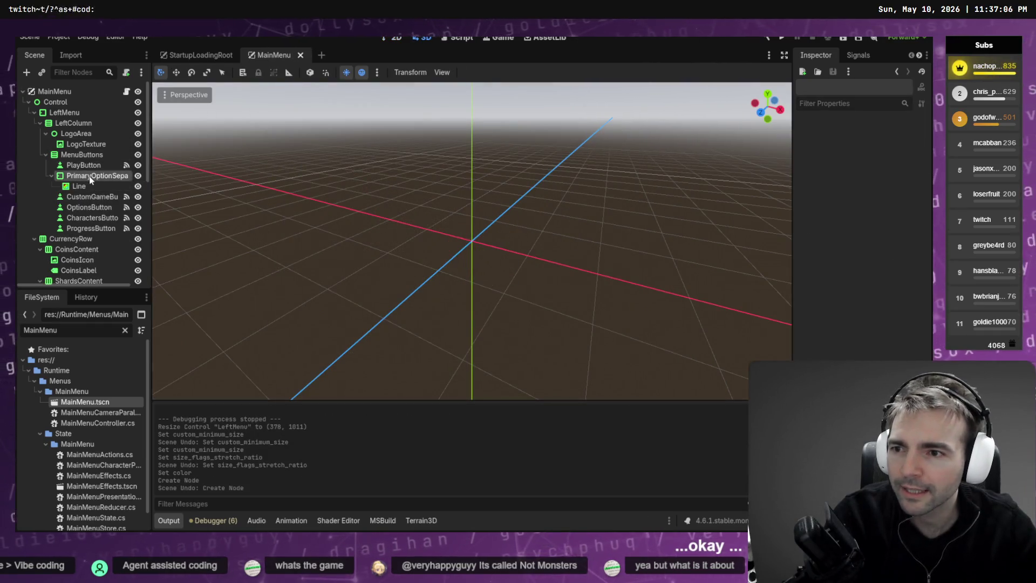
- Add a plain Container node from Control > Container under PrimaryOptionSeparator
{"action": "right_click", "coordinate": [89, 176]}
{"action": "left_click", "coordinate": [108, 184]}
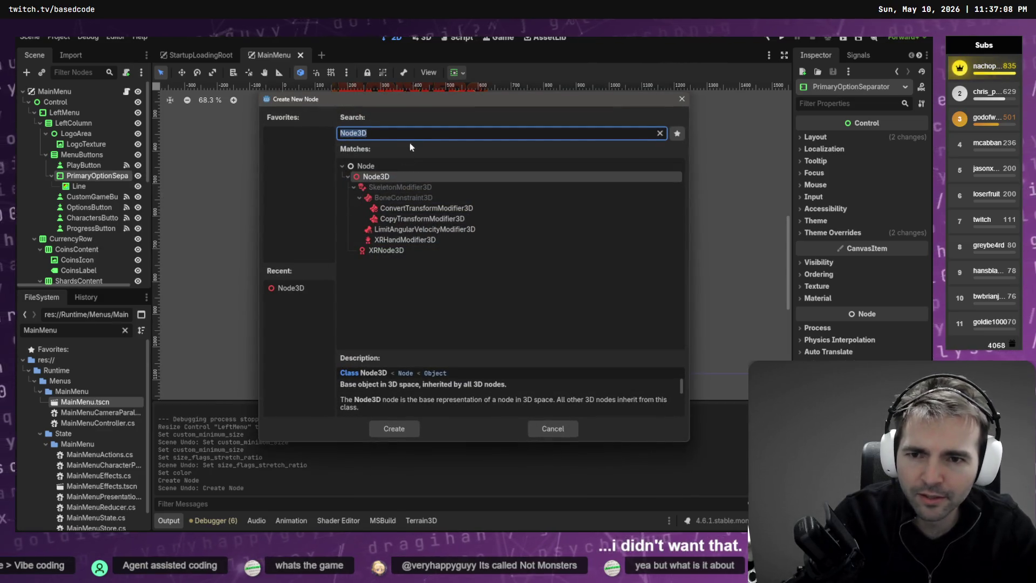
{"action": "key", "text": "BackSpace"}
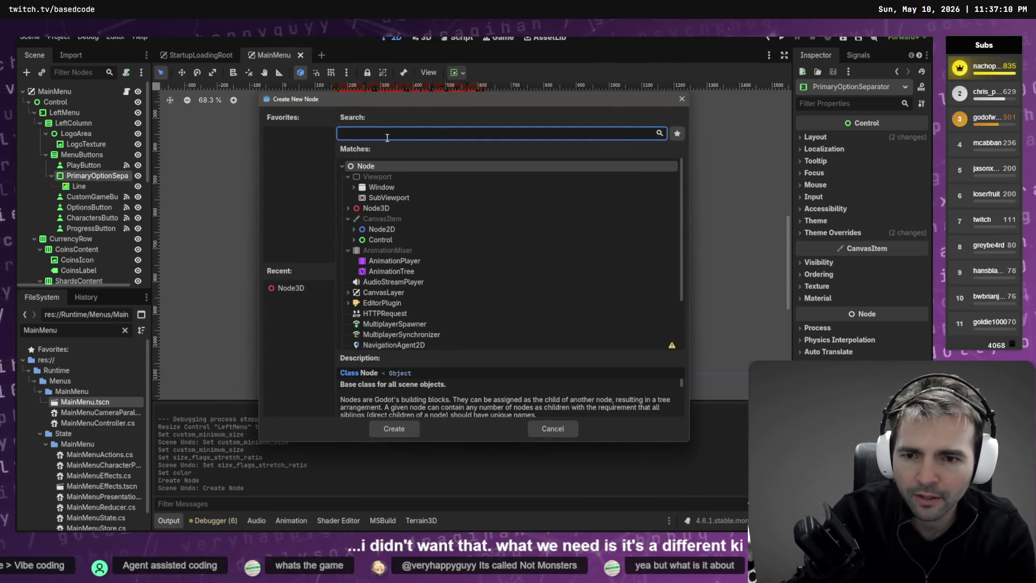
{"action": "left_click", "coordinate": [354, 240]}
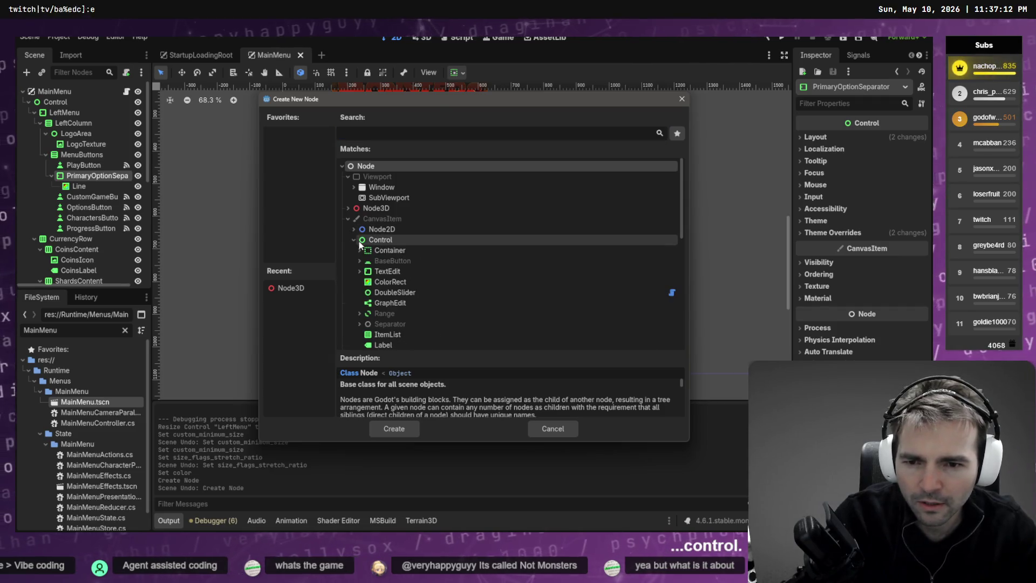
{"action": "left_click", "coordinate": [359, 250]}
{"action": "scroll", "coordinate": [411, 249], "scroll_direction": "down", "scroll_amount": 2}
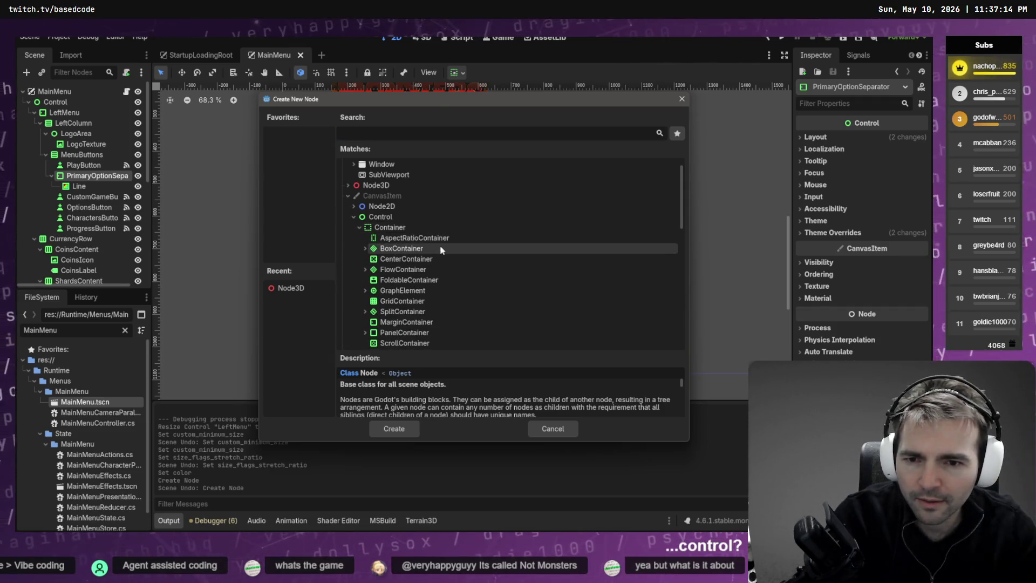
{"action": "scroll", "coordinate": [411, 249], "scroll_direction": "down", "scroll_amount": 2}
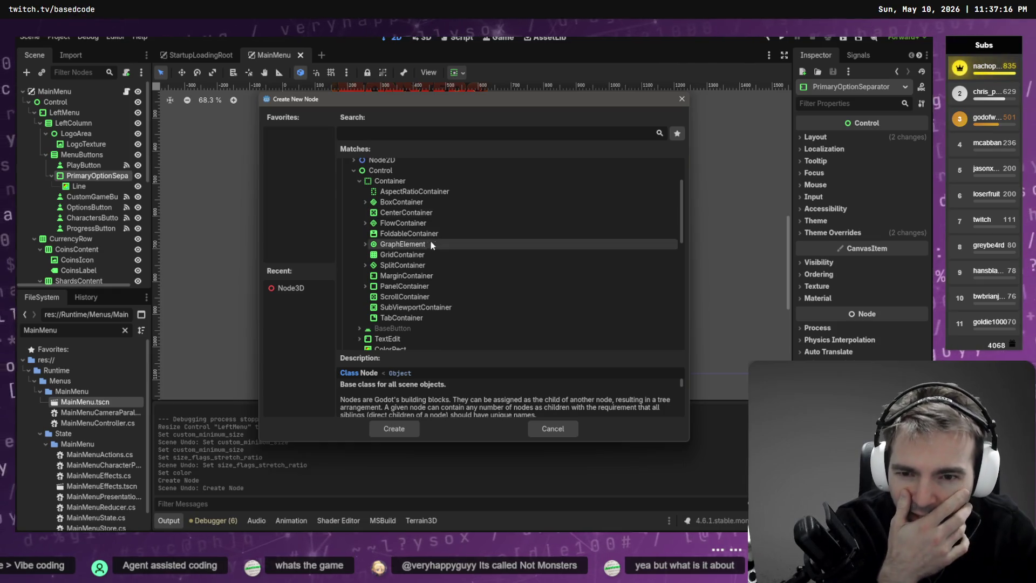
{"action": "left_click", "coordinate": [365, 223]}
{"action": "left_click", "coordinate": [364, 222]}
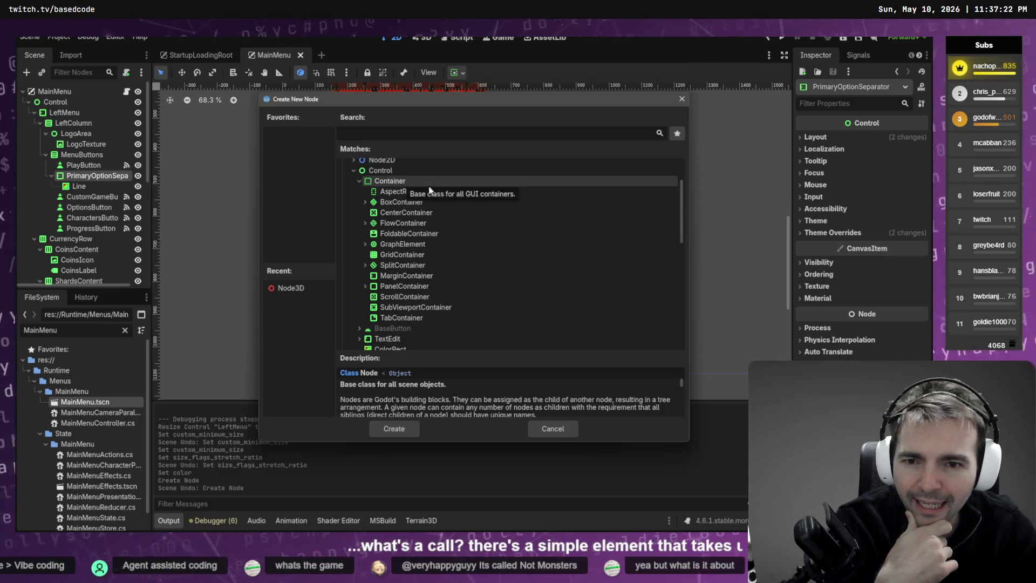
{"action": "double_click", "coordinate": [402, 182]}
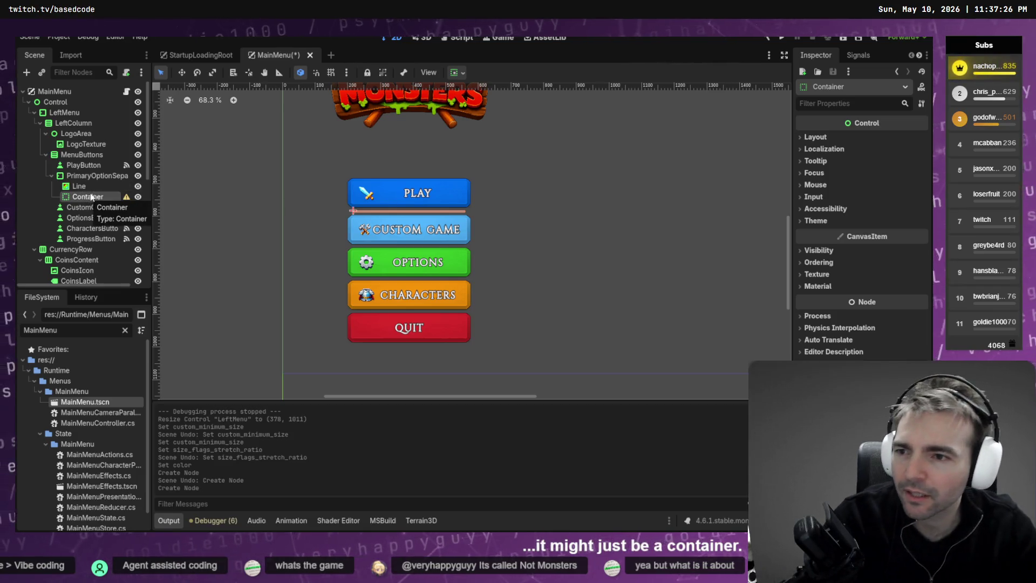
- Undo the Container and add a Control node under PrimaryOptionSeparator instead
{"action": "key", "text": "ctrl+z"}
{"action": "right_click", "coordinate": [92, 177]}
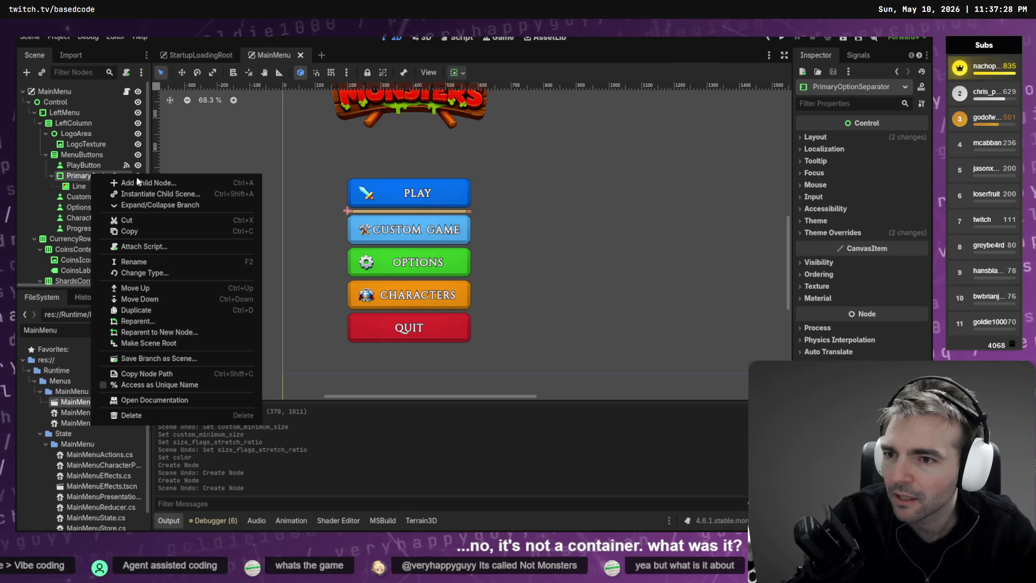
{"action": "left_click", "coordinate": [110, 185]}
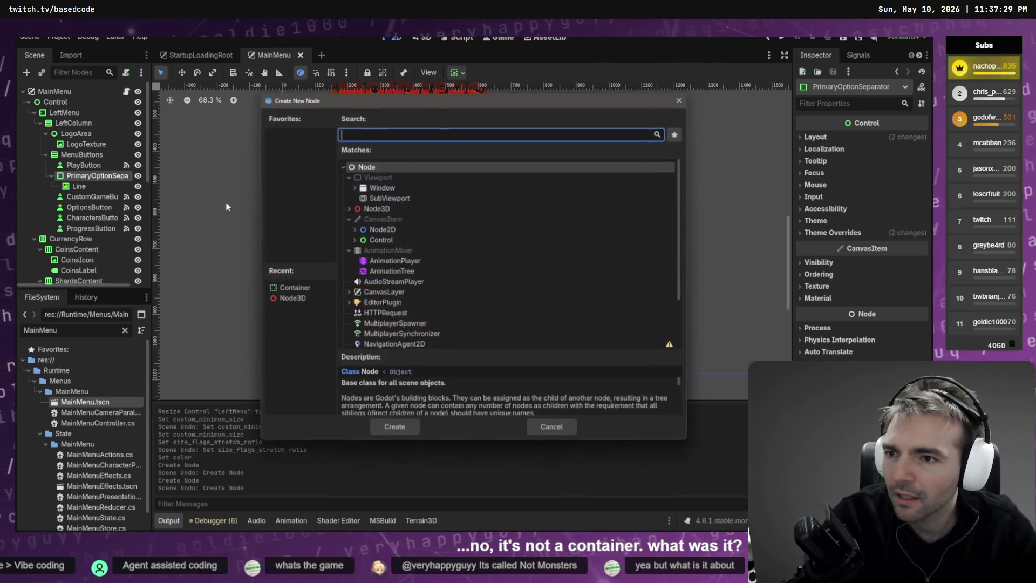
{"action": "double_click", "coordinate": [370, 241]}
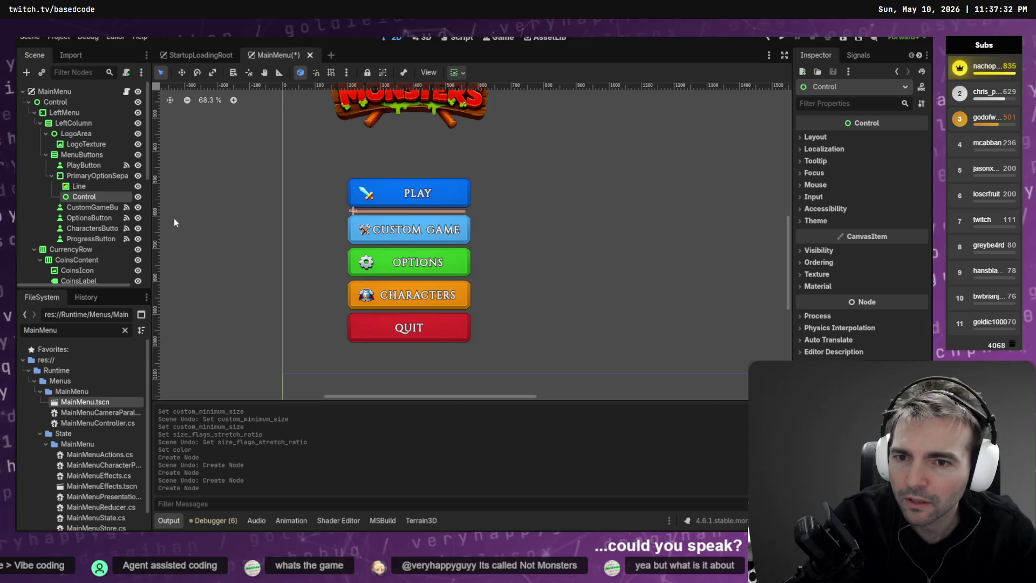
- Duplicate the Control as Control2 and move it above Line in the Scene tree
{"action": "left_click", "coordinate": [94, 177]}
{"action": "key", "text": "ctrl+v"}
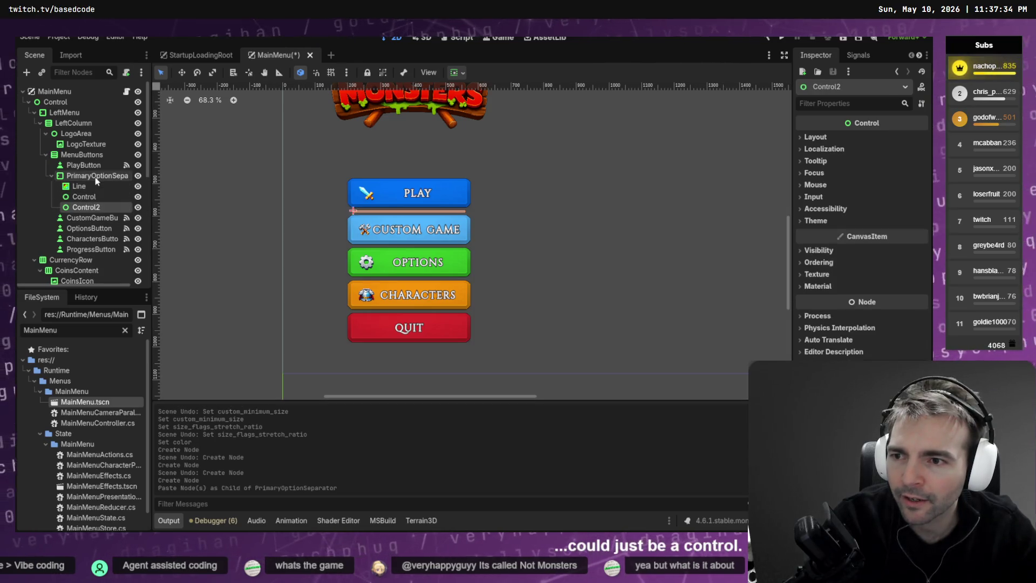
{"action": "left_click_drag", "start_coordinate": [95, 207], "coordinate": [96, 184]}
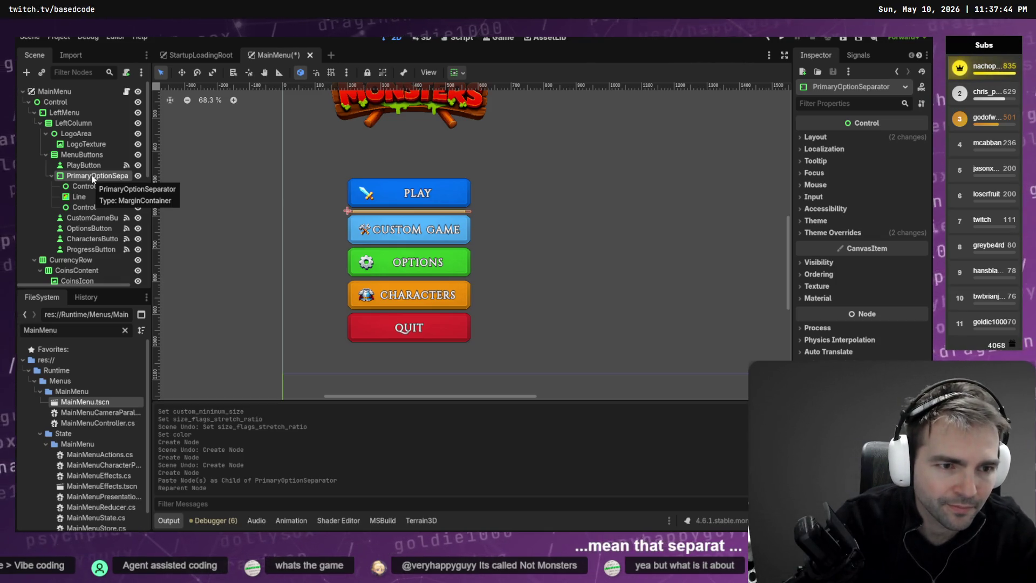
{"action": "right_click", "coordinate": [93, 178]}
- Add an HBoxContainer as a new child of PrimaryOptionSeparator
{"action": "left_click", "coordinate": [108, 185]}
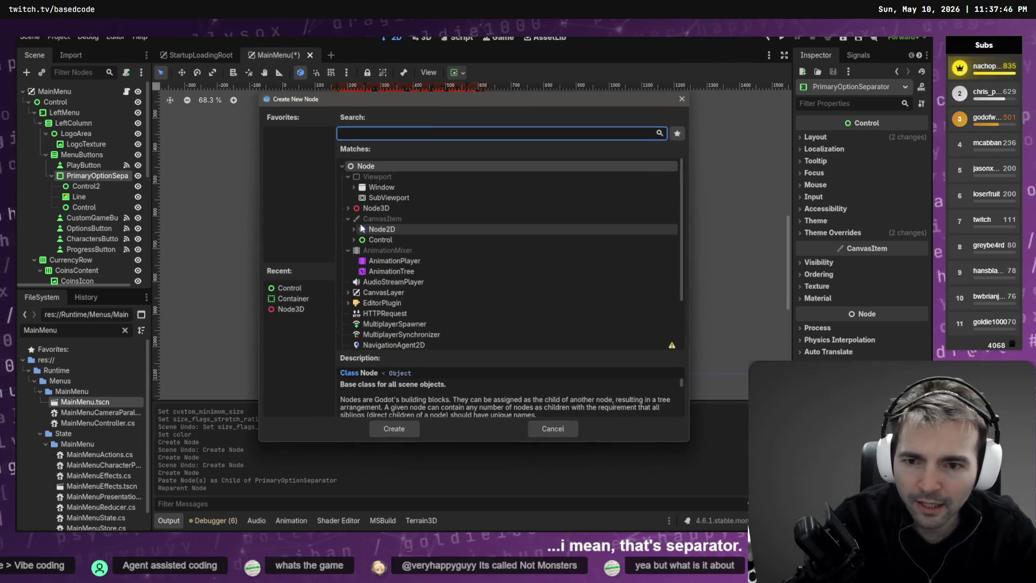
{"action": "scroll", "coordinate": [353, 238], "scroll_direction": "down", "scroll_amount": 3}
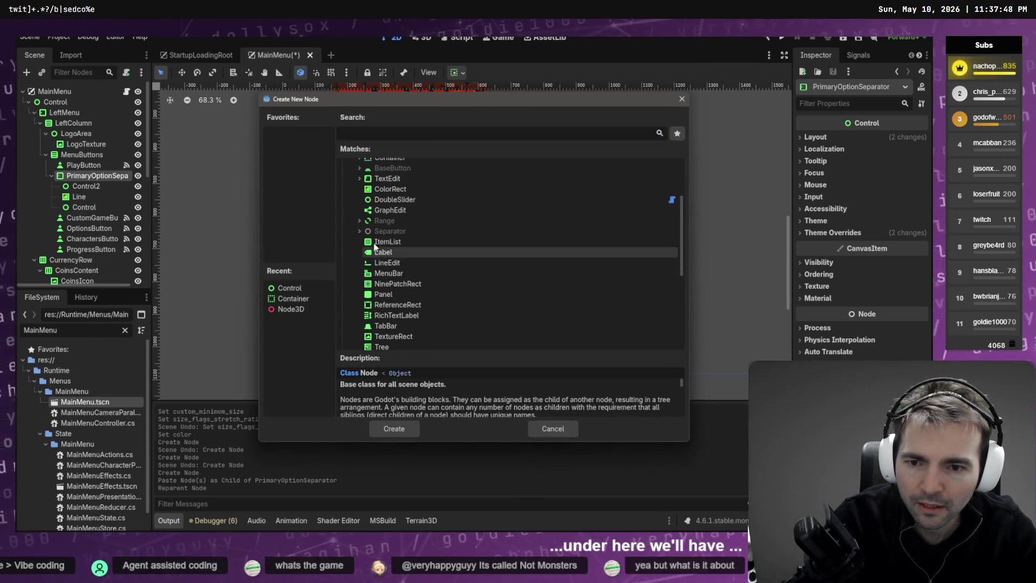
{"action": "scroll", "coordinate": [358, 221], "scroll_direction": "up", "scroll_amount": 2}
{"action": "left_click", "coordinate": [359, 203]}
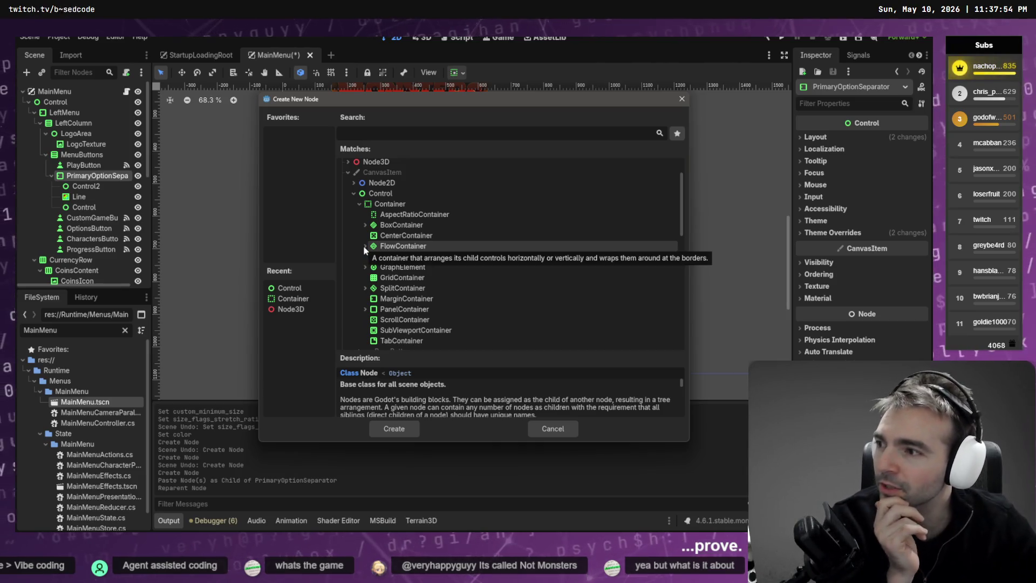
{"action": "scroll", "coordinate": [360, 237], "scroll_direction": "down", "scroll_amount": 1}
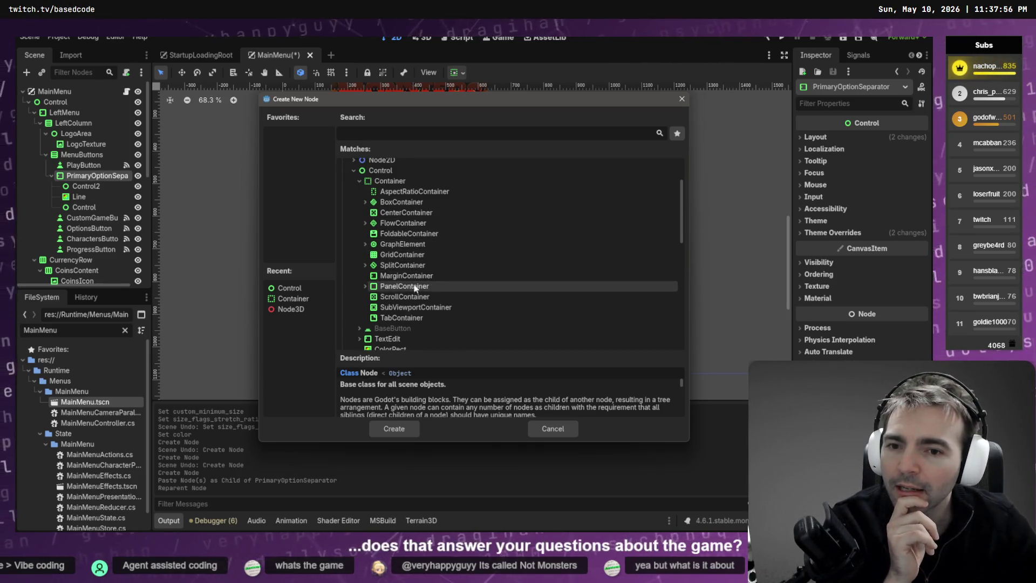
{"action": "left_click", "coordinate": [366, 202]}
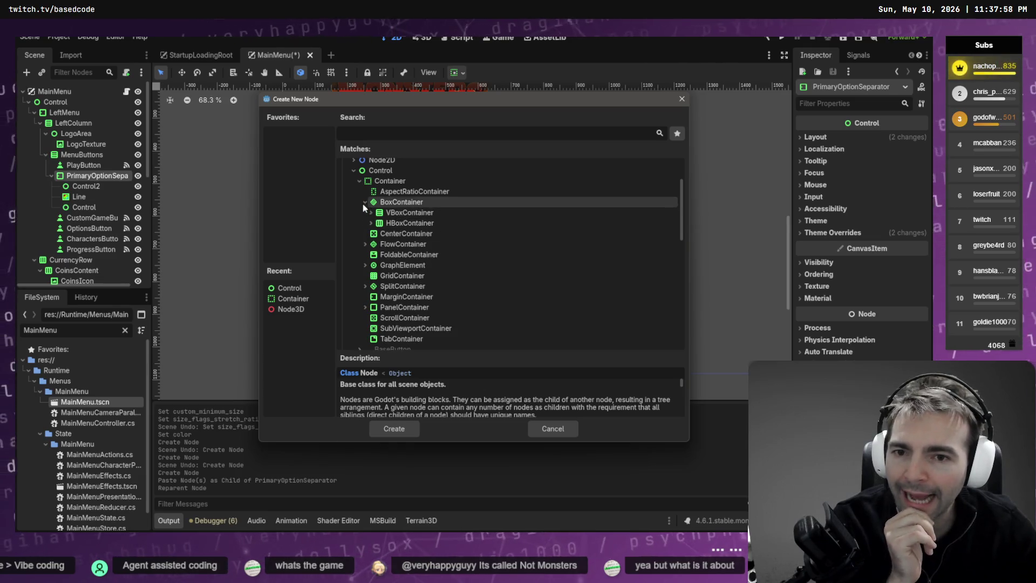
{"action": "double_click", "coordinate": [381, 222]}
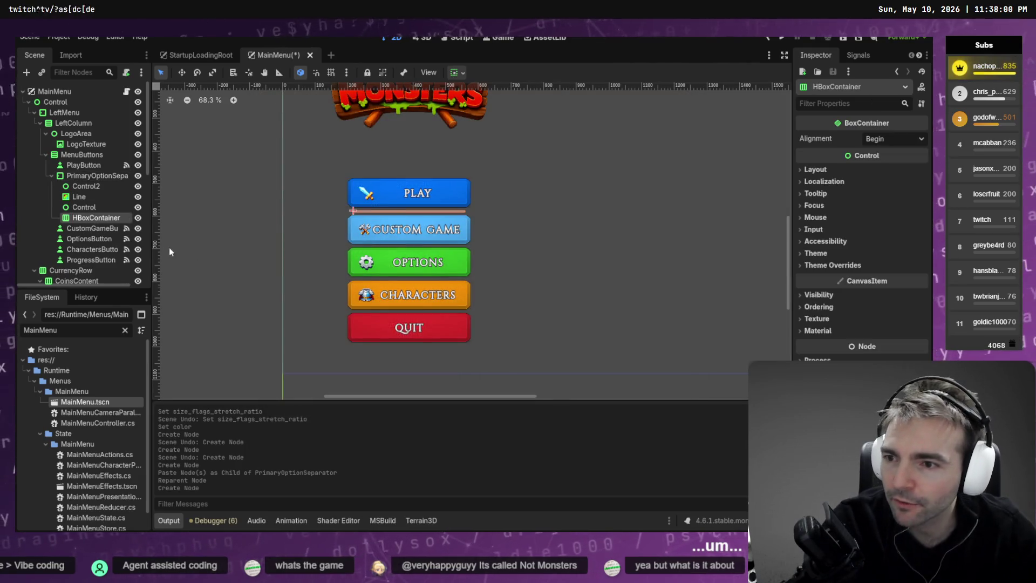
- Move Control2, Line and Control into the new HBoxContainer and inspect Line's layout
{"action": "left_click", "coordinate": [87, 186]}
{"action": "left_click", "coordinate": [84, 207], "text": "shift"}
{"action": "left_click_drag", "start_coordinate": [87, 207], "coordinate": [94, 222]}
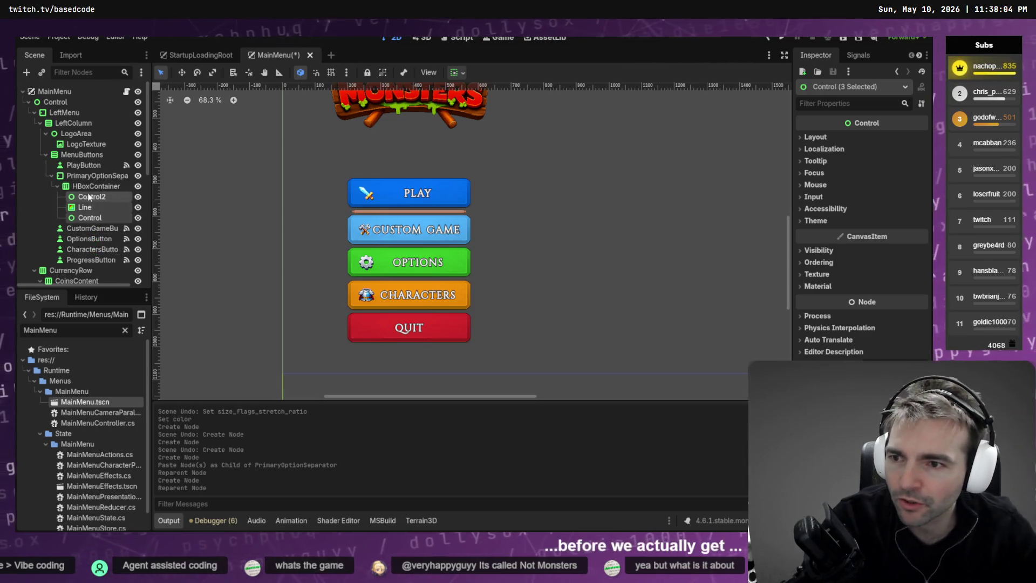
{"action": "left_click", "coordinate": [108, 199]}
{"action": "left_click", "coordinate": [96, 186]}
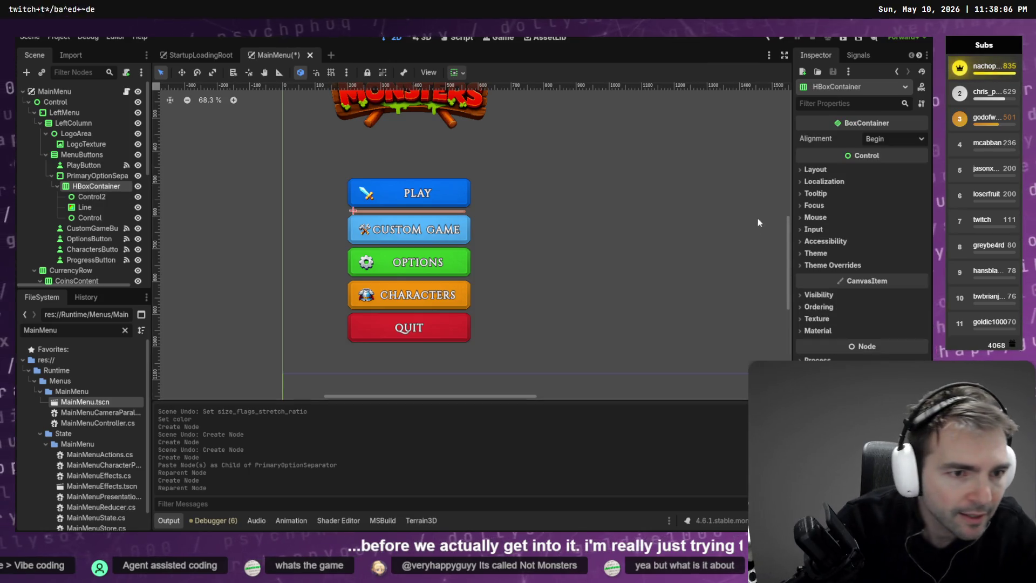
{"action": "scroll", "coordinate": [418, 212], "scroll_direction": "up", "scroll_amount": 10}
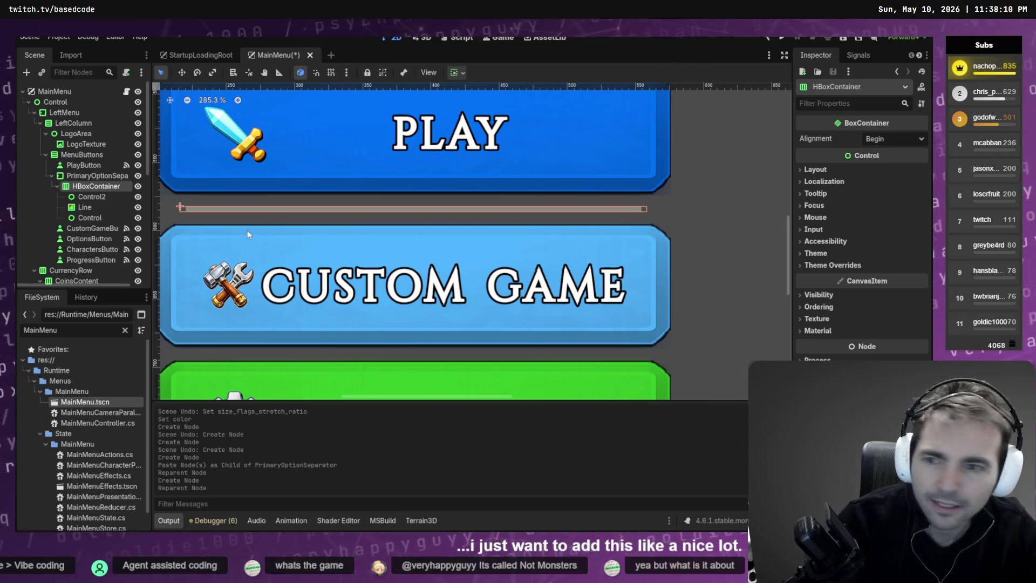
{"action": "left_click", "coordinate": [85, 207]}
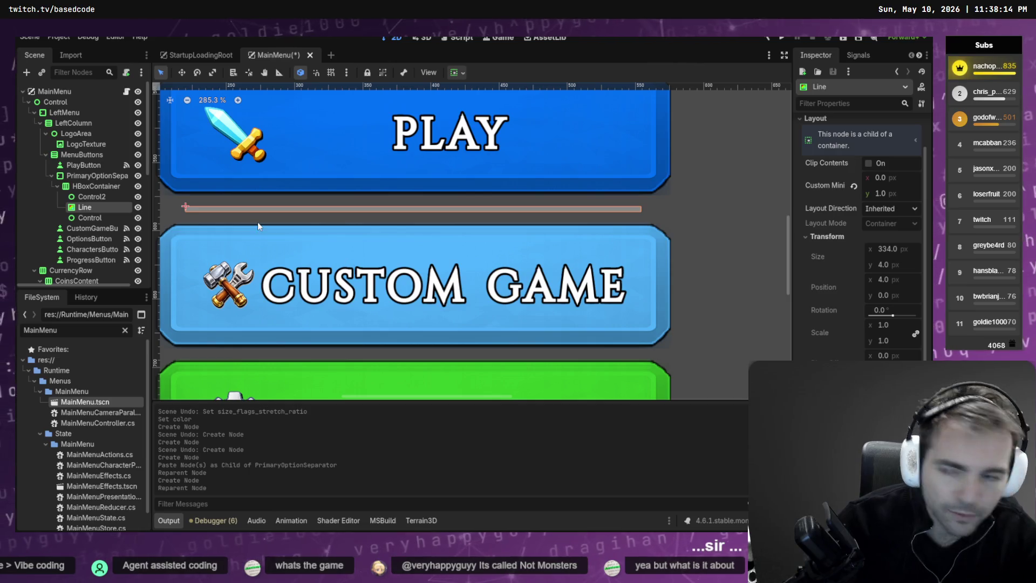
- Turn on Container Sizing Horizontal Expand for the left spacer Control2
{"action": "left_click", "coordinate": [106, 196]}
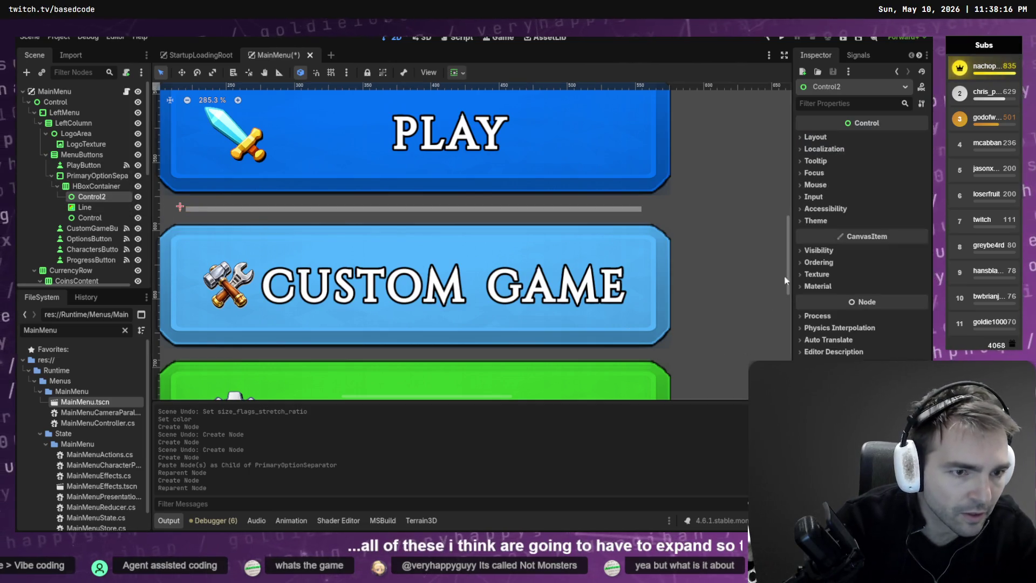
{"action": "left_click", "coordinate": [815, 137]}
{"action": "left_click", "coordinate": [836, 266]}
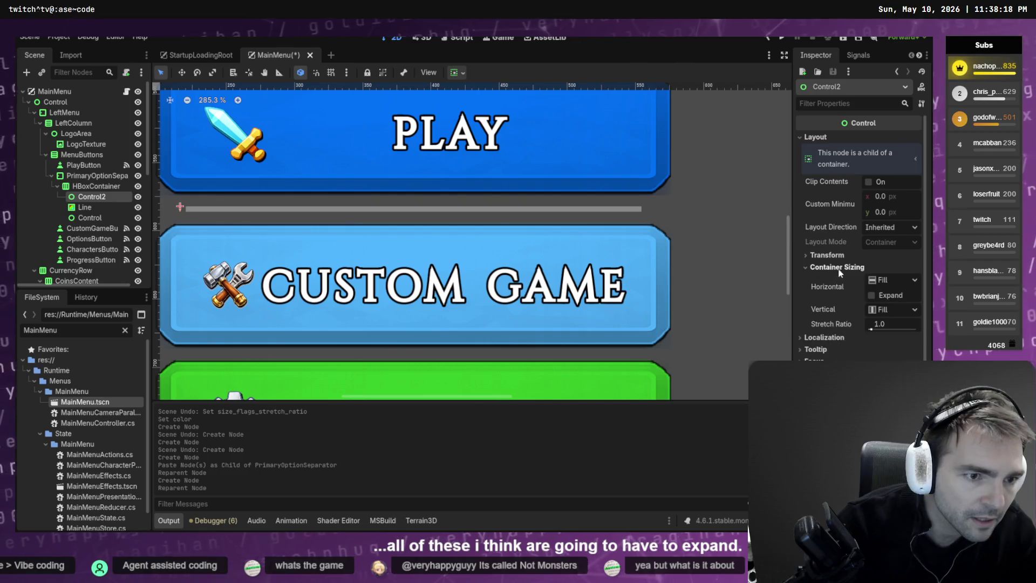
{"action": "left_click", "coordinate": [880, 298]}
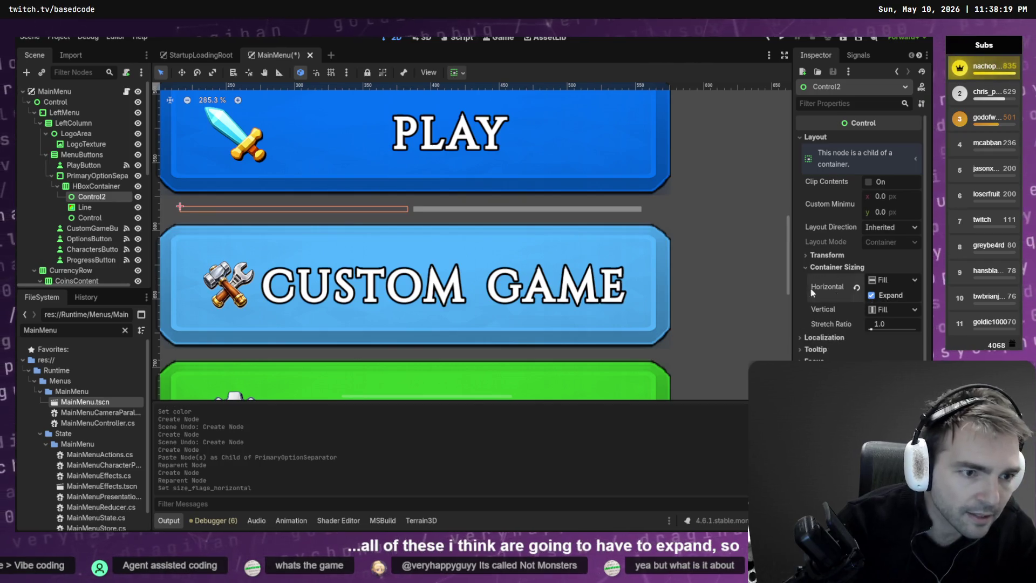
- Turn on Horizontal Expand for the right spacer Control, centring the short separator line
{"action": "left_click", "coordinate": [88, 218]}
{"action": "left_click", "coordinate": [836, 137]}
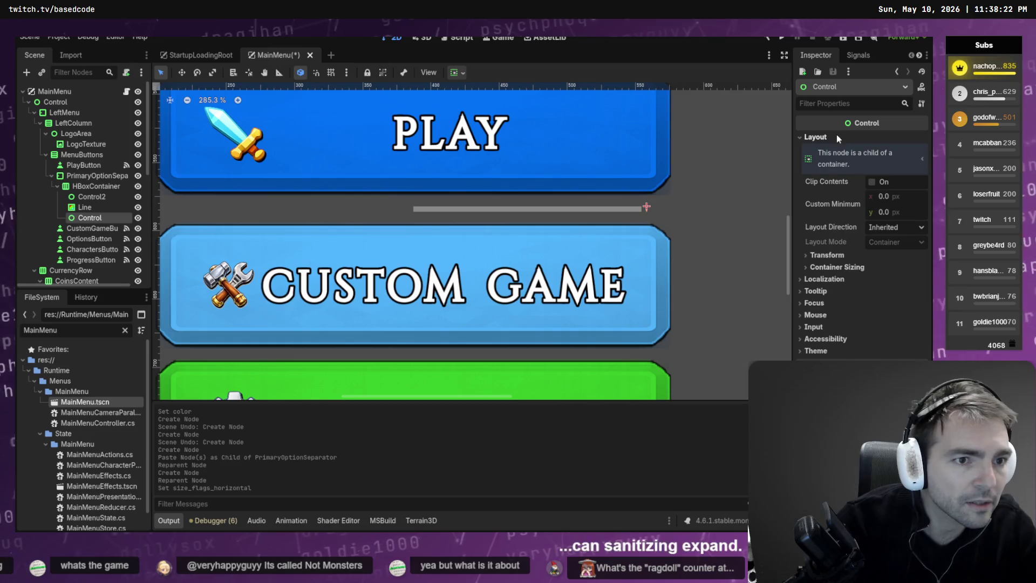
{"action": "left_click", "coordinate": [831, 265]}
{"action": "left_click", "coordinate": [881, 296]}
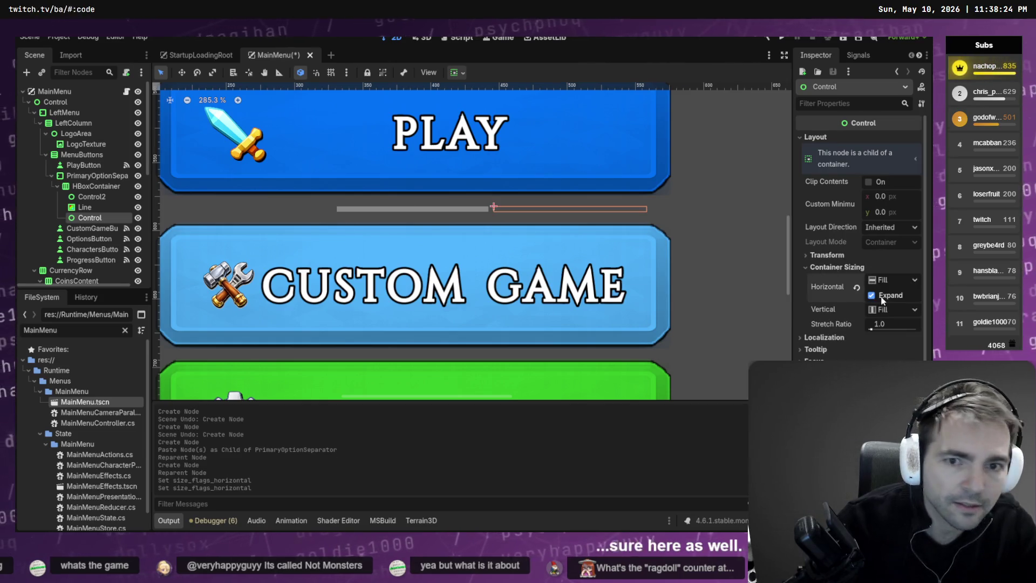
{"action": "left_click", "coordinate": [318, 215]}
{"action": "scroll", "coordinate": [702, 195], "scroll_direction": "down", "scroll_amount": 3}
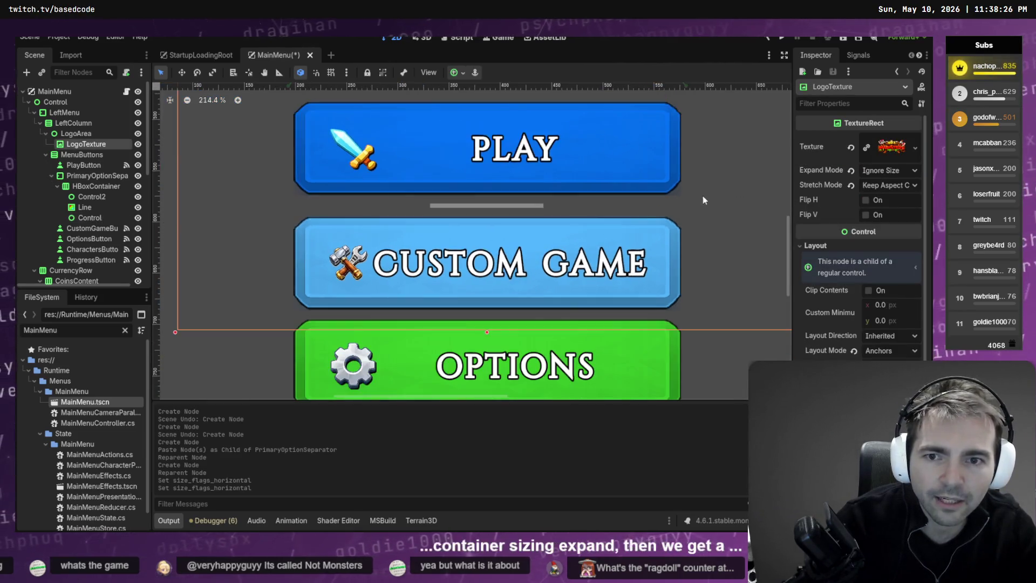
{"action": "scroll", "coordinate": [701, 194], "scroll_direction": "down", "scroll_amount": 2}
{"action": "scroll", "coordinate": [723, 194], "scroll_direction": "up", "scroll_amount": 5}
{"action": "scroll", "coordinate": [646, 175], "scroll_direction": "down", "scroll_amount": 1}
{"action": "scroll", "coordinate": [642, 163], "scroll_direction": "down", "scroll_amount": 2}
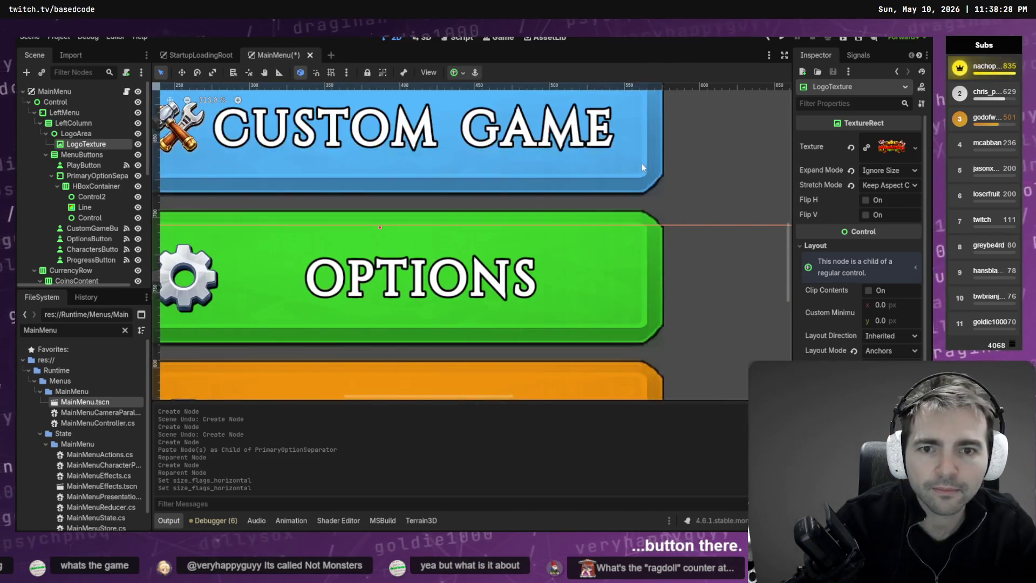
{"action": "scroll", "coordinate": [637, 151], "scroll_direction": "down", "scroll_amount": 5}
{"action": "scroll", "coordinate": [630, 135], "scroll_direction": "up", "scroll_amount": 6}
{"action": "scroll", "coordinate": [642, 173], "scroll_direction": "down", "scroll_amount": 10}
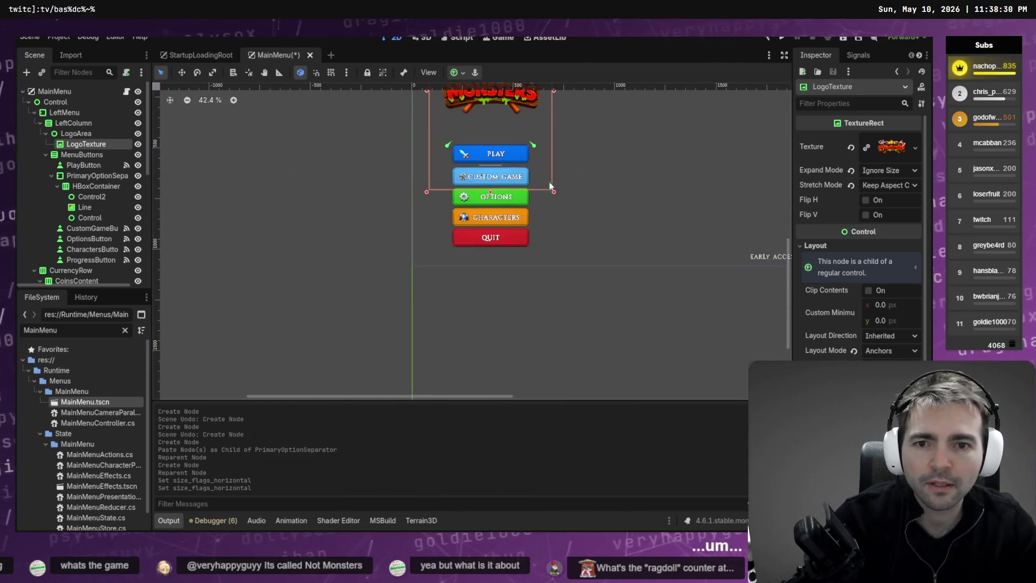
- Save MainMenu.tscn with Ctrl+S and start the .NET build and run with F5
{"action": "left_click", "coordinate": [588, 219]}
{"action": "key", "text": "ctrl+s"}
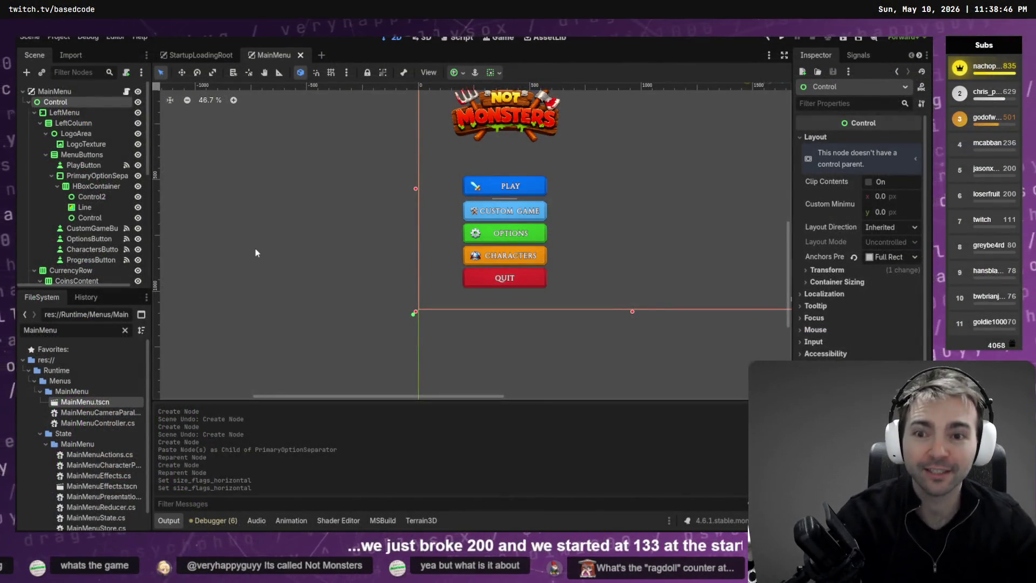
{"action": "key", "text": "F5"}
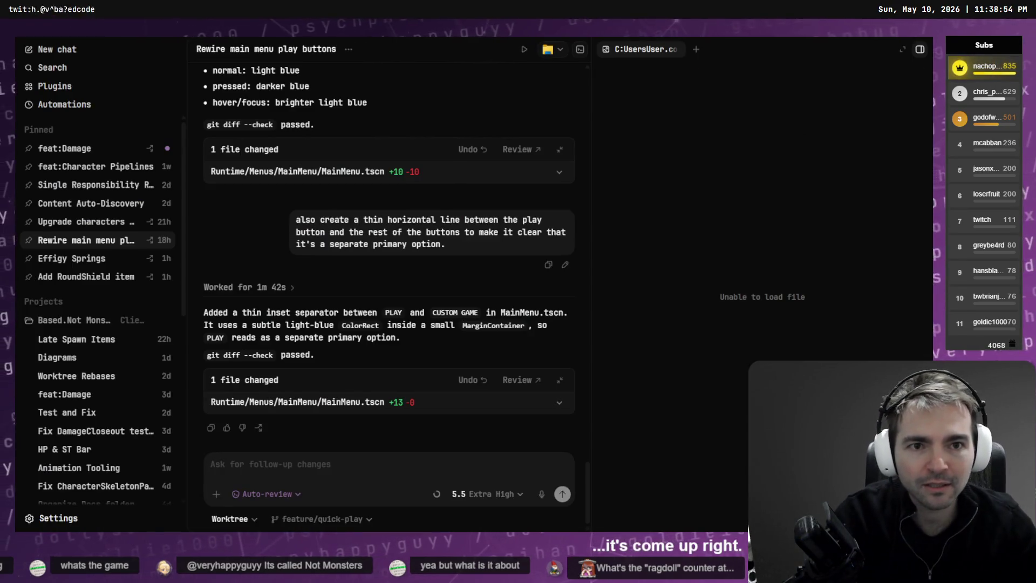
- Open the pinned feat:Damage chat and highlight the remote-avatar and unreliable pose pulse explanations
{"action": "left_click", "coordinate": [920, 50]}
{"action": "left_click", "coordinate": [65, 148]}
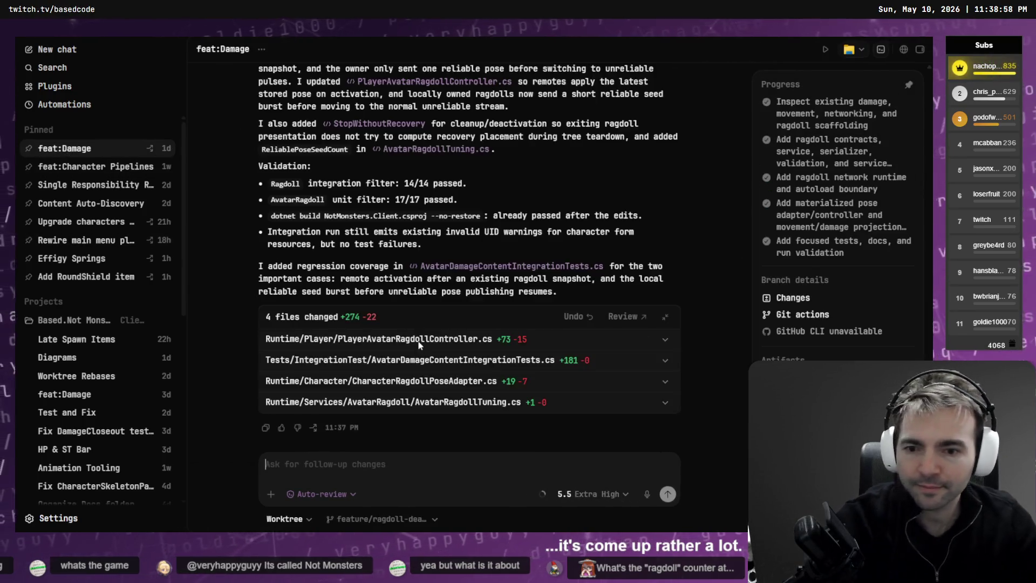
{"action": "scroll", "coordinate": [420, 345], "scroll_direction": "up", "scroll_amount": 4}
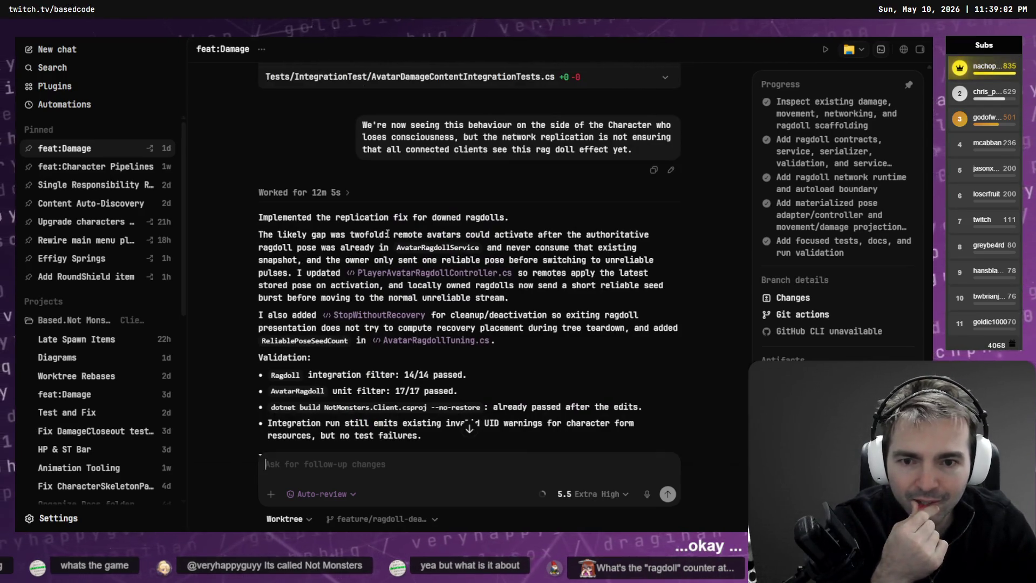
{"action": "left_click_drag", "start_coordinate": [392, 235], "coordinate": [652, 261]}
{"action": "left_click", "coordinate": [498, 251]}
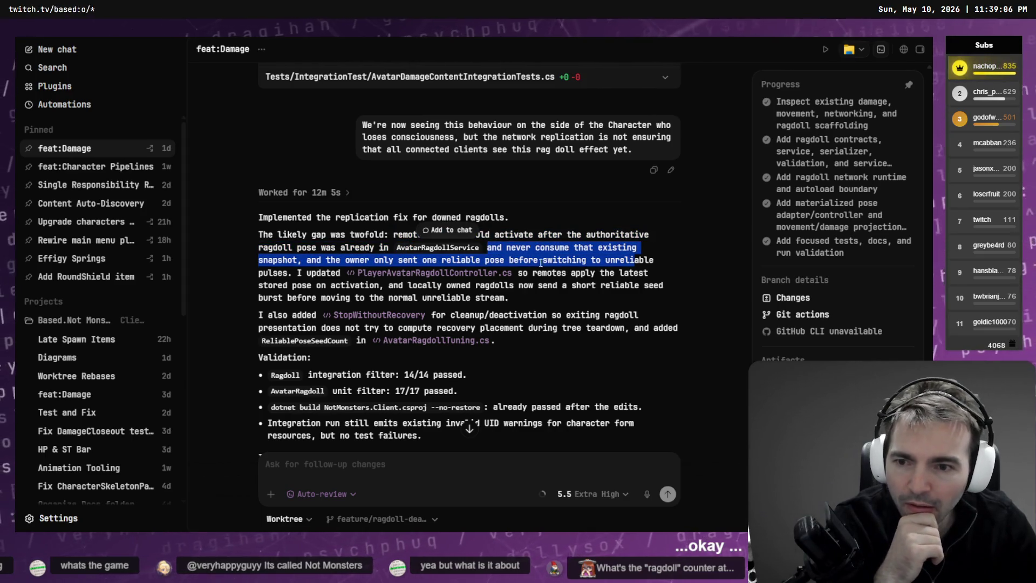
{"action": "left_click", "coordinate": [334, 262]}
{"action": "left_click_drag", "start_coordinate": [305, 262], "coordinate": [295, 273]}
{"action": "left_click", "coordinate": [296, 274]}
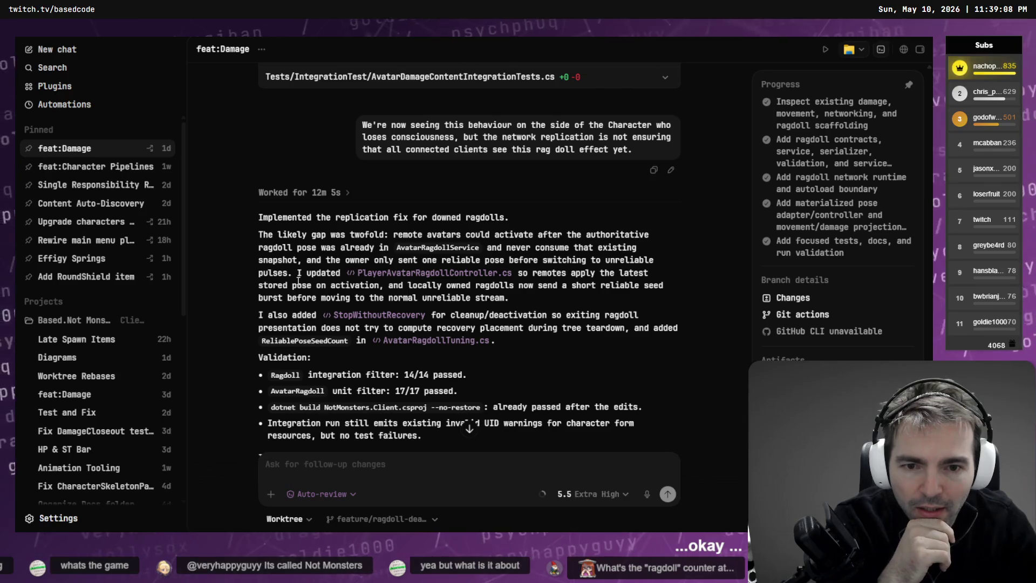
- Read further down the ragdoll replication reply, then return to the running Not Monsters game
{"action": "scroll", "coordinate": [298, 280], "scroll_direction": "down", "scroll_amount": 2}
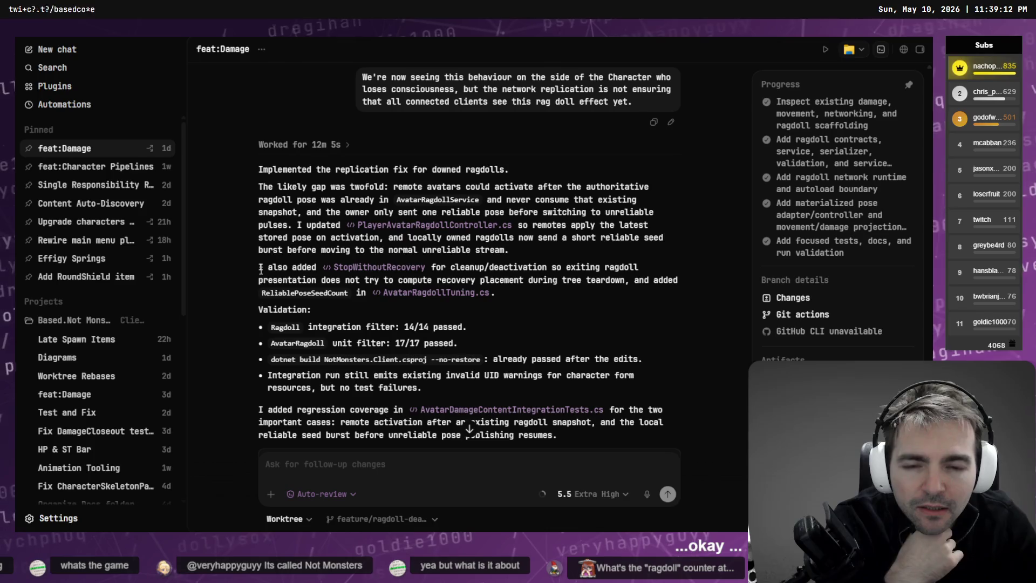
{"action": "left_click_drag", "start_coordinate": [263, 277], "coordinate": [597, 281]}
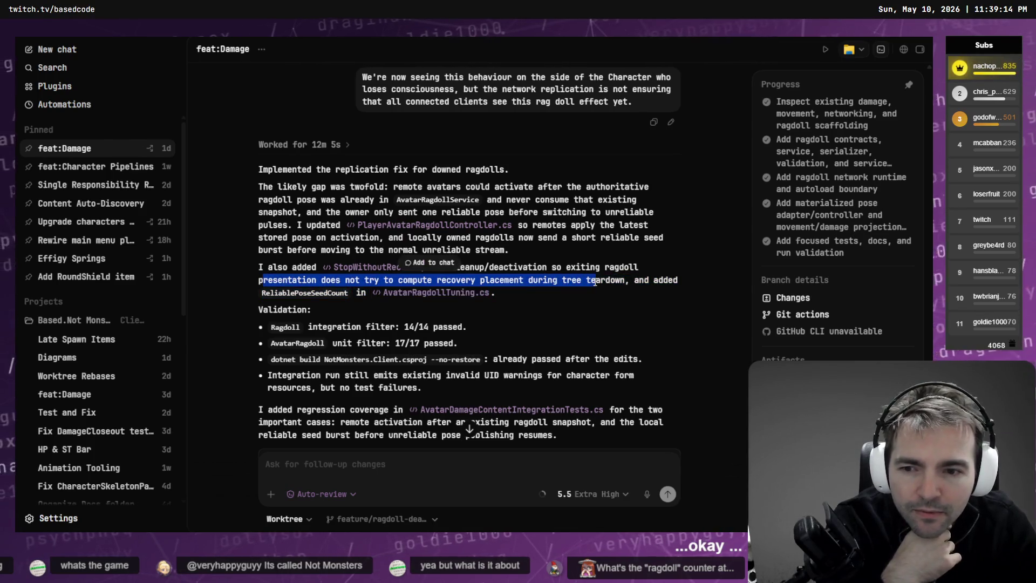
{"action": "left_click", "coordinate": [483, 285]}
{"action": "scroll", "coordinate": [483, 285], "scroll_direction": "down", "scroll_amount": 4}
{"action": "key", "text": "alt+Tab"}
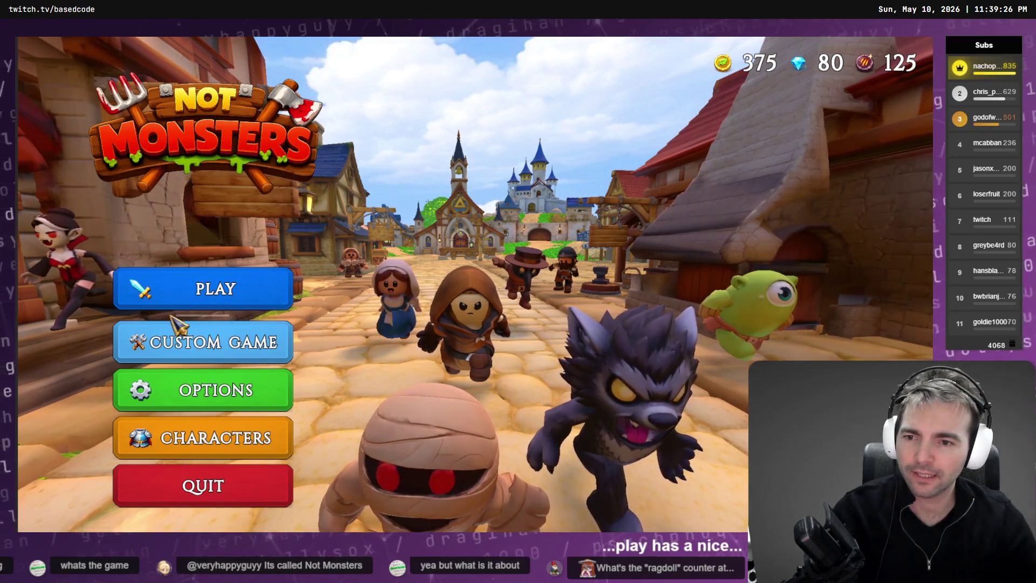
- Host an online lobby, pick the Priest, then back out to the main menu
{"action": "left_click", "coordinate": [227, 291]}
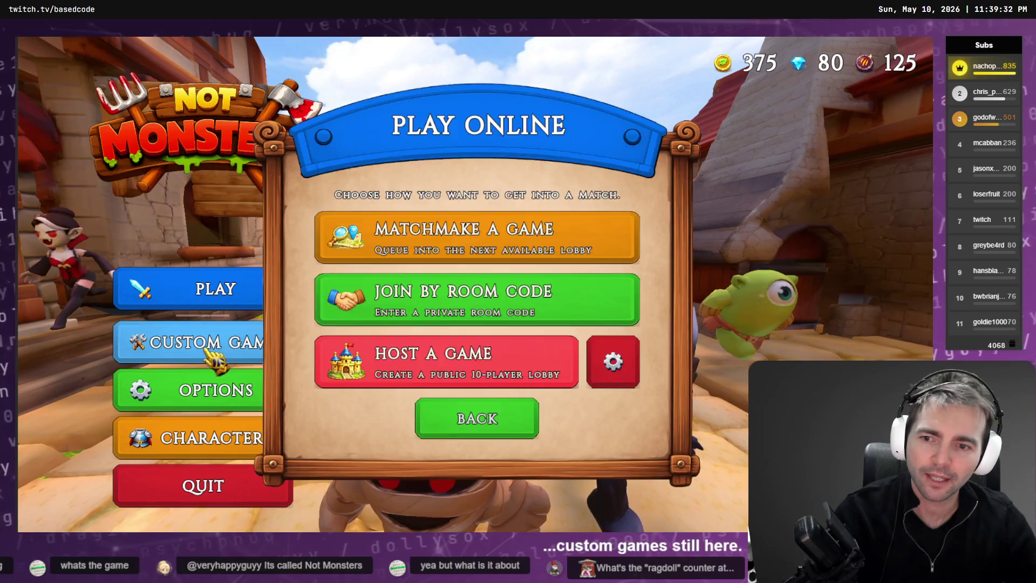
{"action": "key", "text": "Escape"}
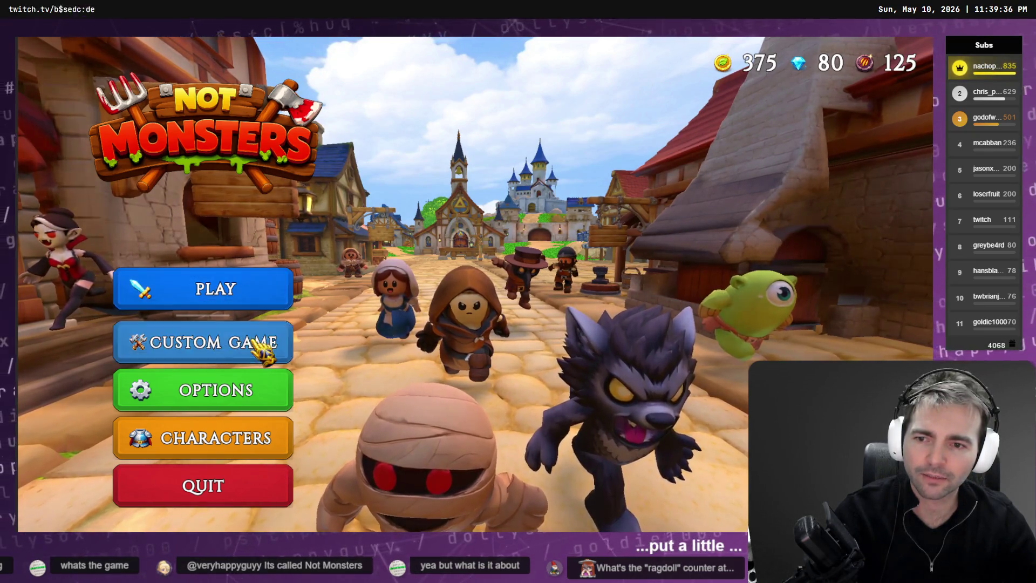
{"action": "left_click", "coordinate": [254, 294]}
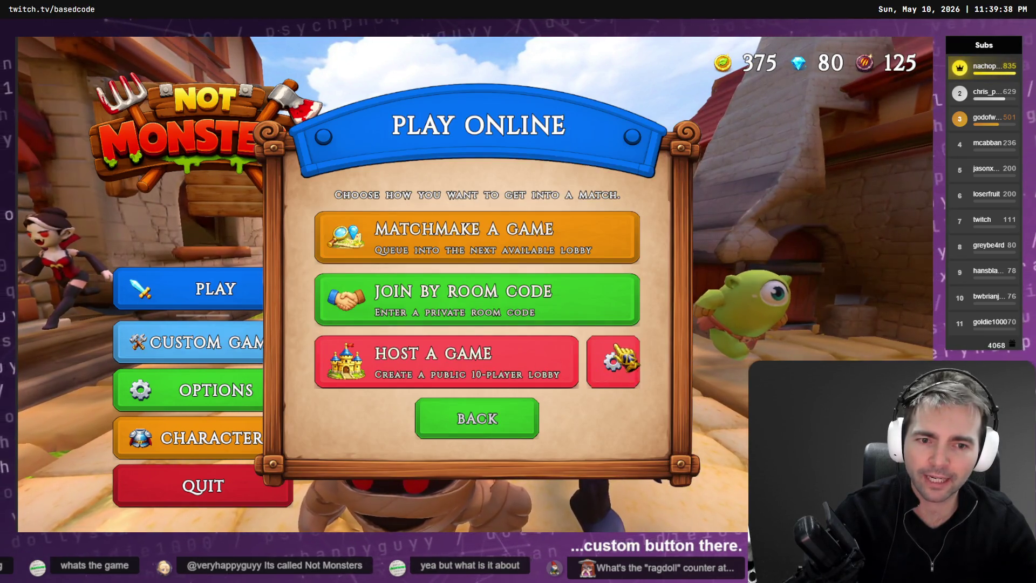
{"action": "key", "text": "Escape"}
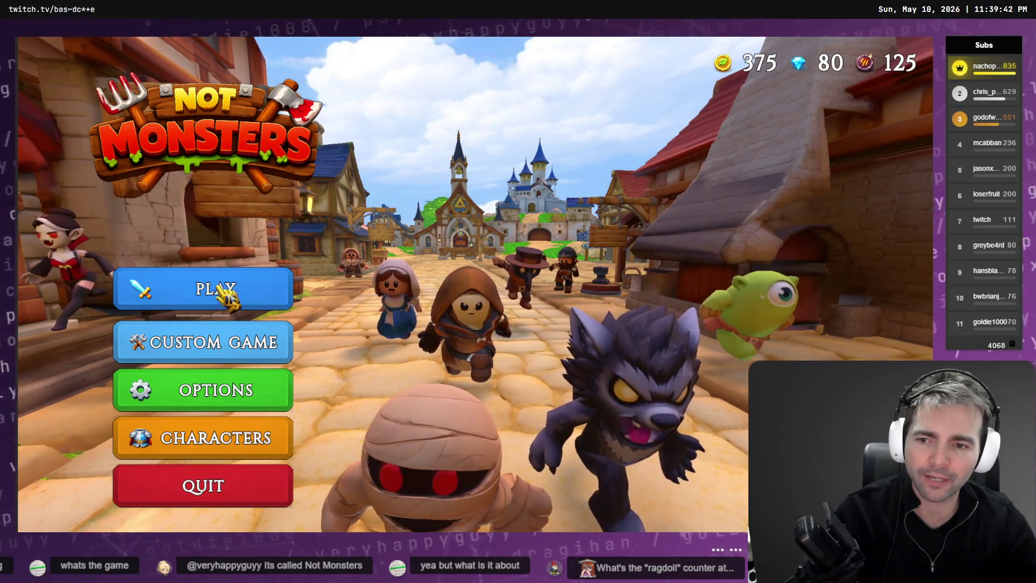
{"action": "left_click", "coordinate": [167, 308]}
{"action": "left_click", "coordinate": [318, 368]}
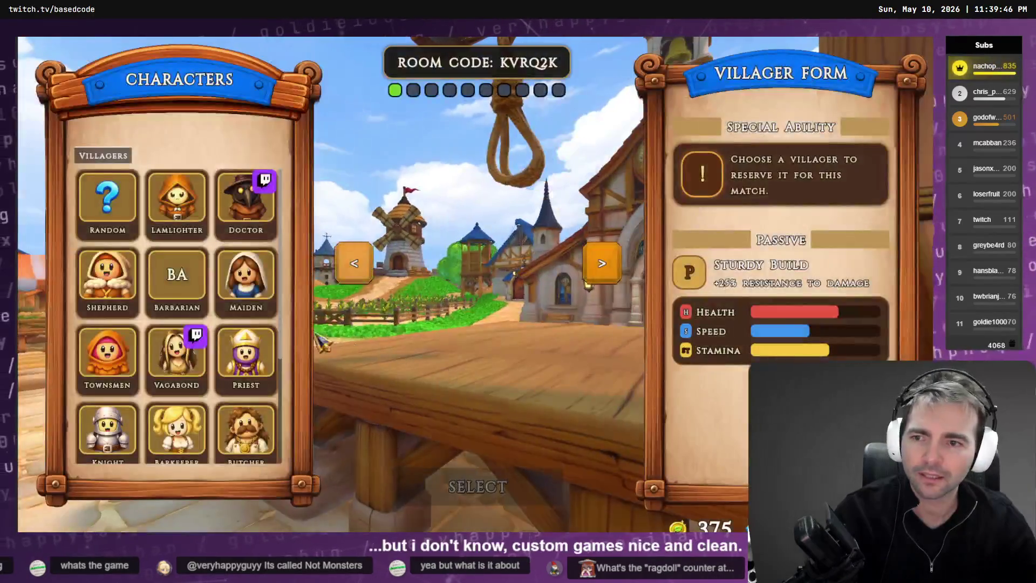
{"action": "left_click", "coordinate": [245, 359]}
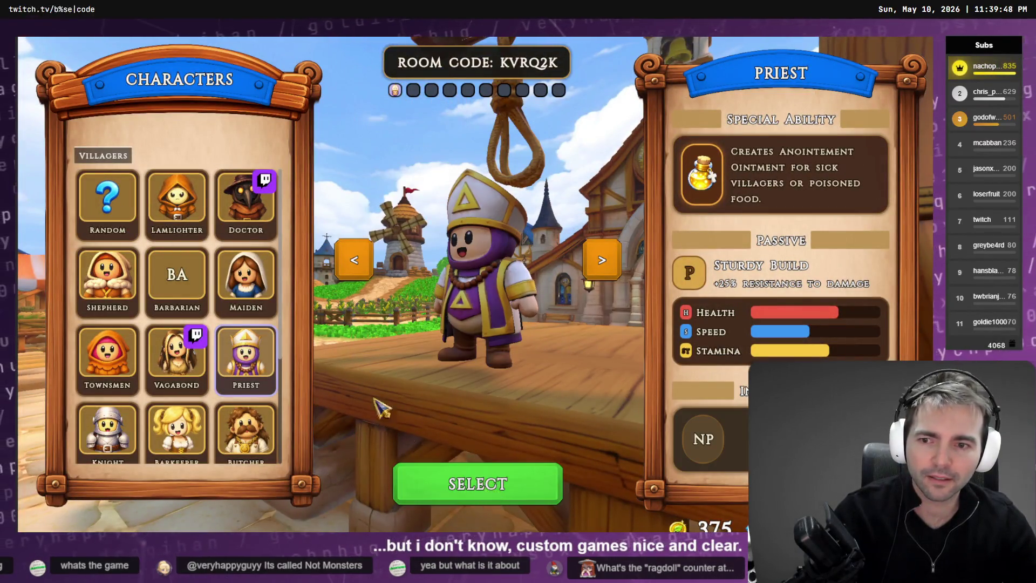
{"action": "key", "text": "Escape"}
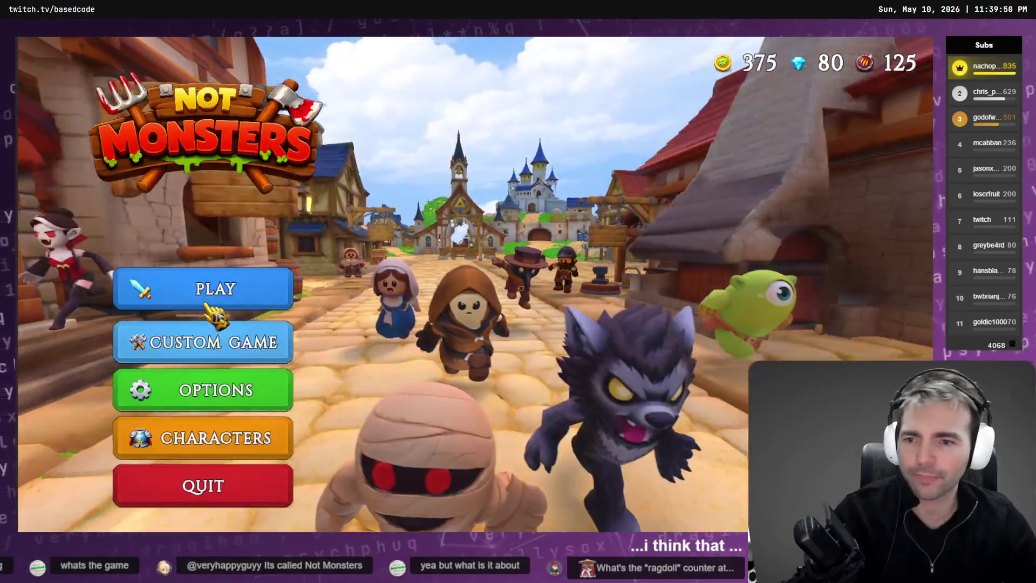
- Search for a match, get into character select and pick the Barbarian, then switch to Godot
{"action": "left_click", "coordinate": [238, 291]}
{"action": "left_click", "coordinate": [488, 450]}
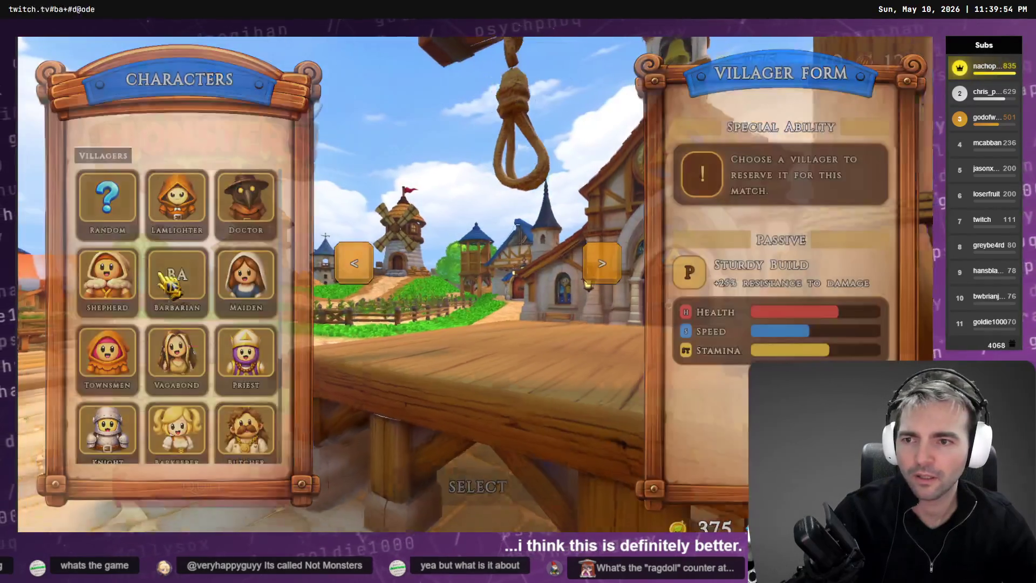
{"action": "key", "text": "Escape"}
{"action": "left_click", "coordinate": [216, 288]}
{"action": "left_click", "coordinate": [513, 212]}
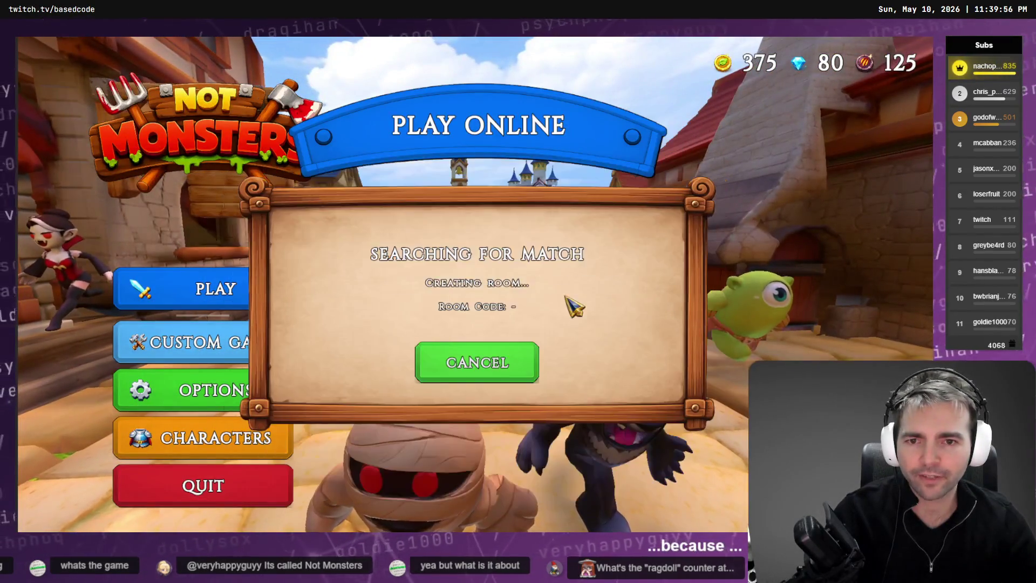
{"action": "key", "text": "Escape"}
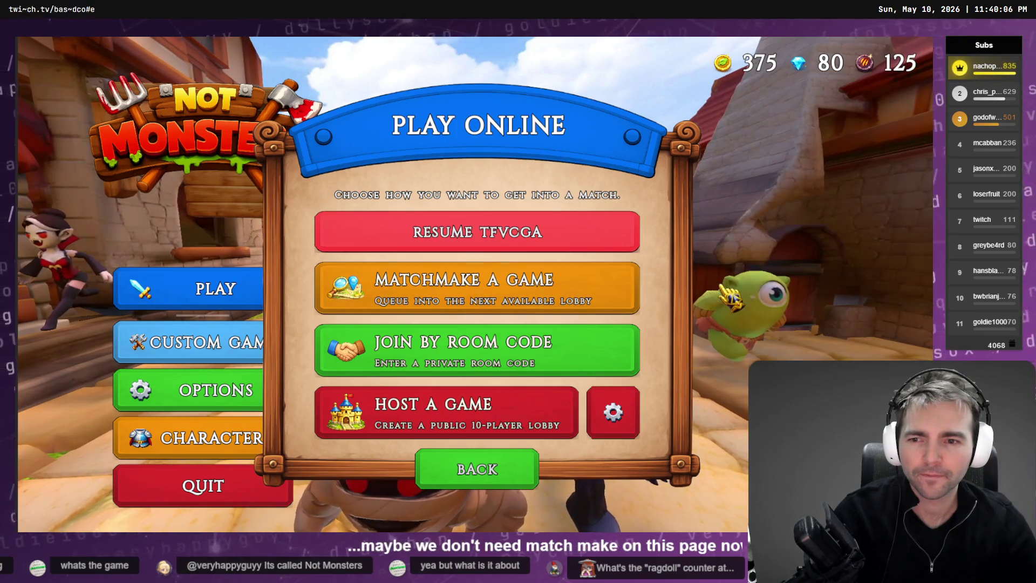
{"action": "key", "text": "Escape"}
{"action": "left_click", "coordinate": [281, 298]}
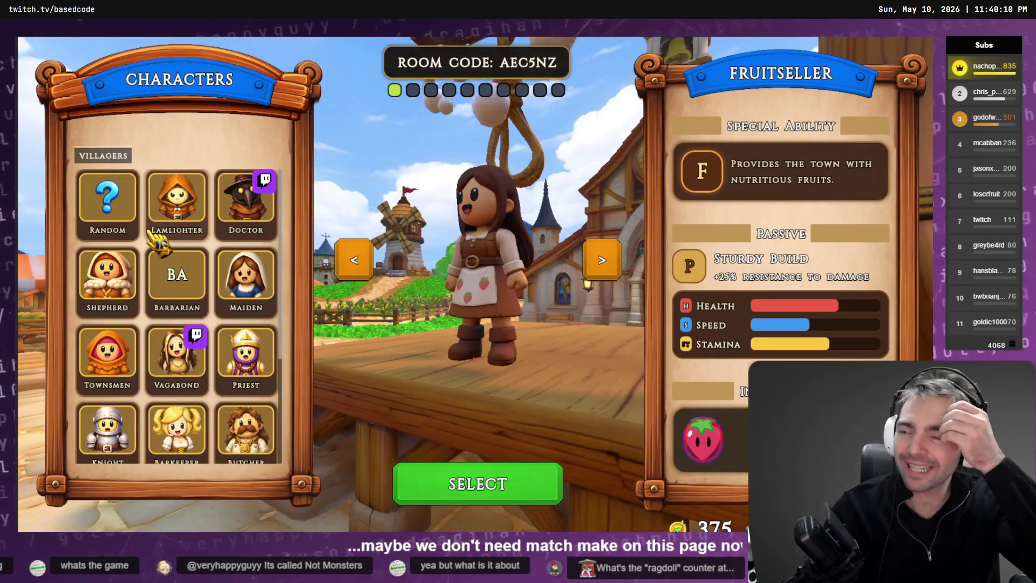
{"action": "left_click", "coordinate": [178, 292]}
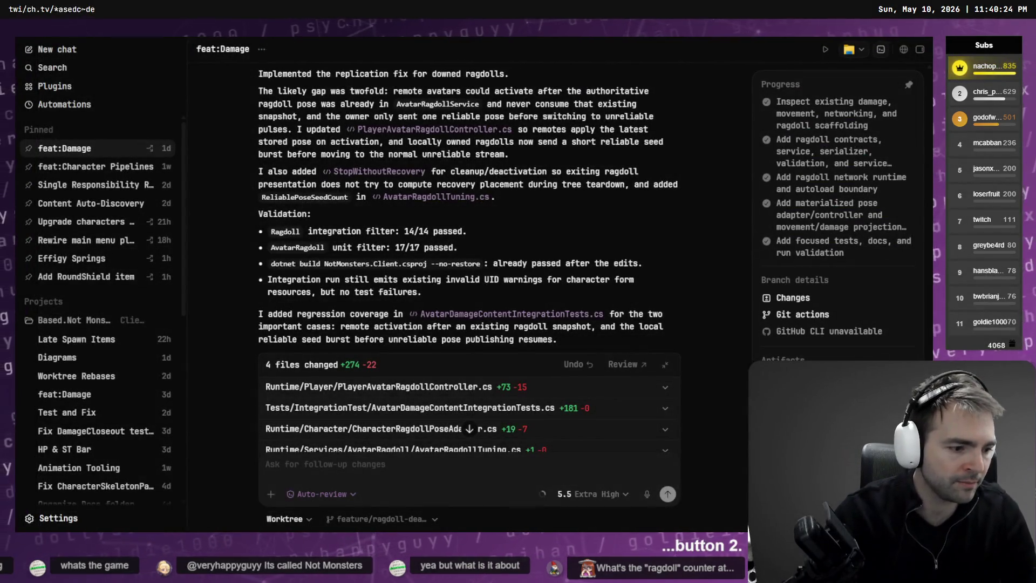
{"action": "key", "text": "alt+Tab"}
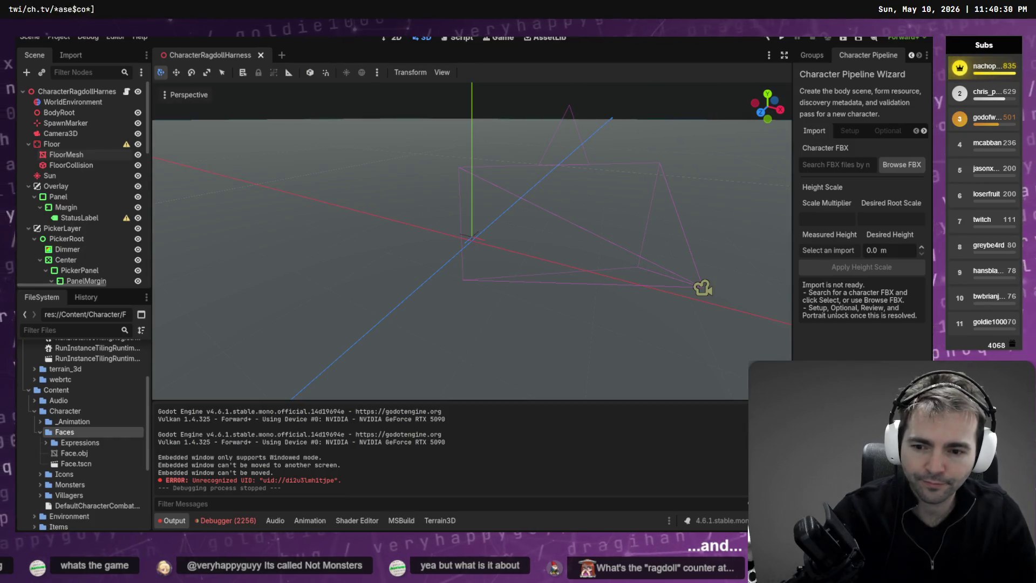
- Check the Debugger Errors list for Session 2, then rebuild and relaunch with F5
{"action": "left_click", "coordinate": [249, 522]}
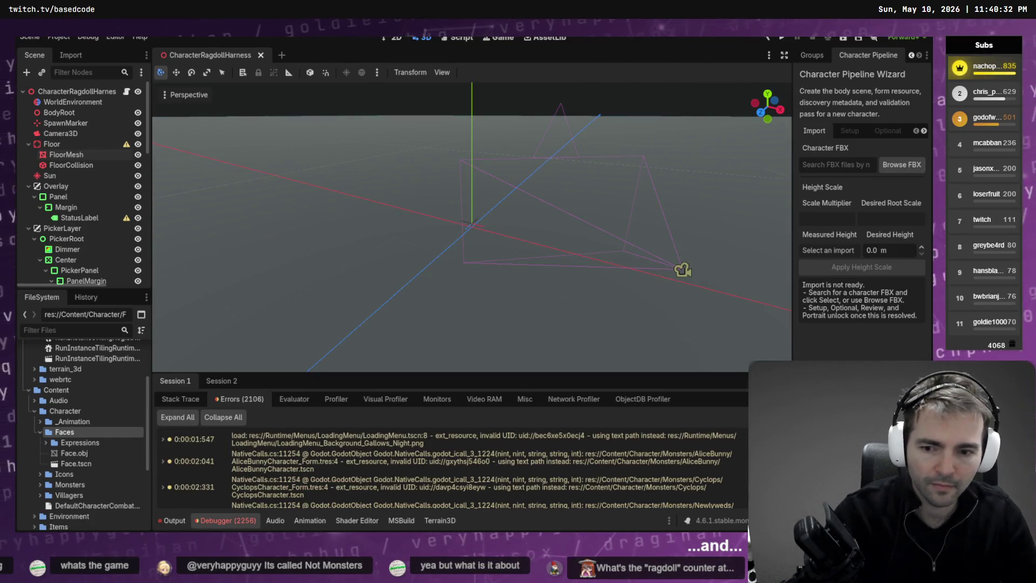
{"action": "left_click", "coordinate": [209, 381]}
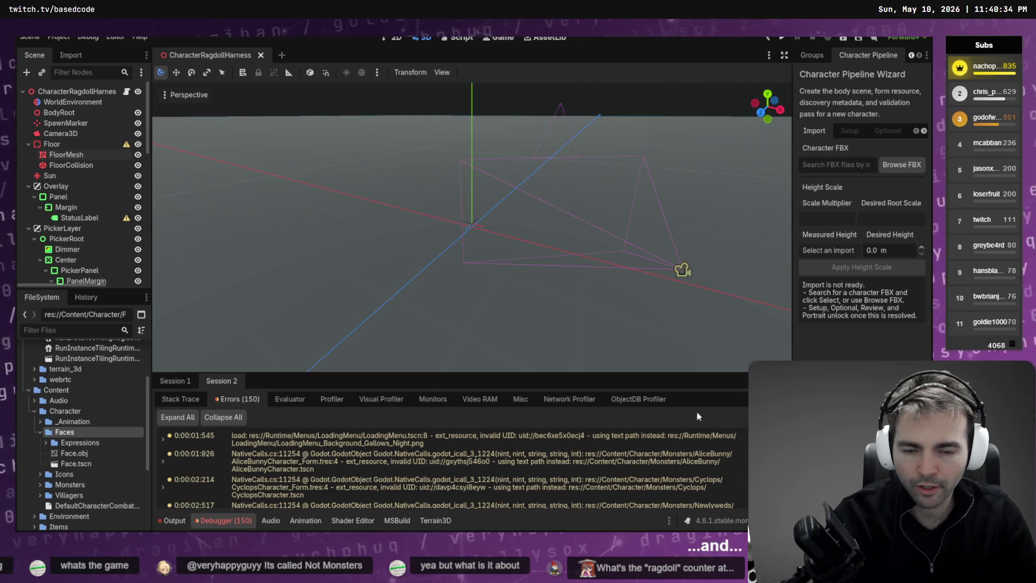
{"action": "key", "text": "F5"}
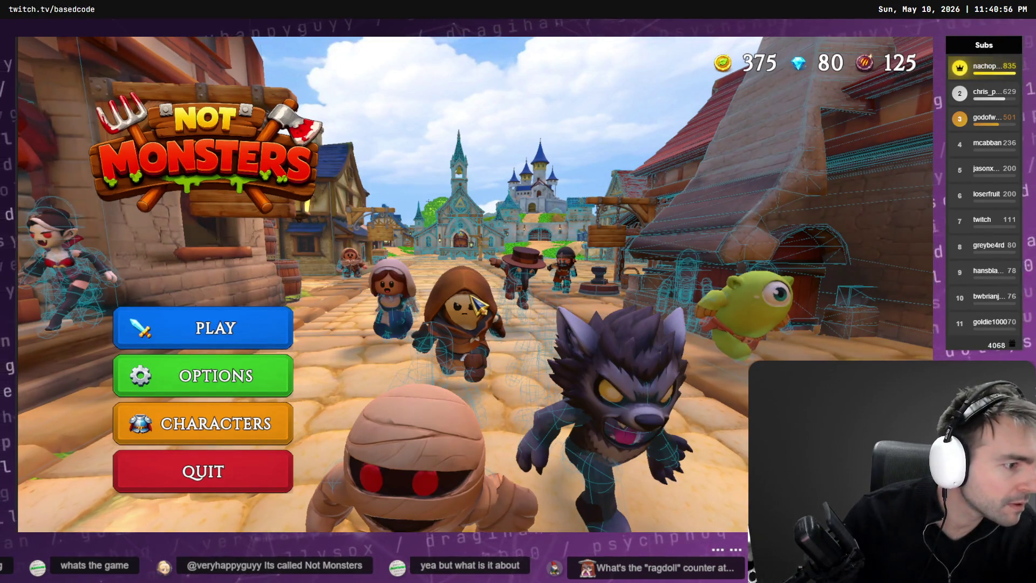
- Snap the two game windows side by side, host in the left and join by room code on the right
{"action": "key", "text": "super+Right"}
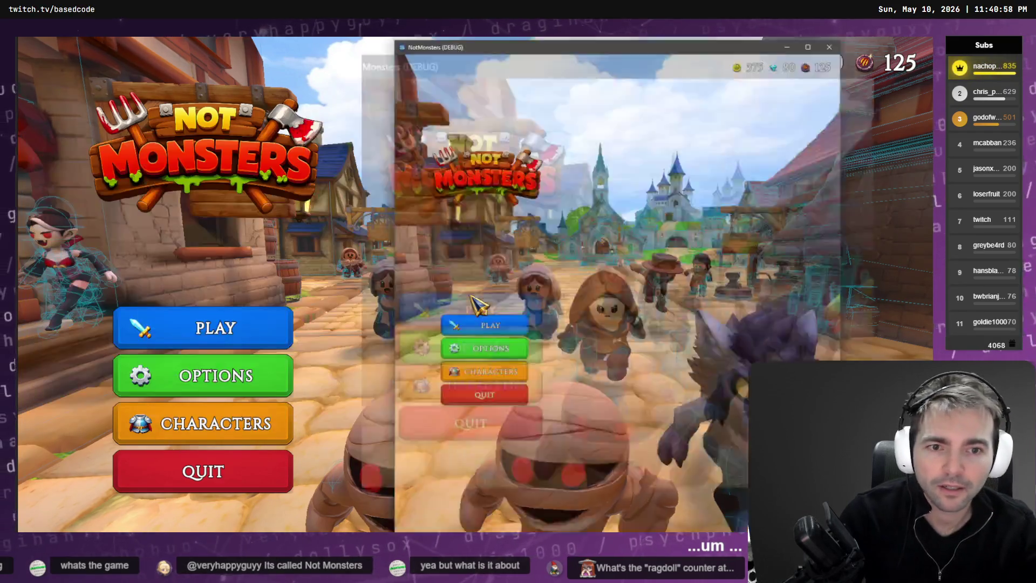
{"action": "key", "text": "Return"}
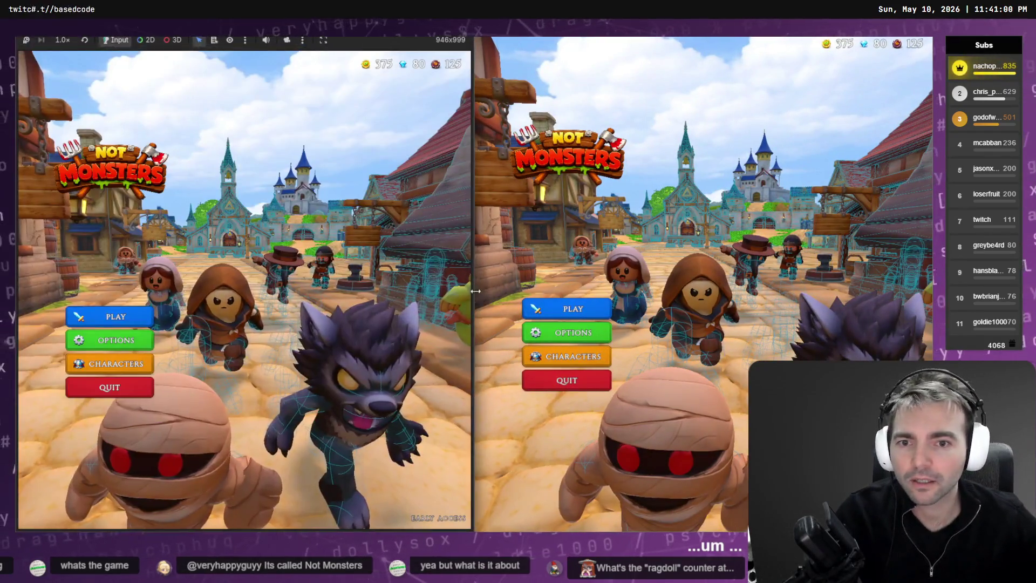
{"action": "left_click", "coordinate": [115, 317]}
{"action": "left_click", "coordinate": [178, 321]}
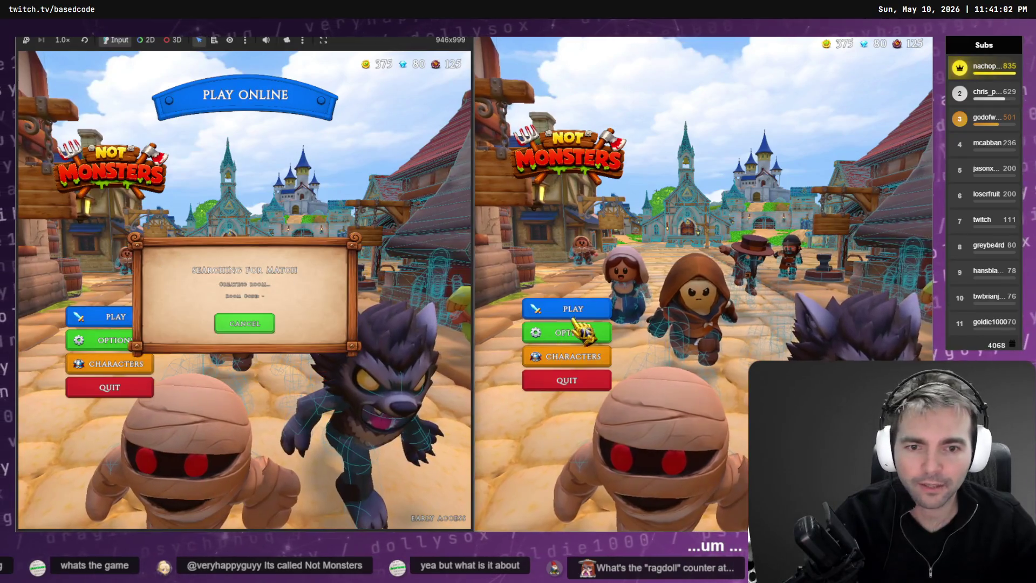
{"action": "left_click", "coordinate": [573, 309]}
{"action": "left_click", "coordinate": [703, 283]}
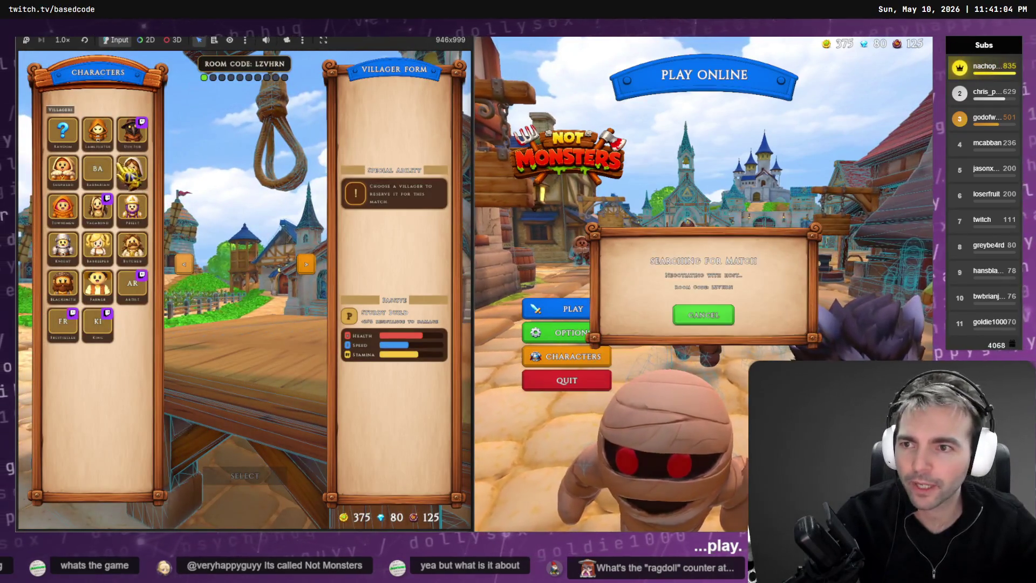
{"action": "left_click", "coordinate": [701, 314]}
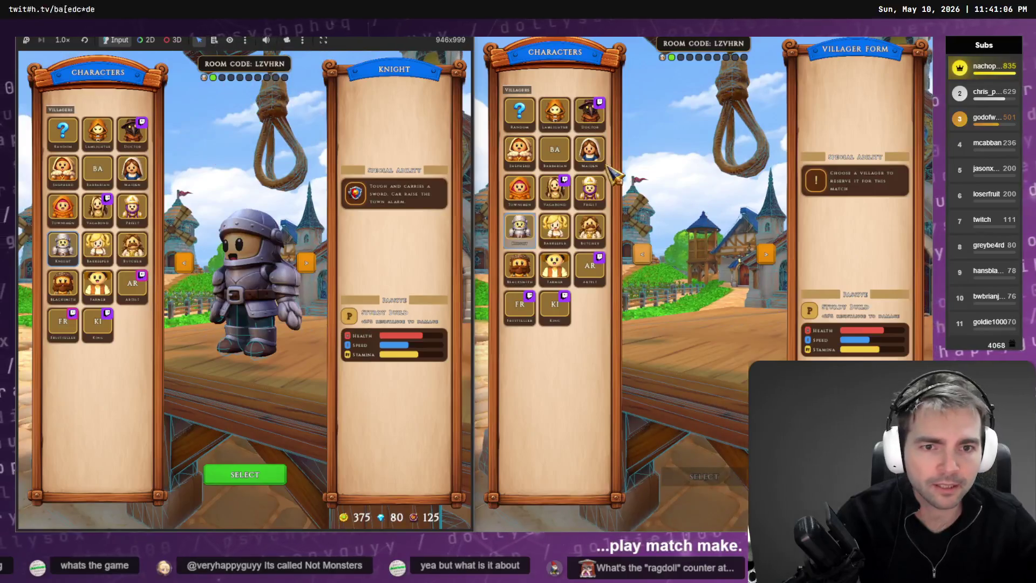
- Lock in Blacksmith for the left player and Barbarian for the right player
{"action": "left_click", "coordinate": [60, 134]}
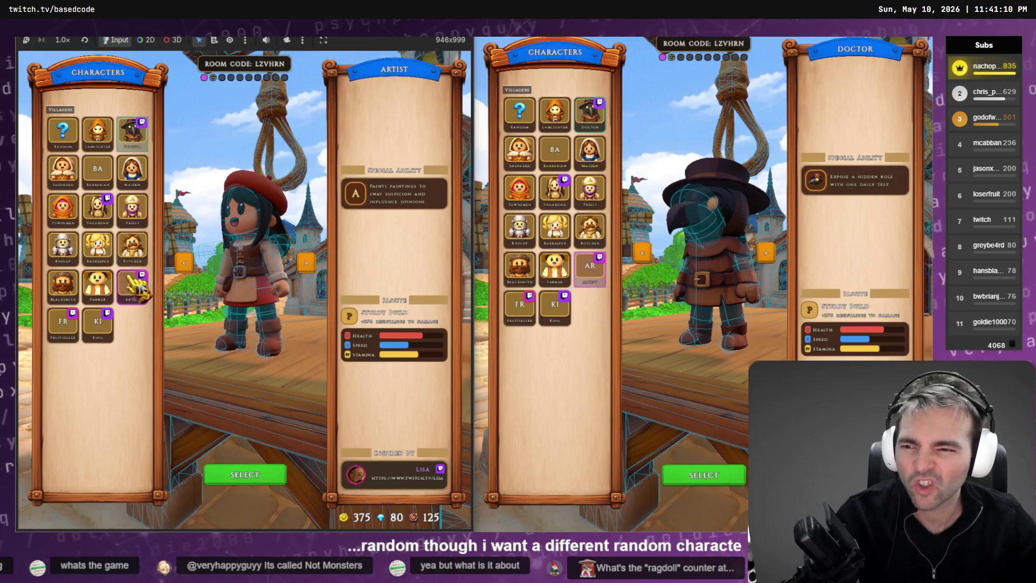
{"action": "left_click", "coordinate": [132, 247]}
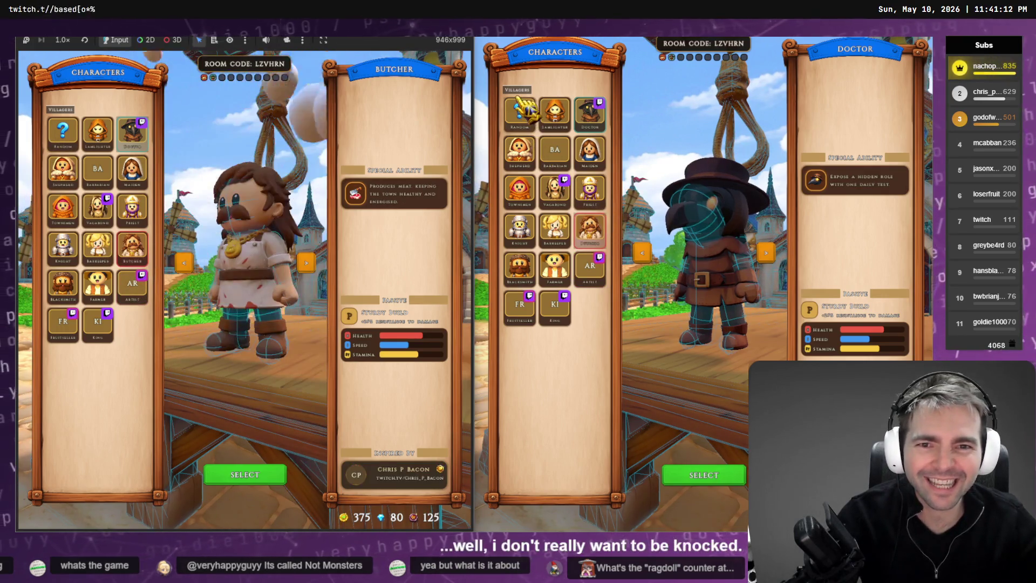
{"action": "left_click", "coordinate": [547, 264]}
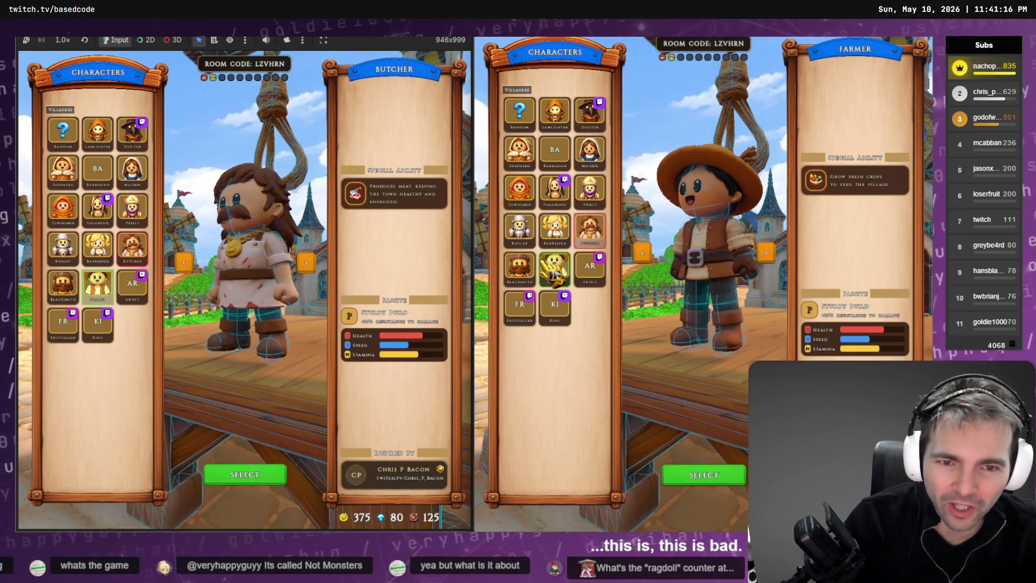
{"action": "left_click", "coordinate": [555, 152]}
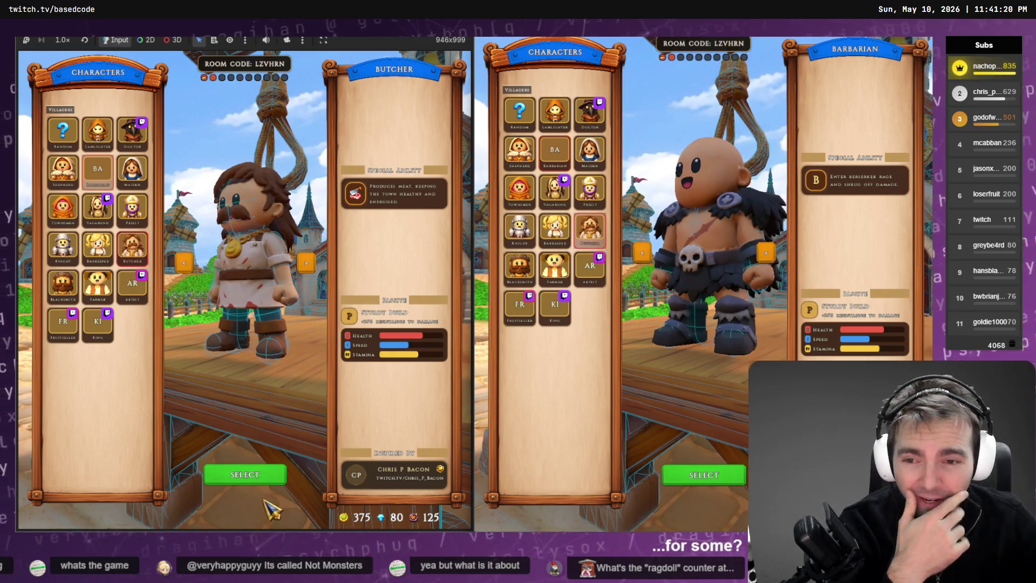
{"action": "left_click", "coordinate": [76, 292]}
{"action": "left_click", "coordinate": [225, 478]}
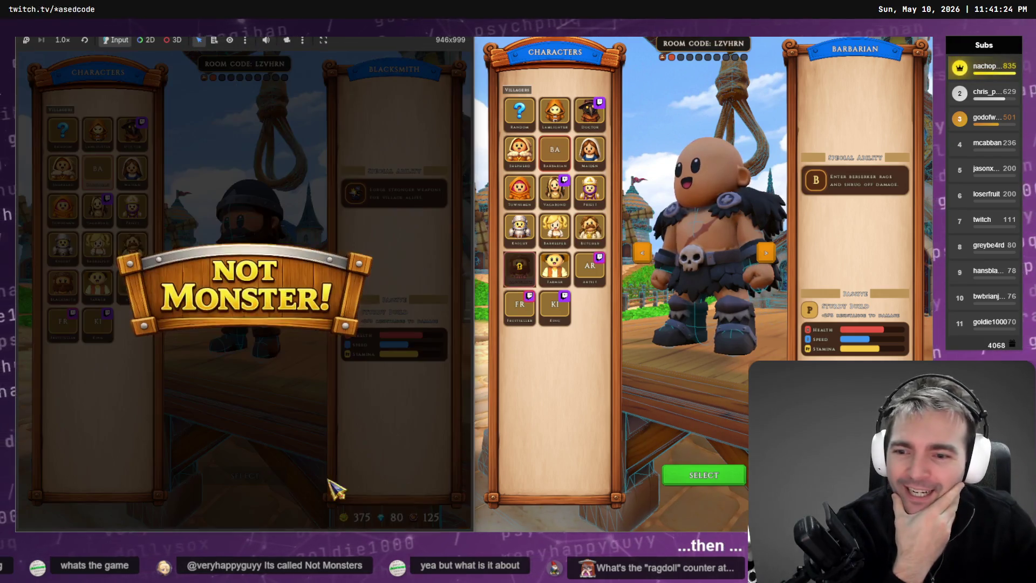
{"action": "left_click", "coordinate": [674, 477]}
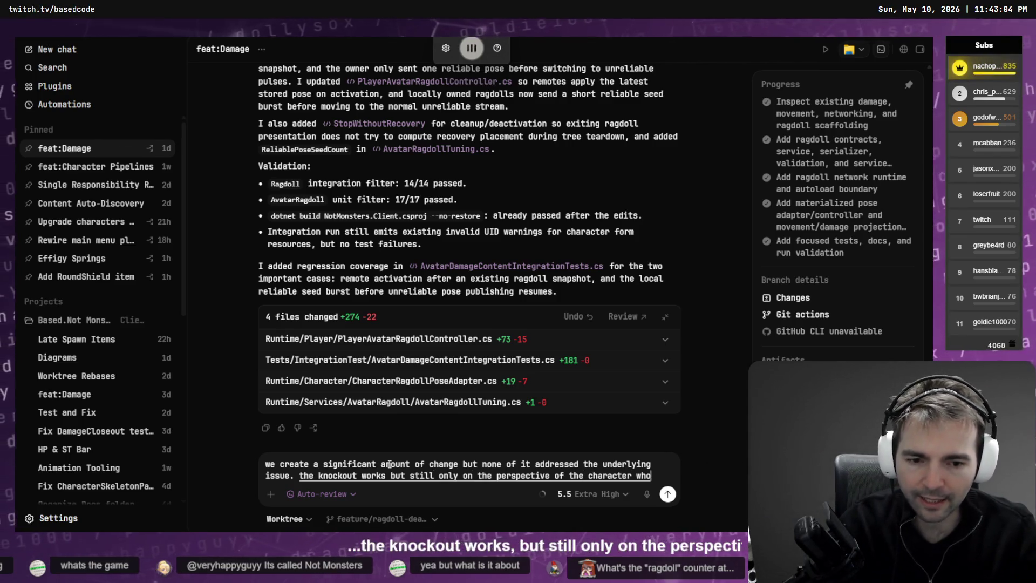
- Dictate and send the follow-up asking to unwind unneeded changes and prove ragdoll replication with a multi test
{"action": "key", "text": "ctrl+super"}
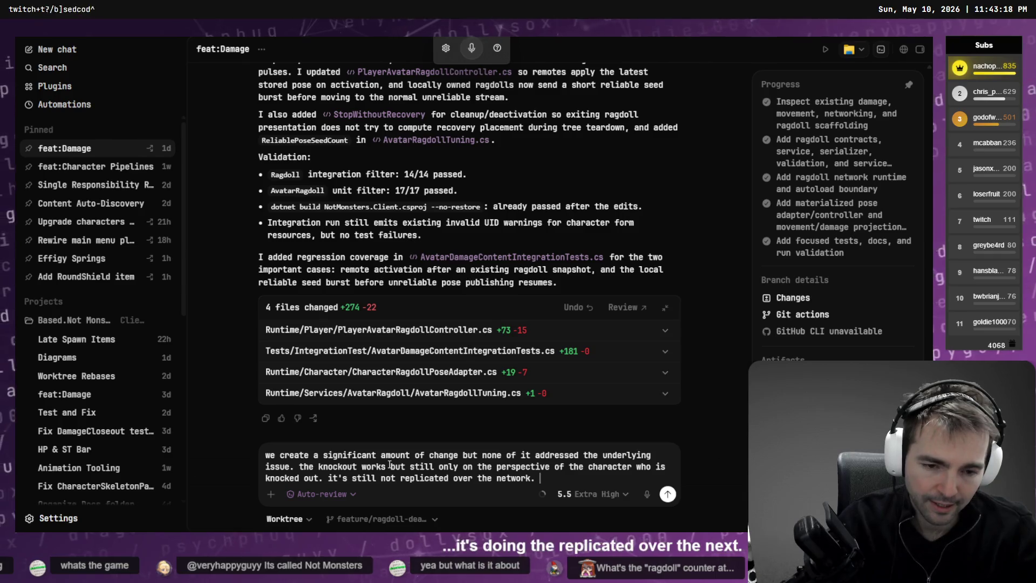
{"action": "key", "text": "ctrl+super"}
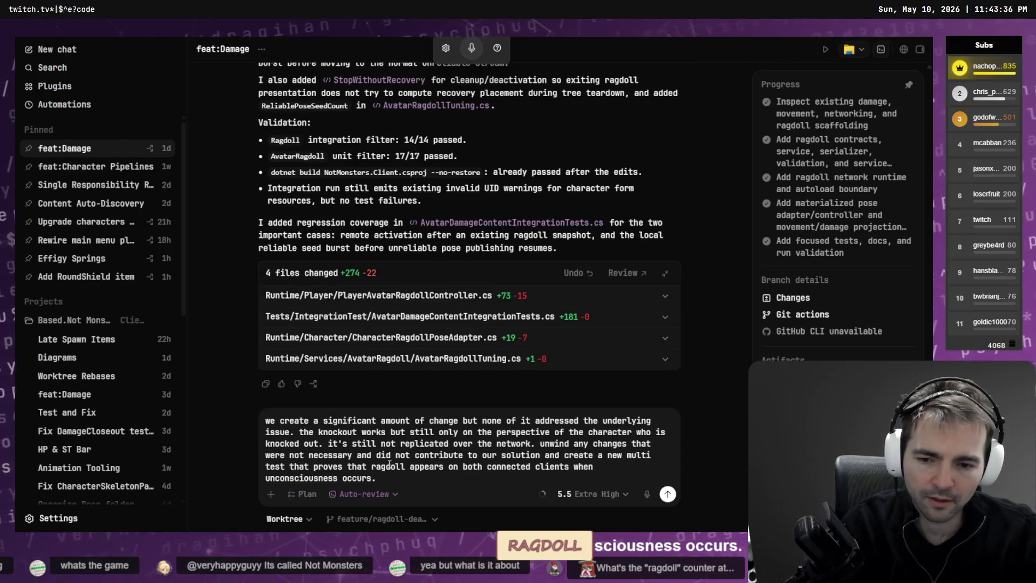
{"action": "key", "text": "Return"}
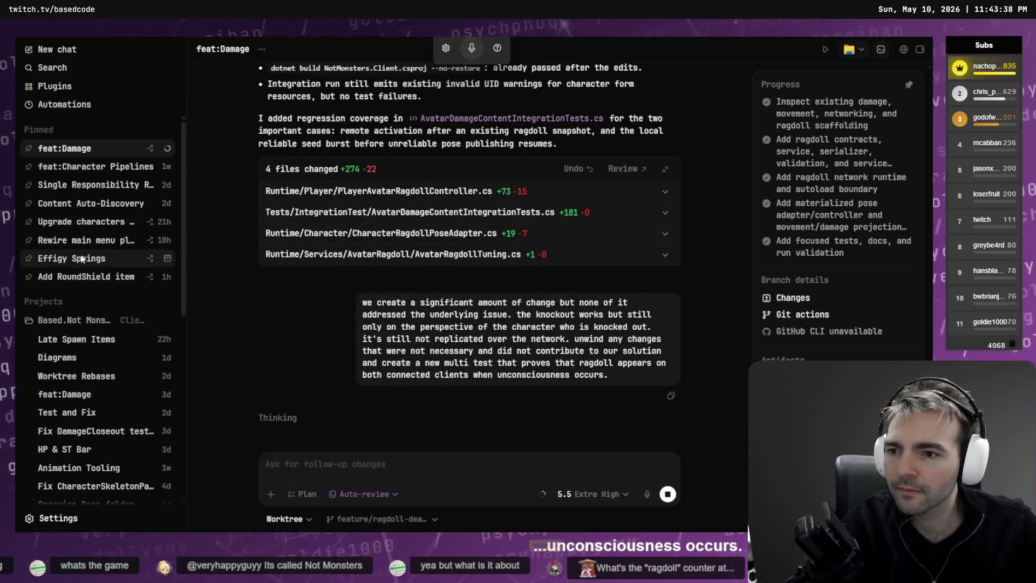
{"action": "mouse_move", "coordinate": [84, 266]}
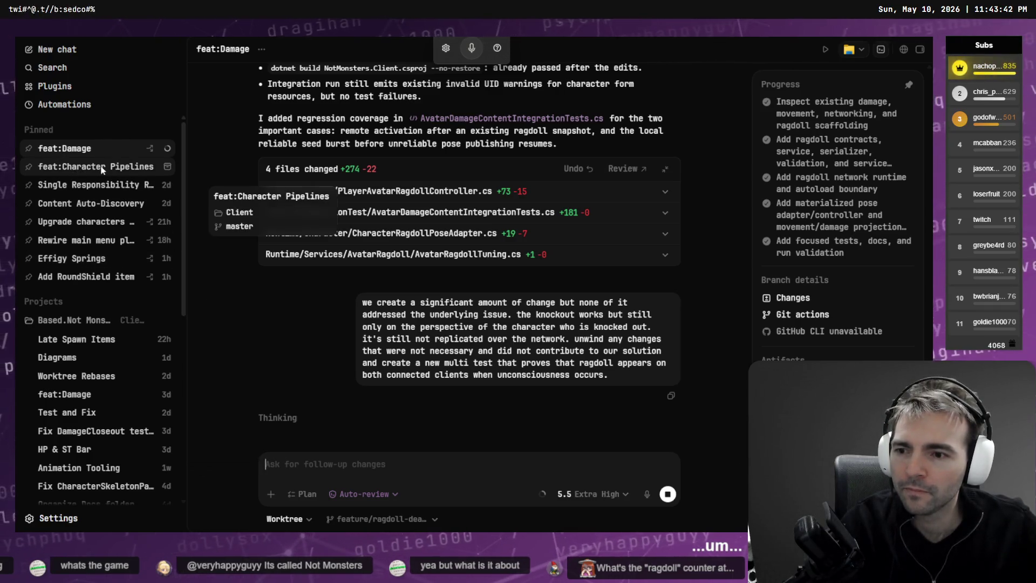
{"action": "scroll", "coordinate": [97, 243], "scroll_direction": "down", "scroll_amount": 5}
{"action": "scroll", "coordinate": [97, 290], "scroll_direction": "up", "scroll_amount": 5}
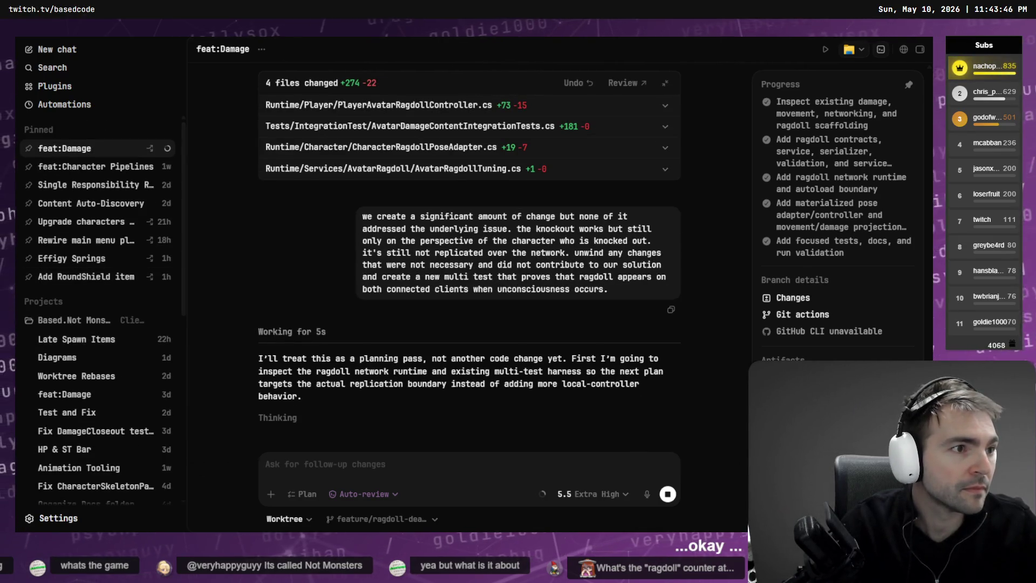
- Glance at the game windows, then bring the Godot editor's MainMenu scene to the front
{"action": "key", "text": "alt+Tab"}
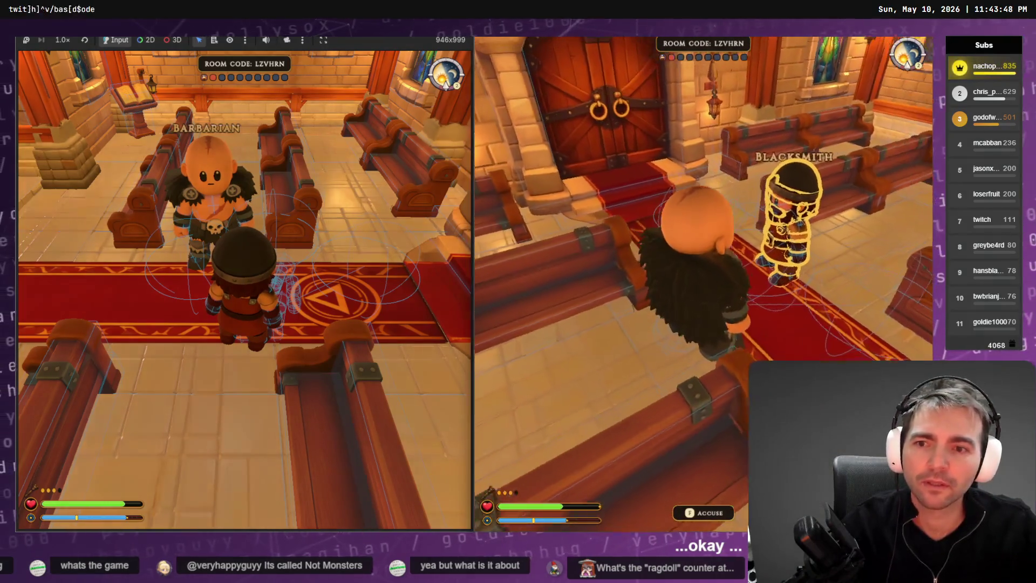
{"action": "key", "text": "alt+Tab"}
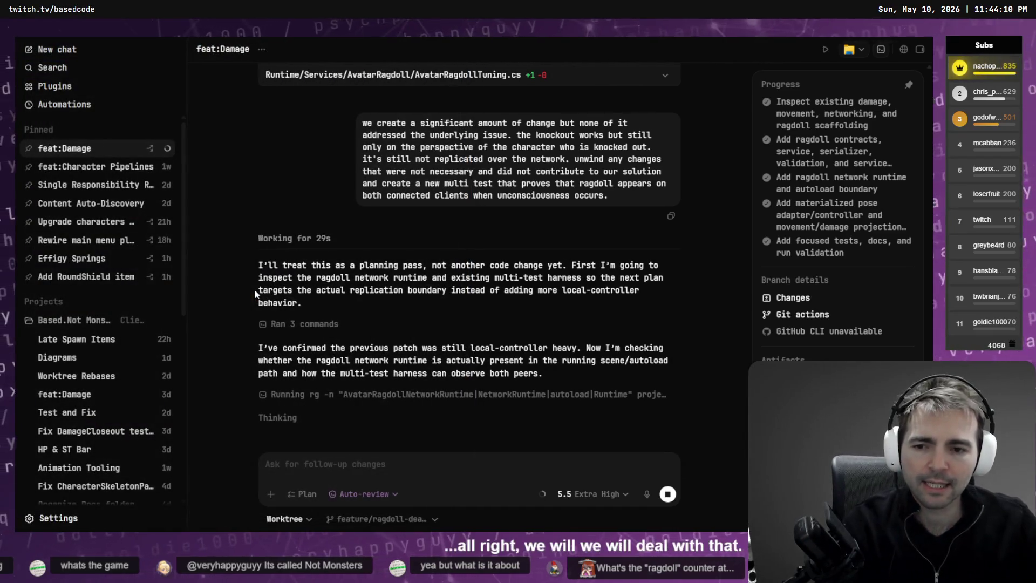
{"action": "key", "text": "alt+Tab"}
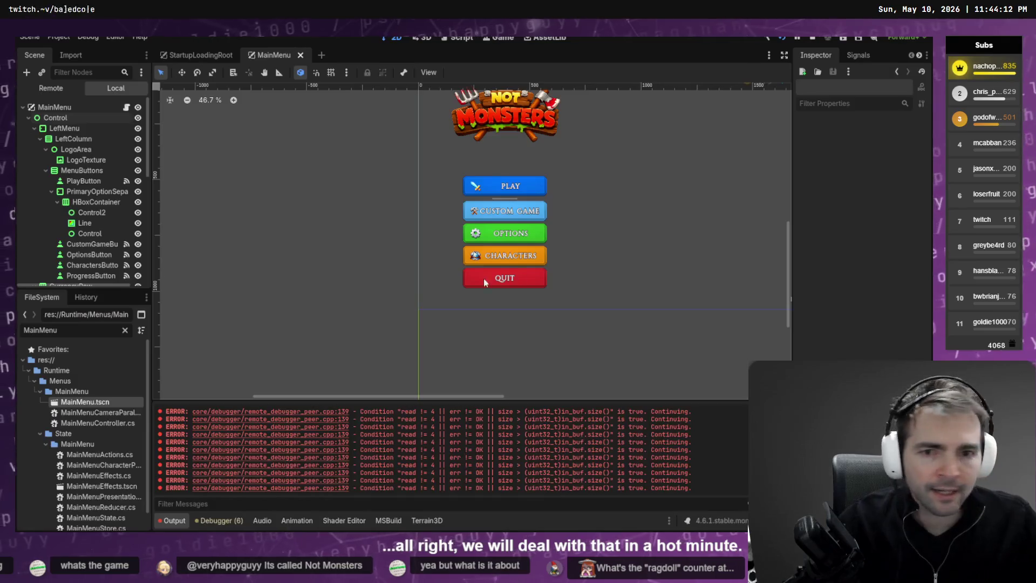
- Clear Godot's output log, then review the integration test, CharacterRagdollPoseAdapter and PlayerAvatarRagdollController diffs in Fork
{"action": "left_click", "coordinate": [701, 406]}
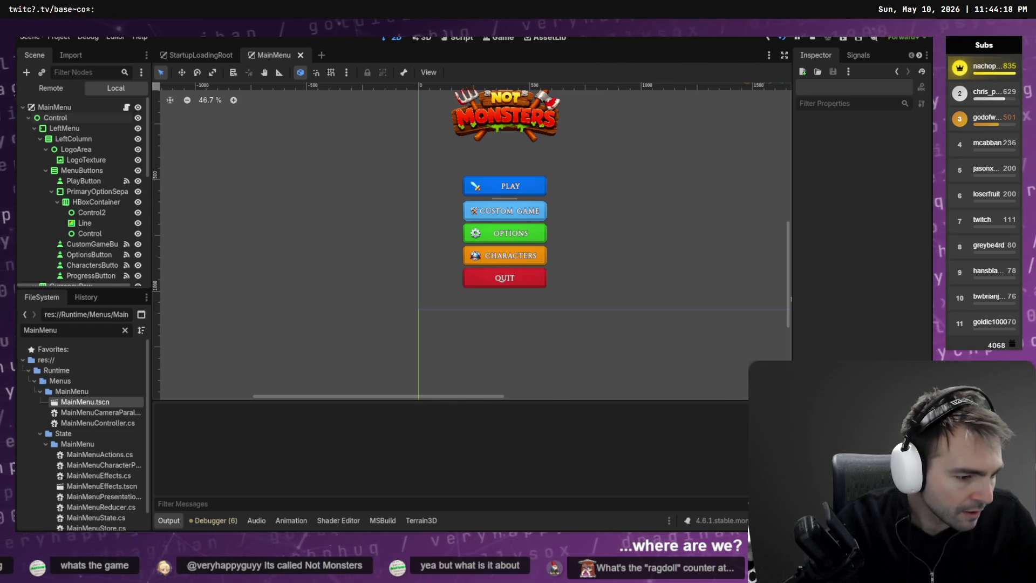
{"action": "key", "text": "alt+Tab"}
{"action": "left_click", "coordinate": [265, 186]}
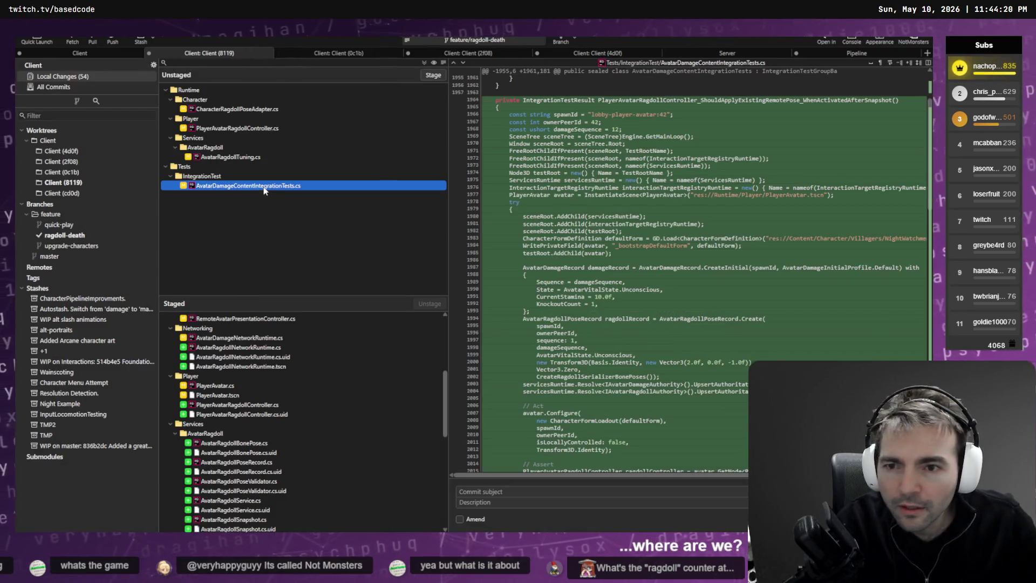
{"action": "left_click", "coordinate": [265, 109]}
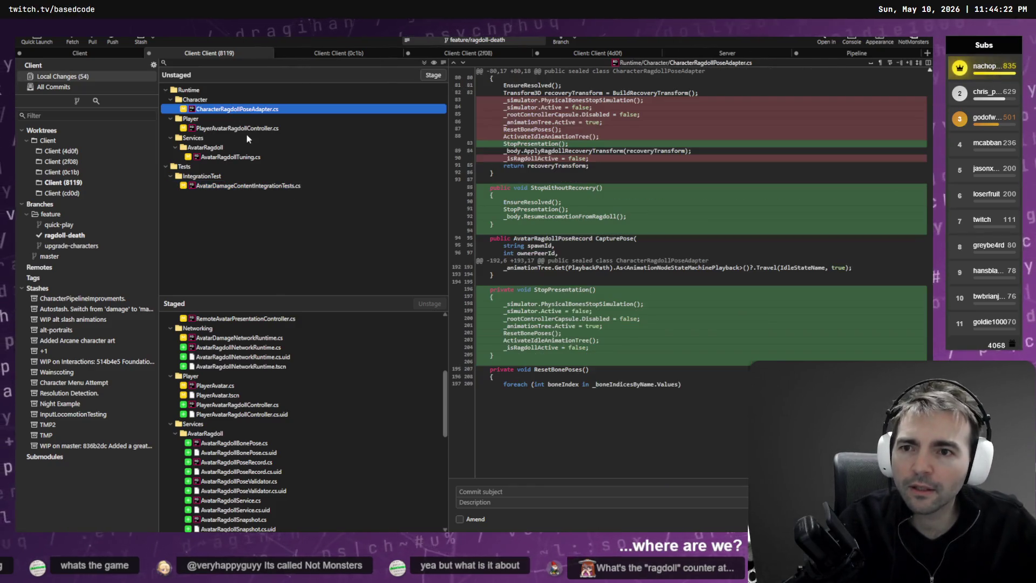
{"action": "left_click", "coordinate": [246, 130]}
- Open the feature/quick-play worktree's MainMenu.tscn diff, then return to Godot
{"action": "left_click", "coordinate": [337, 54]}
{"action": "left_click", "coordinate": [216, 52]}
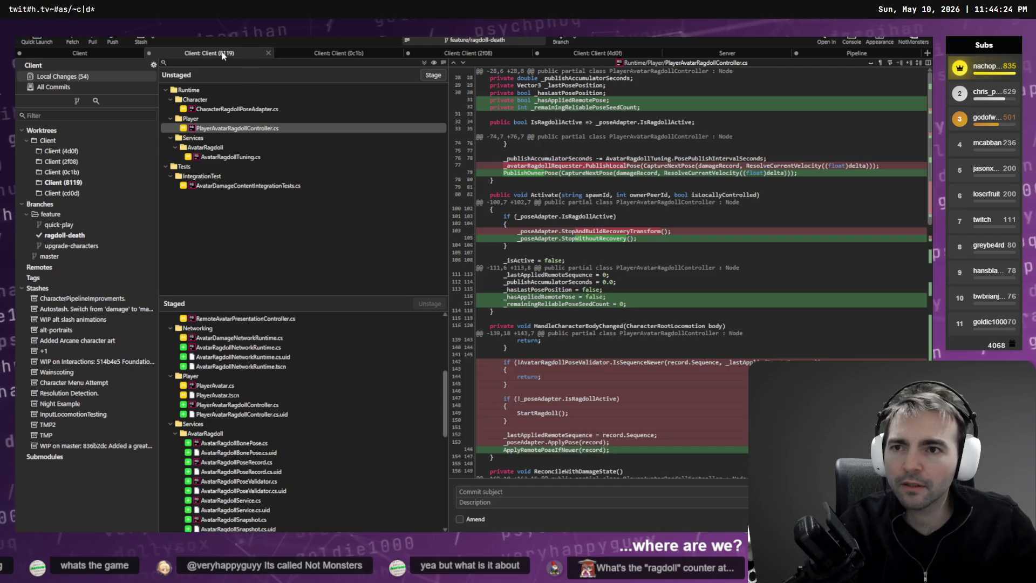
{"action": "scroll", "coordinate": [325, 322], "scroll_direction": "down", "scroll_amount": 4}
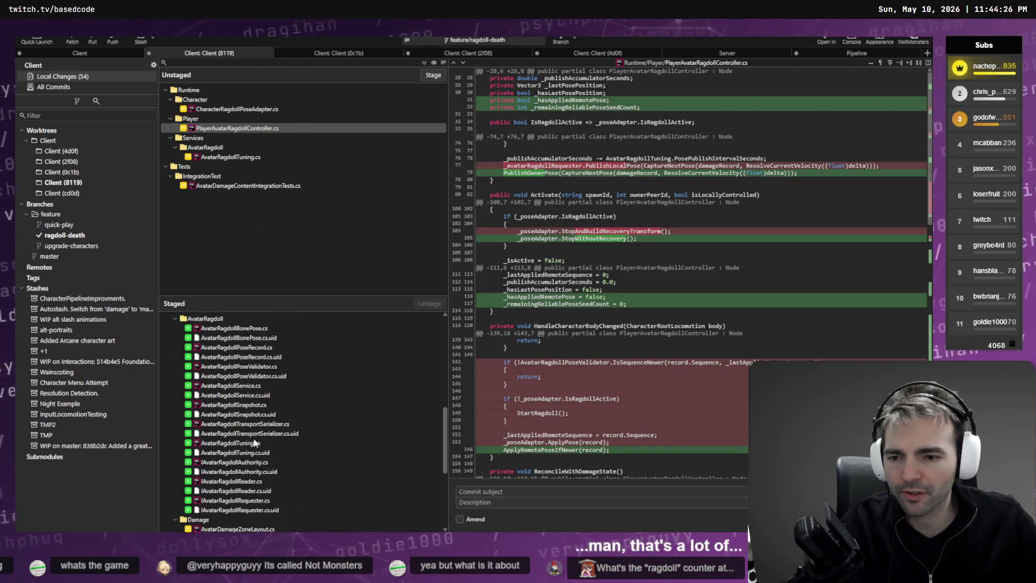
{"action": "left_click", "coordinate": [462, 55]}
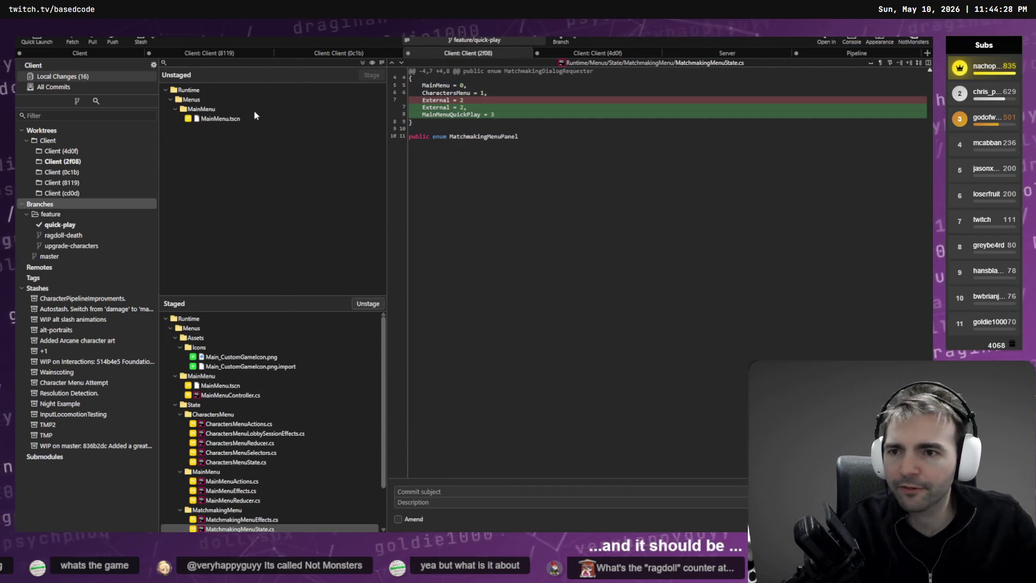
{"action": "left_click", "coordinate": [226, 120]}
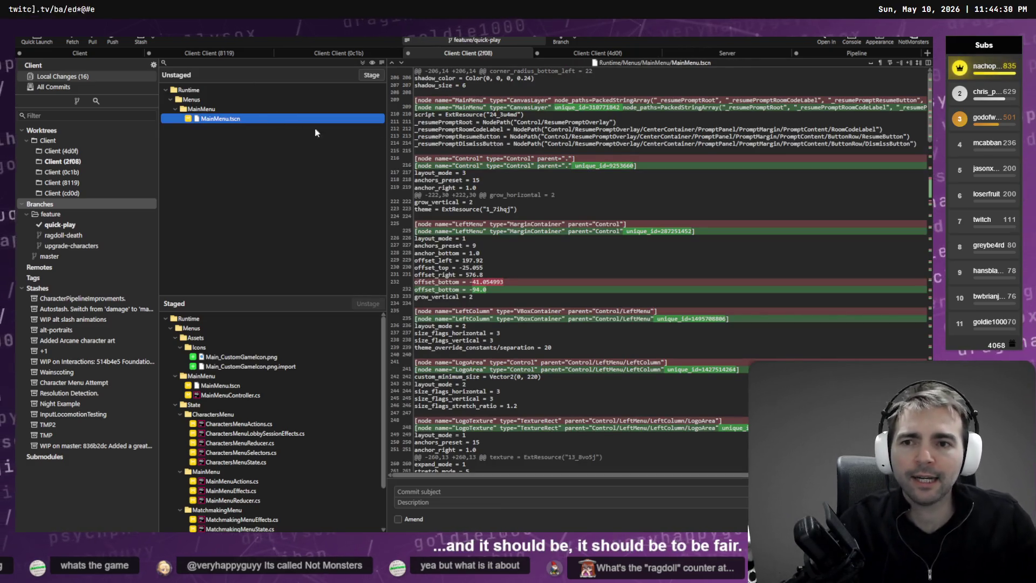
{"action": "key", "text": "alt+Tab"}
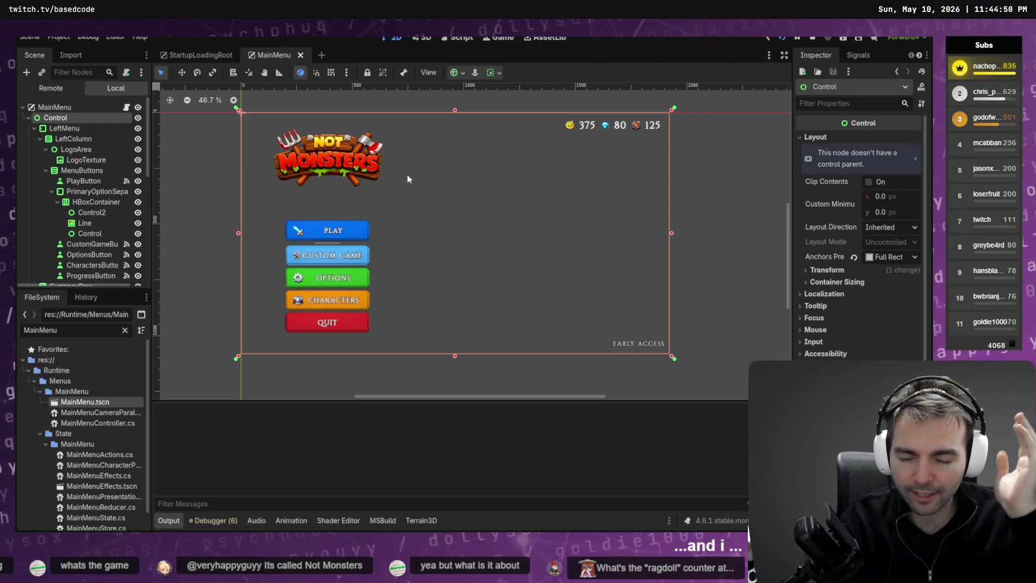
- Run the project with F5 and wait for the .NET build to reach the Not Monsters main menu
{"action": "key", "text": "F5"}
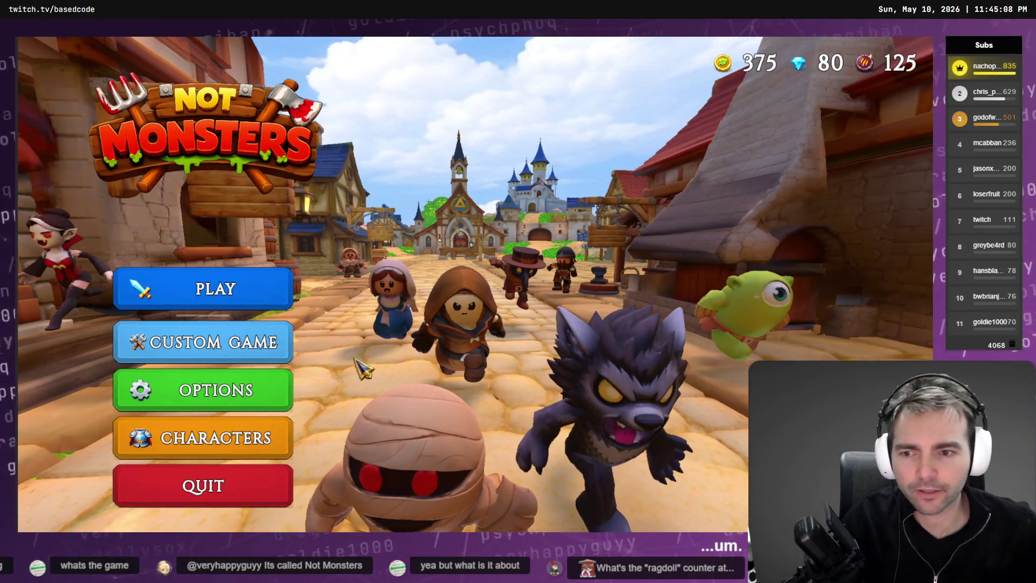
- Start an online match, select Lamlighter on character select, and escape back to the main menu
{"action": "left_click", "coordinate": [242, 291]}
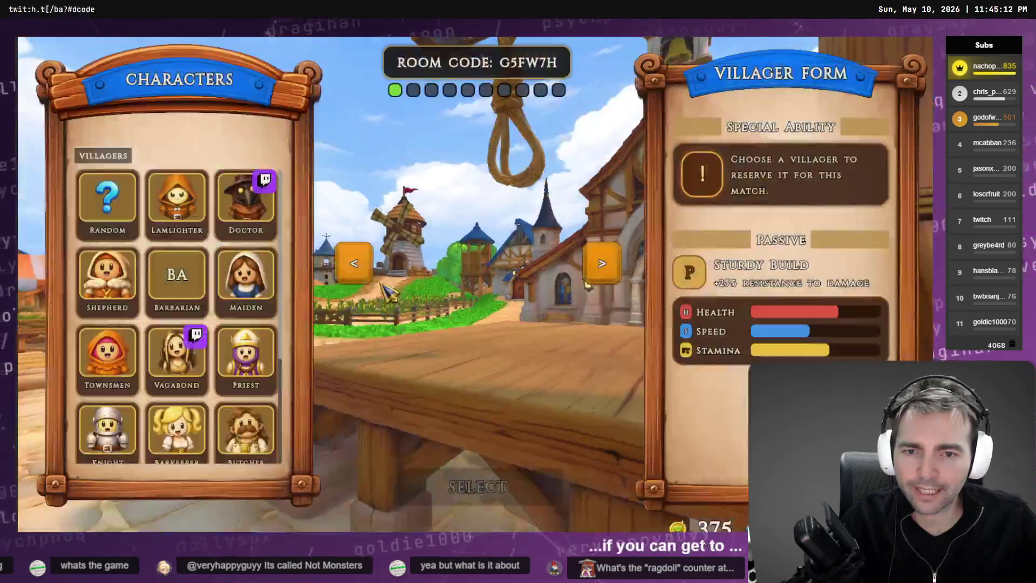
{"action": "scroll", "coordinate": [178, 350], "scroll_direction": "down", "scroll_amount": 3}
{"action": "scroll", "coordinate": [178, 351], "scroll_direction": "up", "scroll_amount": 3}
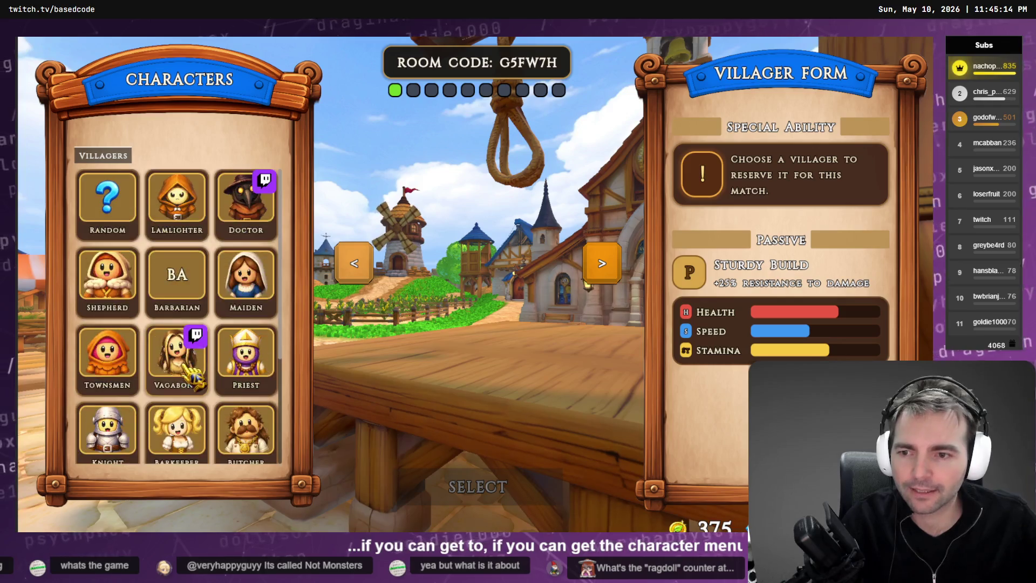
{"action": "scroll", "coordinate": [197, 375], "scroll_direction": "down", "scroll_amount": 2}
{"action": "scroll", "coordinate": [197, 375], "scroll_direction": "up", "scroll_amount": 2}
{"action": "left_click", "coordinate": [177, 204]}
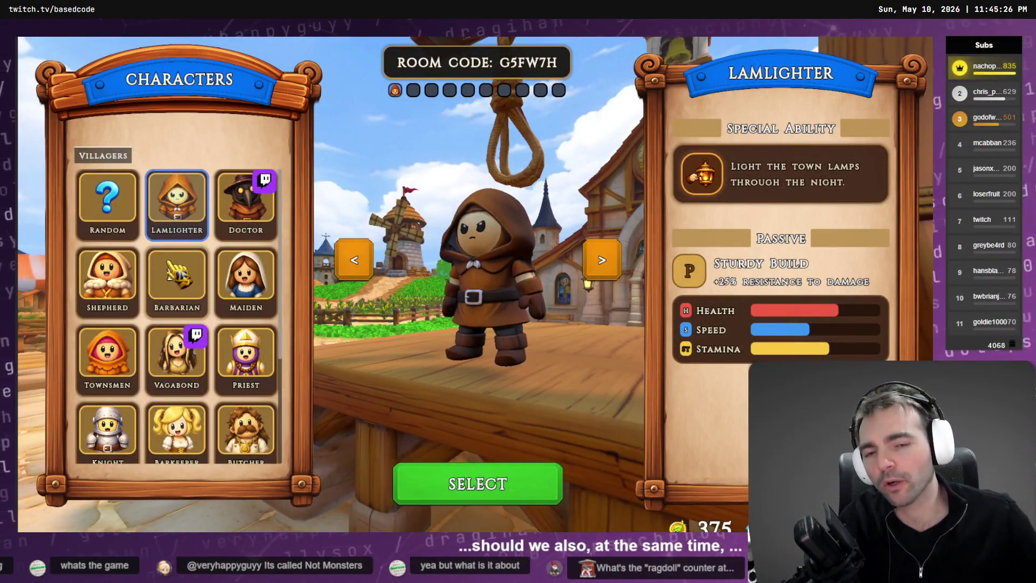
{"action": "key", "text": "Escape"}
- Enter the Characters screen from the main menu and back out with Escape, twice
{"action": "left_click", "coordinate": [240, 438]}
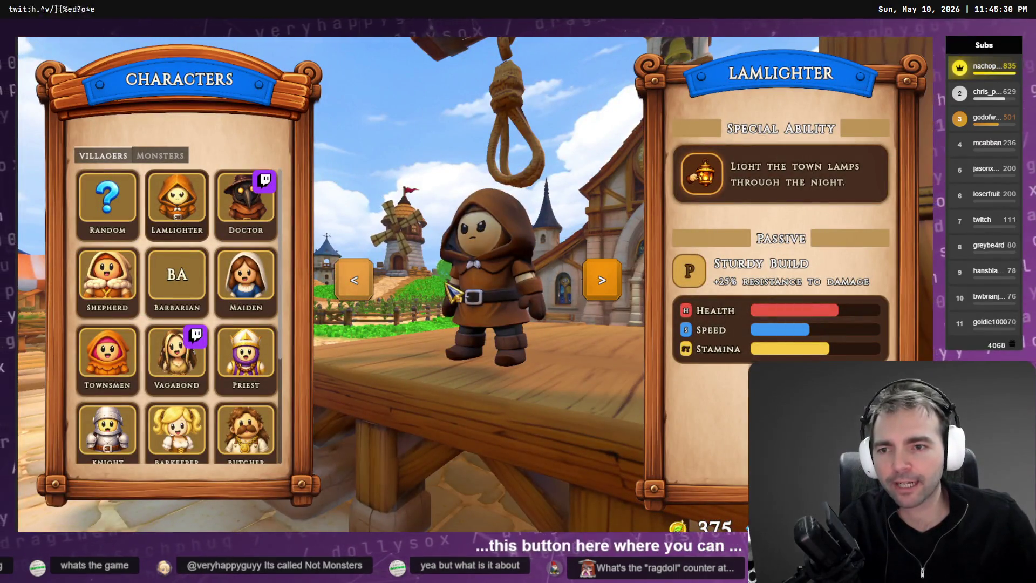
{"action": "key", "text": "Escape"}
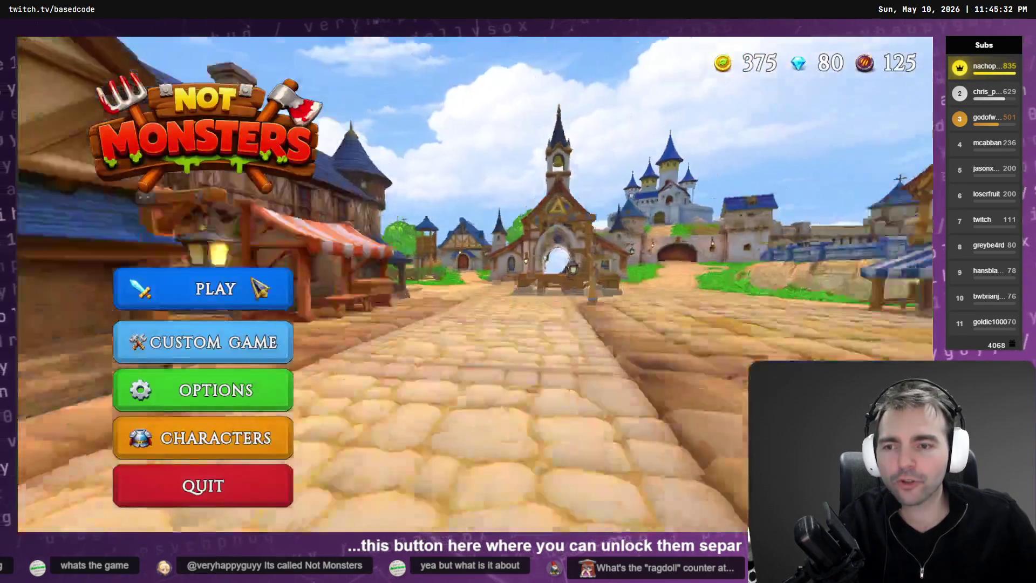
{"action": "left_click", "coordinate": [237, 437]}
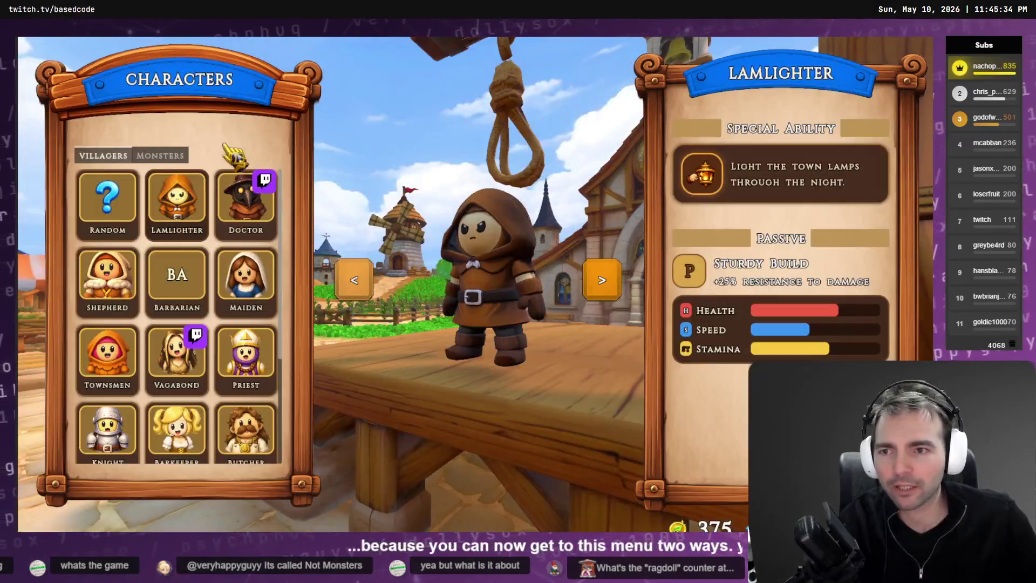
{"action": "key", "text": "Escape"}
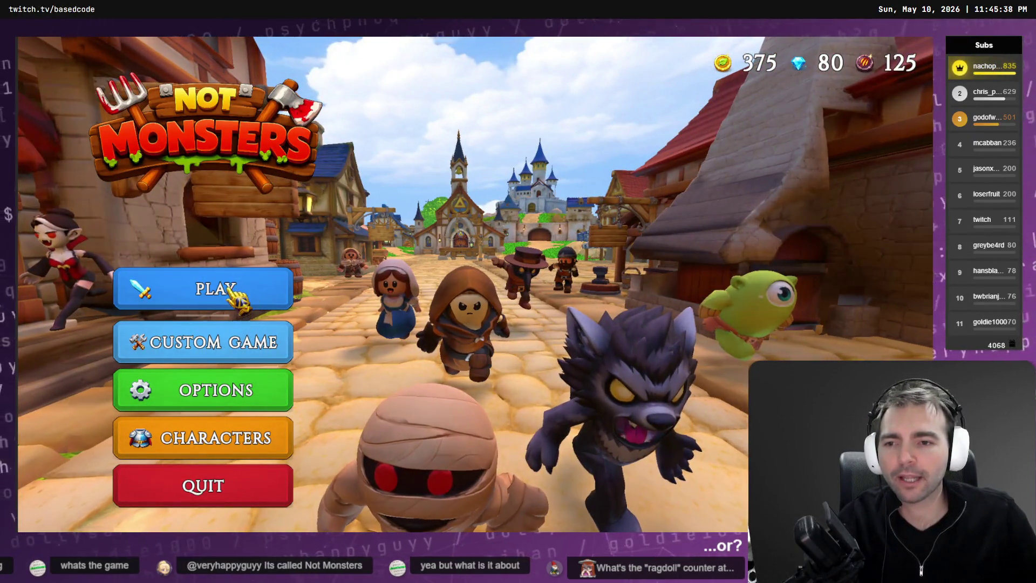
- Start another online match, try Barbarian, Priest, Butcher and Barbarian again, then return to the main menu
{"action": "left_click", "coordinate": [237, 292]}
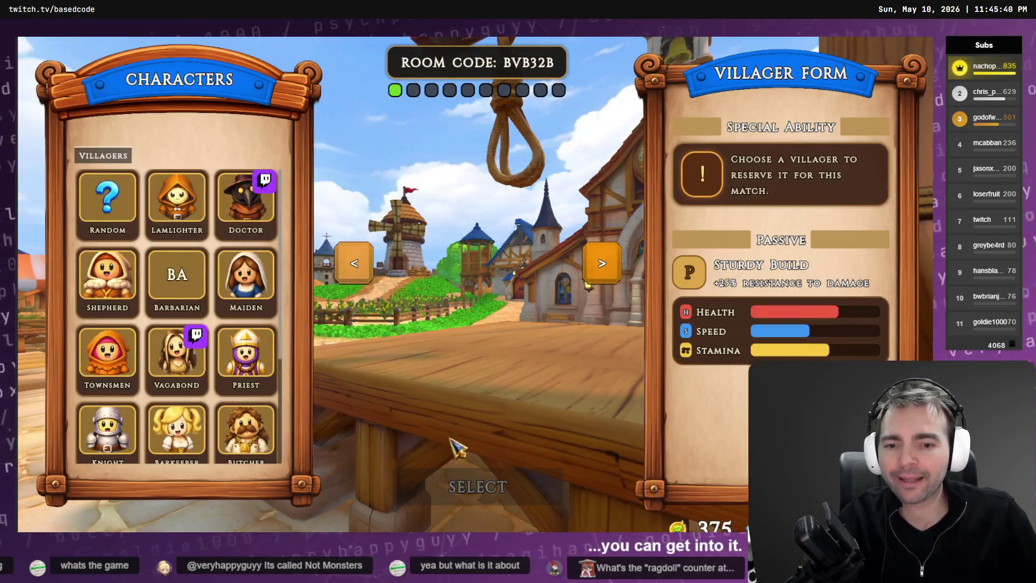
{"action": "left_click", "coordinate": [177, 280]}
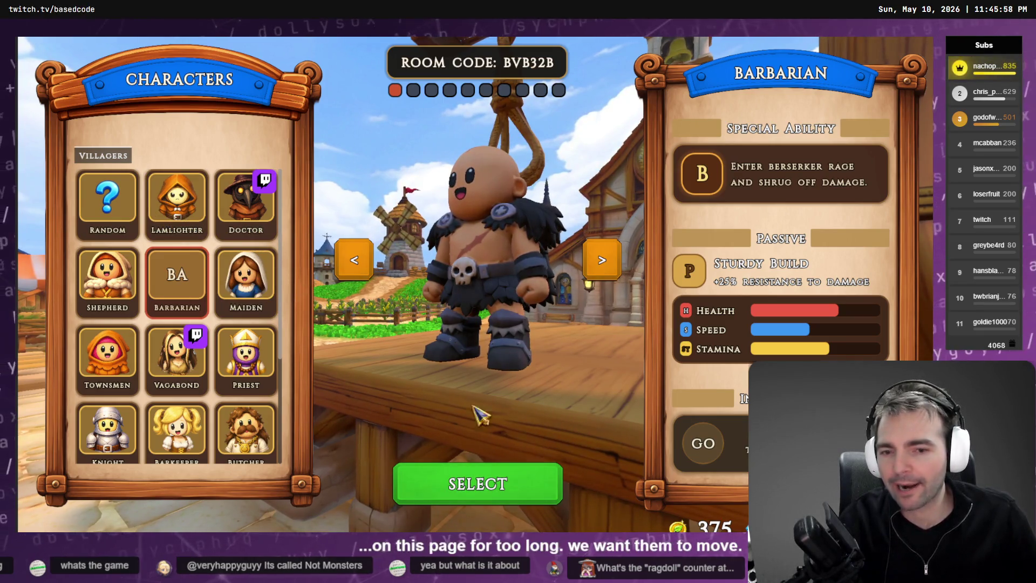
{"action": "left_click", "coordinate": [246, 359]}
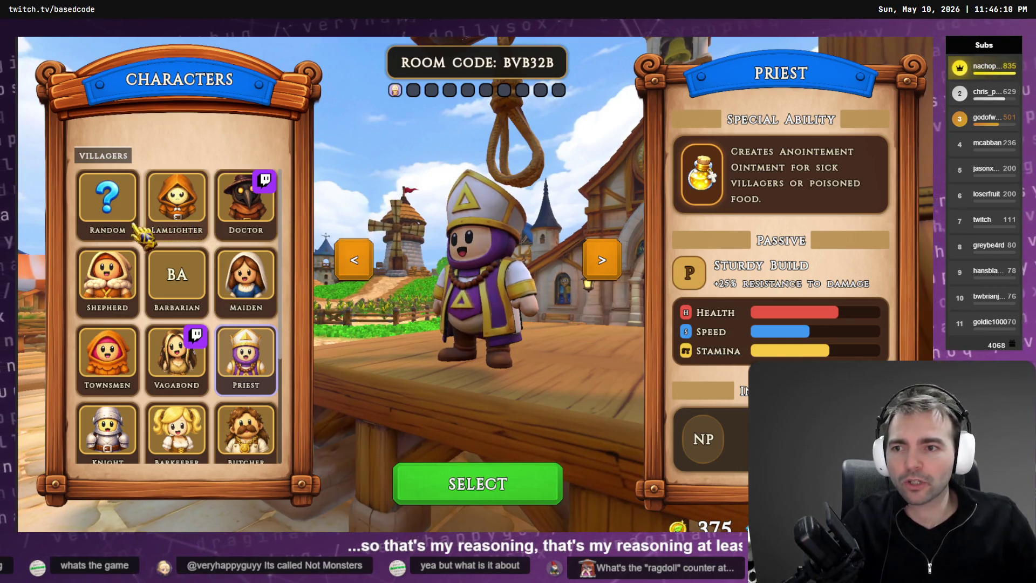
{"action": "left_click", "coordinate": [107, 201]}
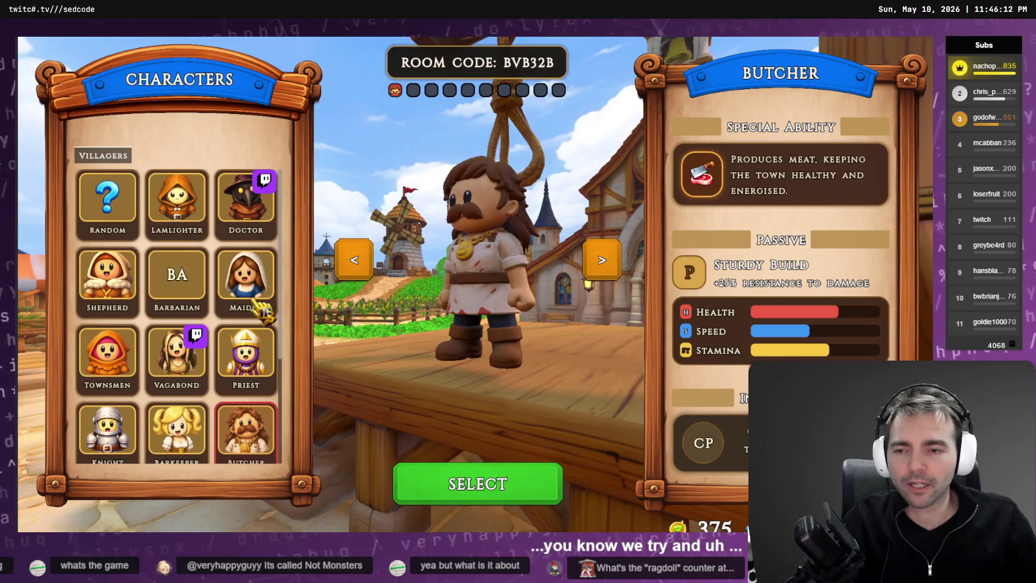
{"action": "left_click", "coordinate": [181, 289]}
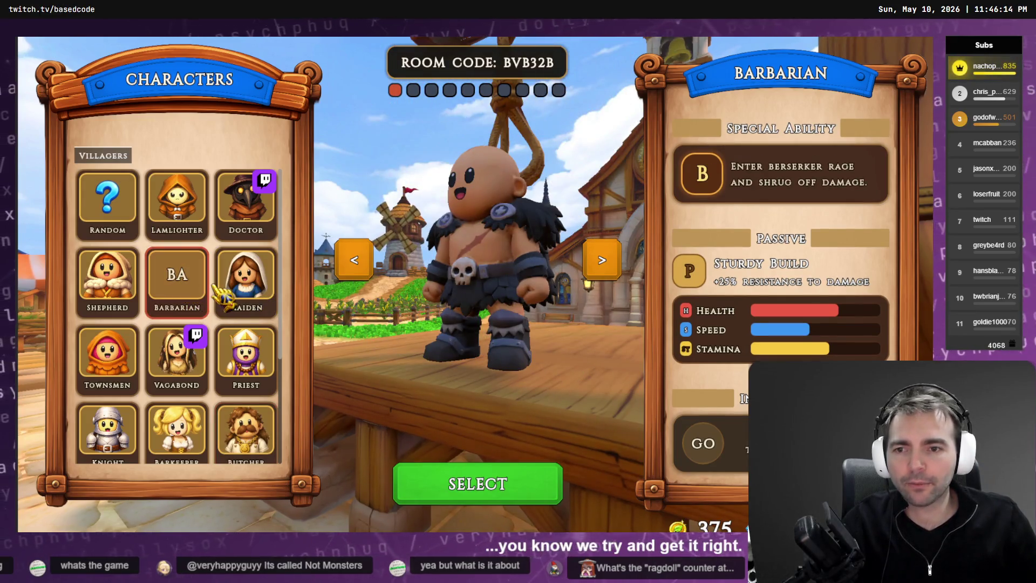
{"action": "key", "text": "Escape"}
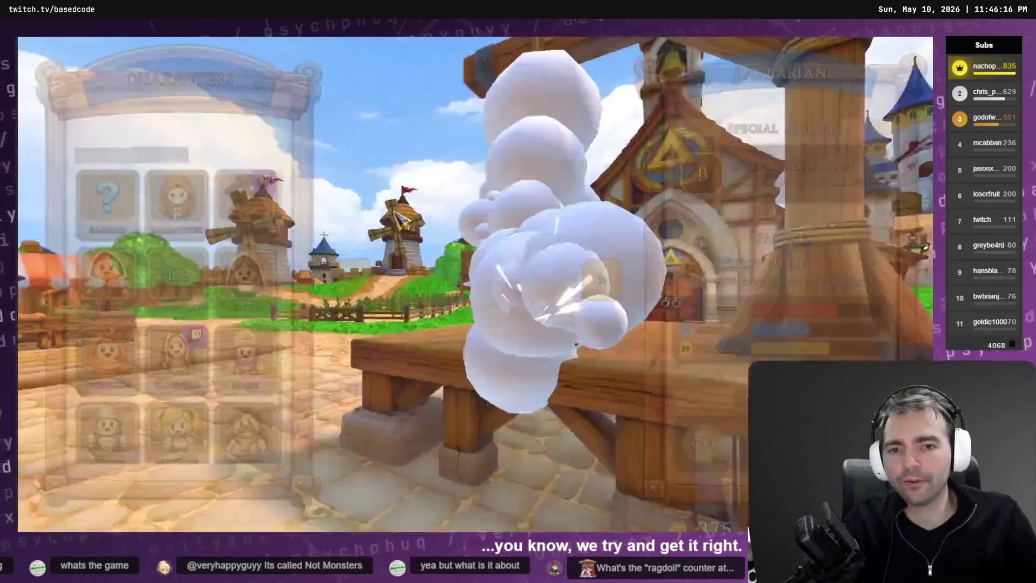
{"action": "key", "text": "Escape"}
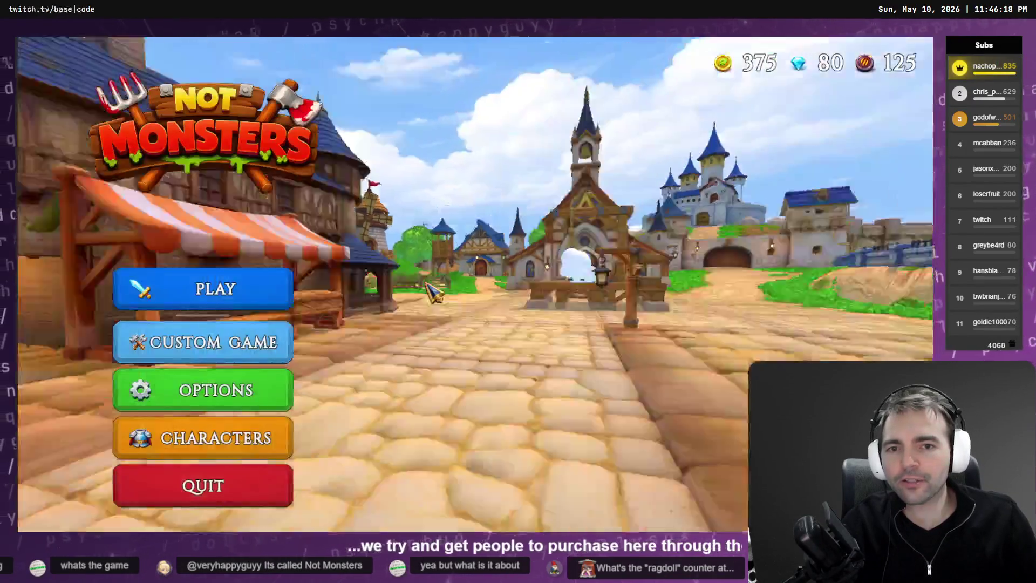
- Enter and leave one more online match, open the Characters screen, then stop the game with F8
{"action": "left_click", "coordinate": [272, 298]}
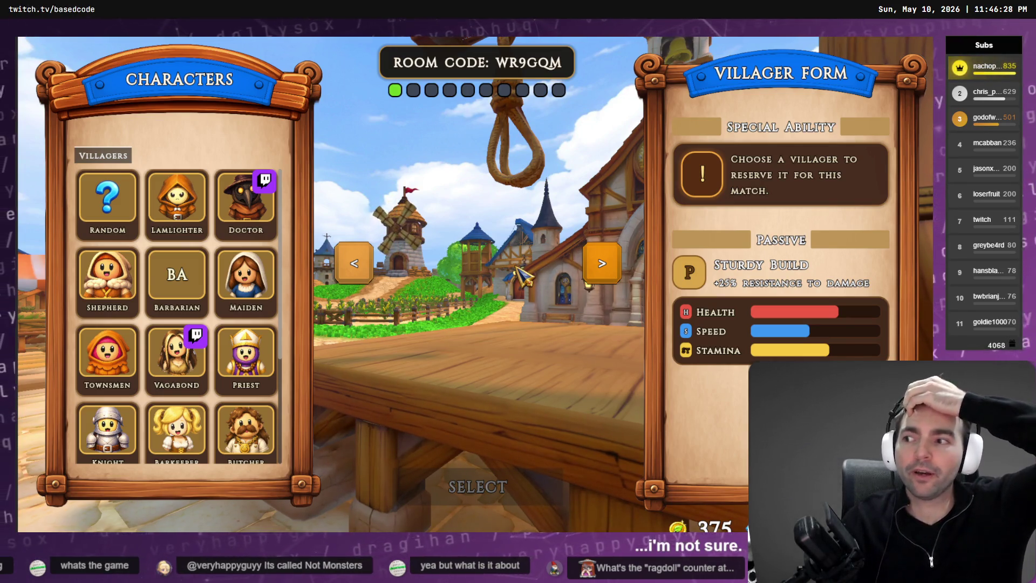
{"action": "key", "text": "Escape"}
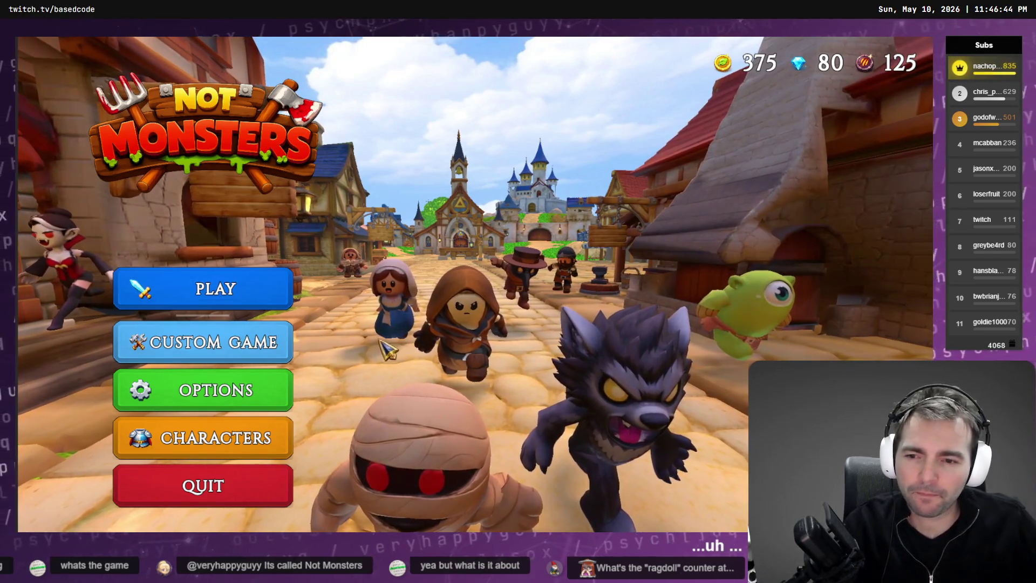
{"action": "left_click", "coordinate": [254, 434]}
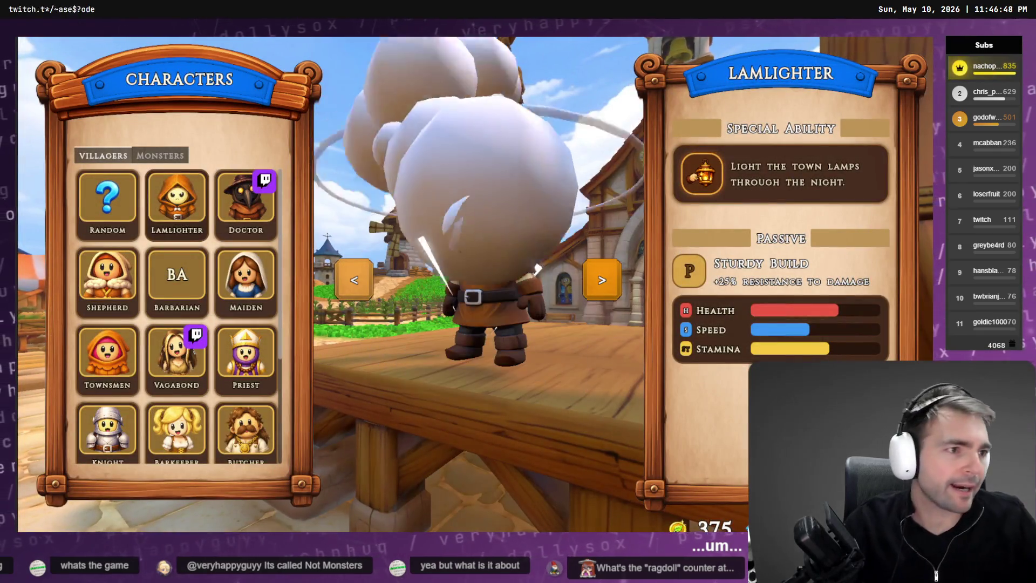
{"action": "key", "text": "F8"}
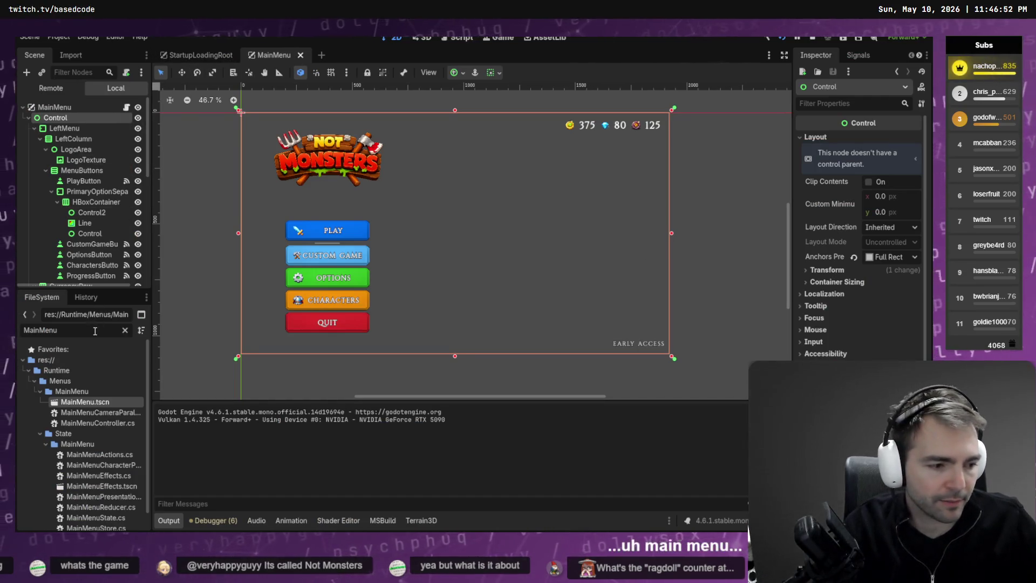
- In Codex, choose 'Host + 1 client' and 'Remove seed burst only (Recommended)', submit, and return to Godot
{"action": "key", "text": "alt+Tab"}
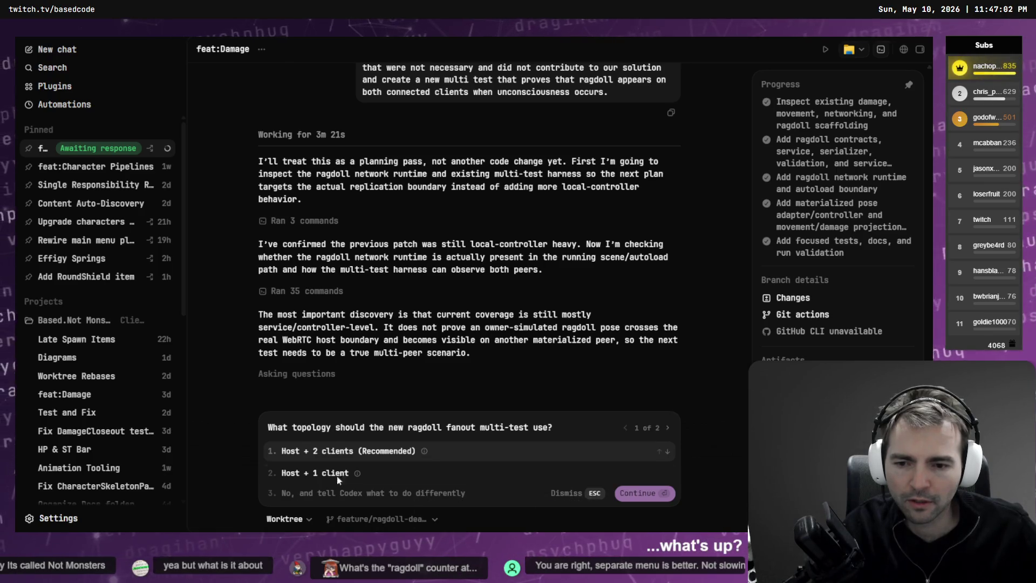
{"action": "left_click", "coordinate": [308, 472]}
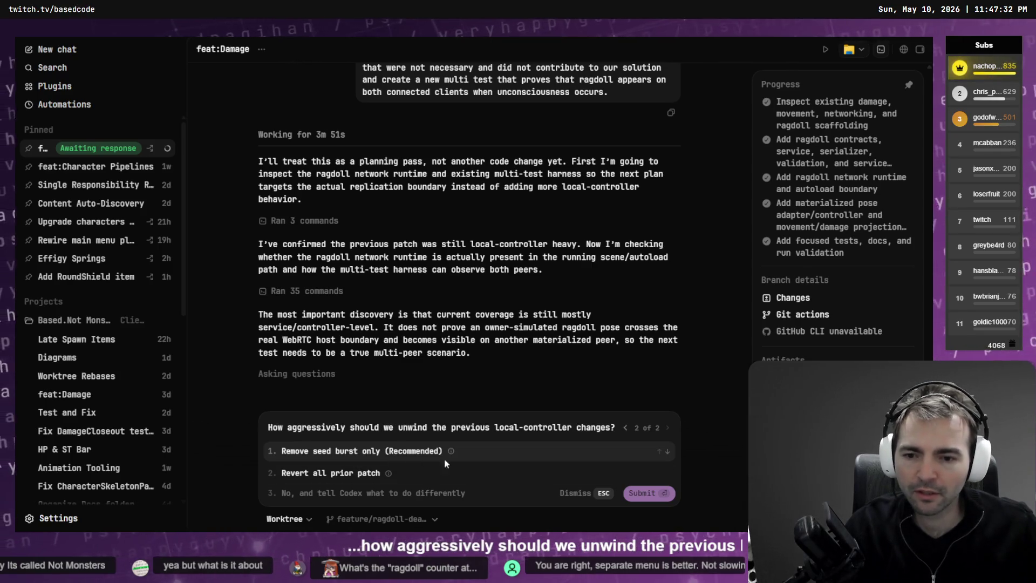
{"action": "mouse_move", "coordinate": [450, 450]}
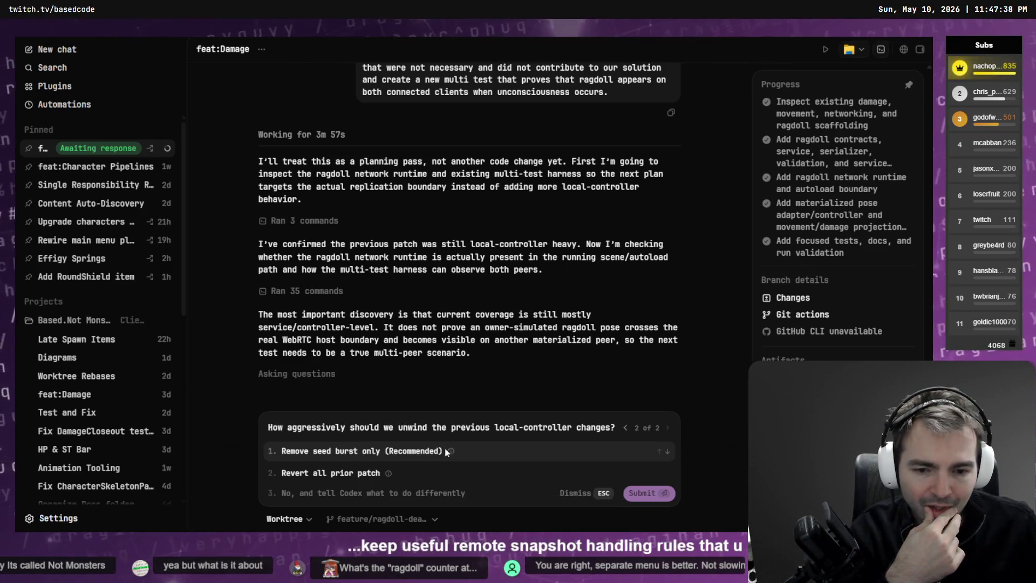
{"action": "left_click", "coordinate": [414, 449]}
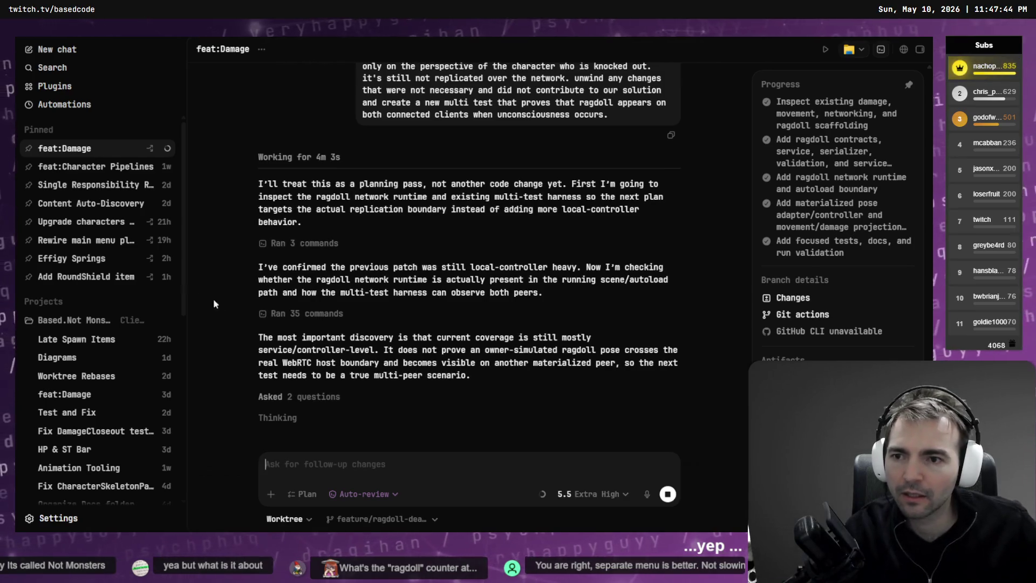
{"action": "key", "text": "alt+Tab"}
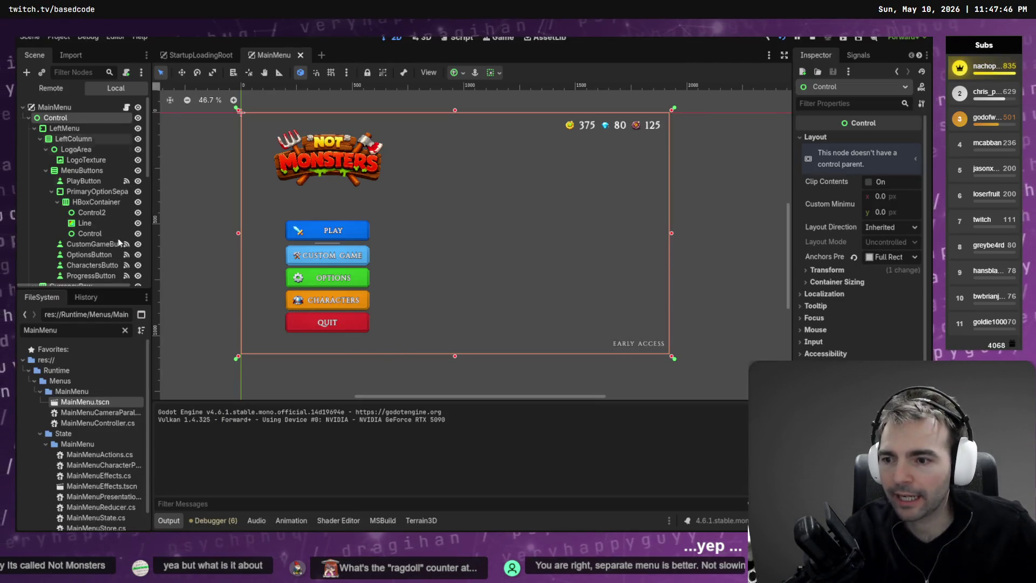
- Replace the FileSystem filter with a 'Character' search and scroll through the matching files
{"action": "double_click", "coordinate": [89, 331]}
{"action": "type", "text": "Chara"}
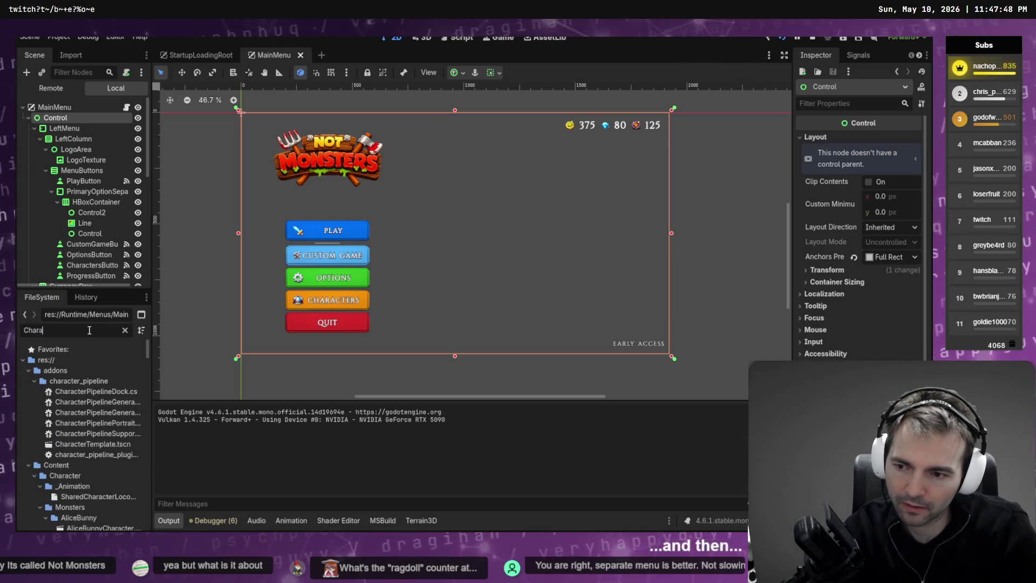
{"action": "type", "text": "cr"}
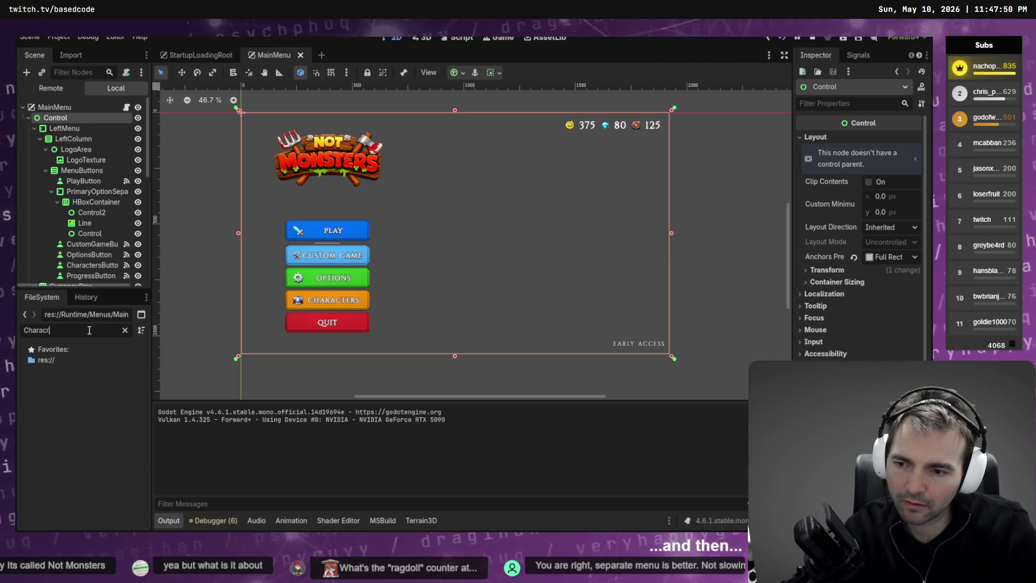
{"action": "key", "text": "BackSpace"}
{"action": "key", "text": "BackSpace"}
{"action": "key", "text": "BackSpace"}
{"action": "type", "text": "terSele"}
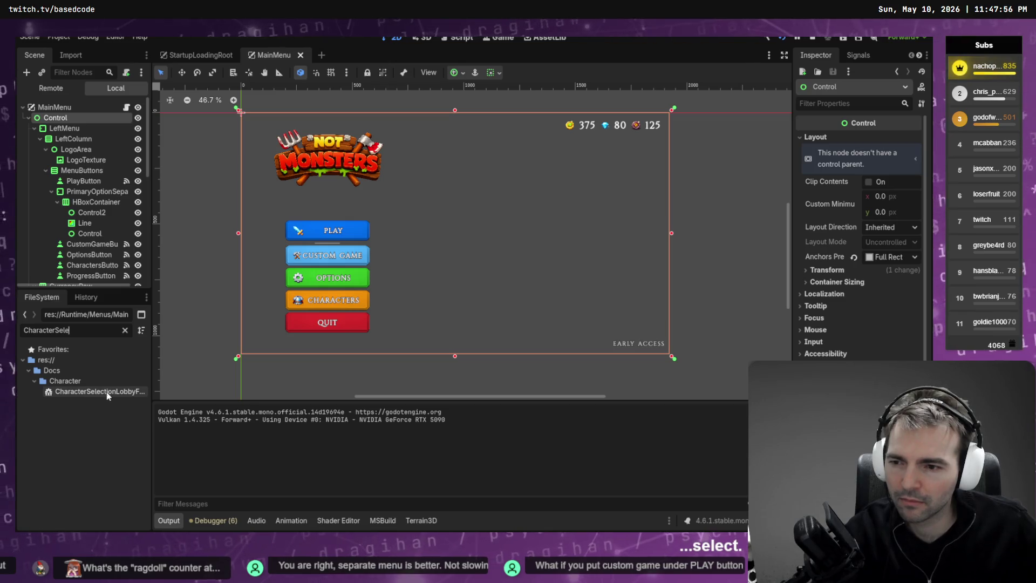
{"action": "key", "text": "BackSpace"}
{"action": "key", "text": "BackSpace"}
{"action": "key", "text": "BackSpace"}
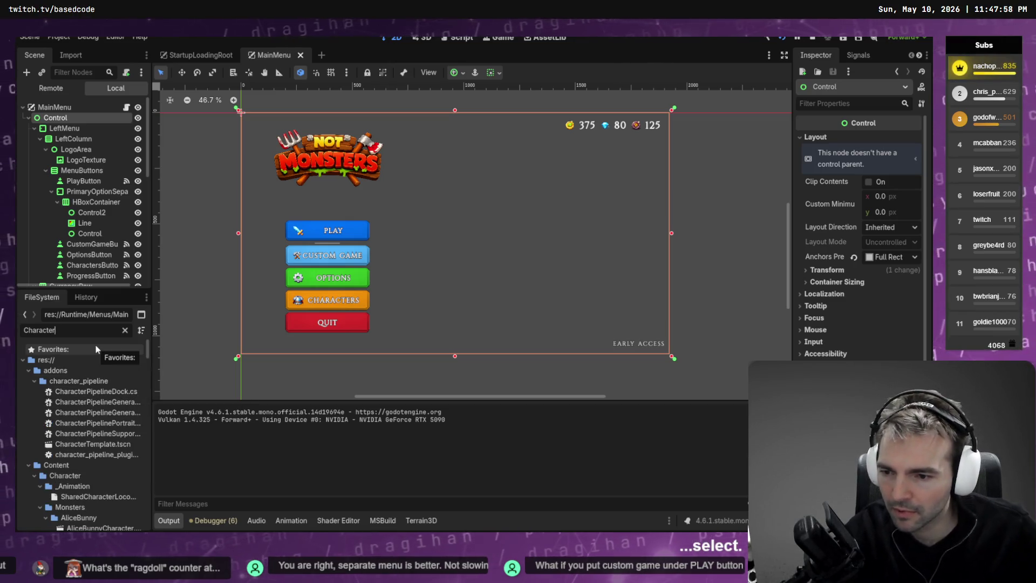
{"action": "scroll", "coordinate": [86, 448], "scroll_direction": "down", "scroll_amount": 4}
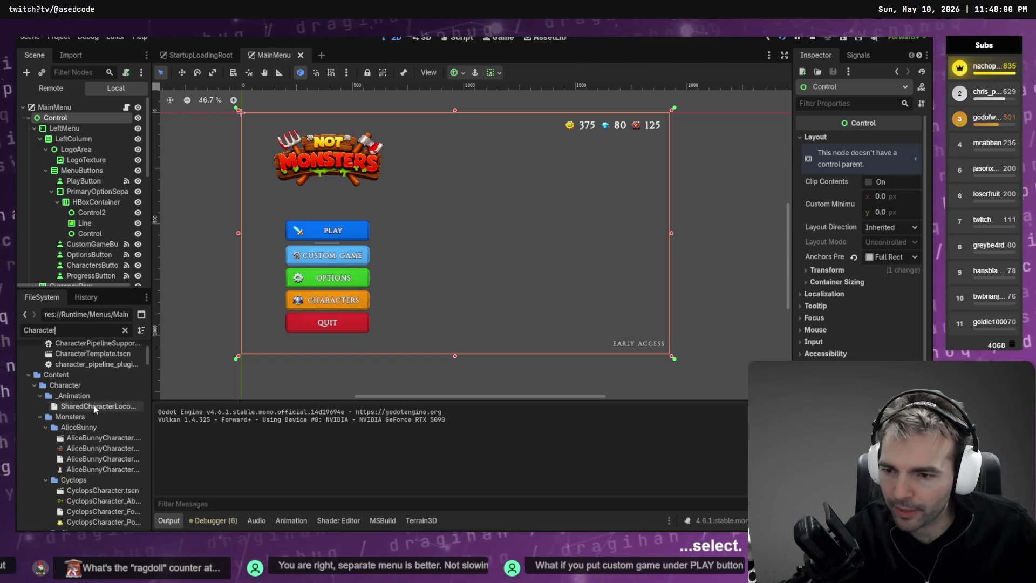
{"action": "scroll", "coordinate": [100, 408], "scroll_direction": "down", "scroll_amount": 15}
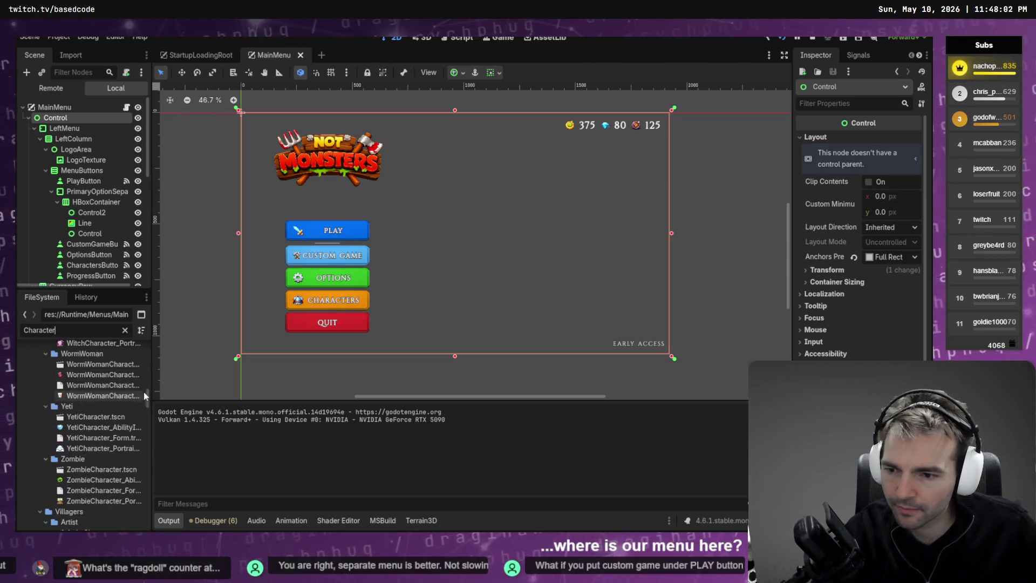
{"action": "scroll", "coordinate": [144, 405], "scroll_direction": "down", "scroll_amount": 15}
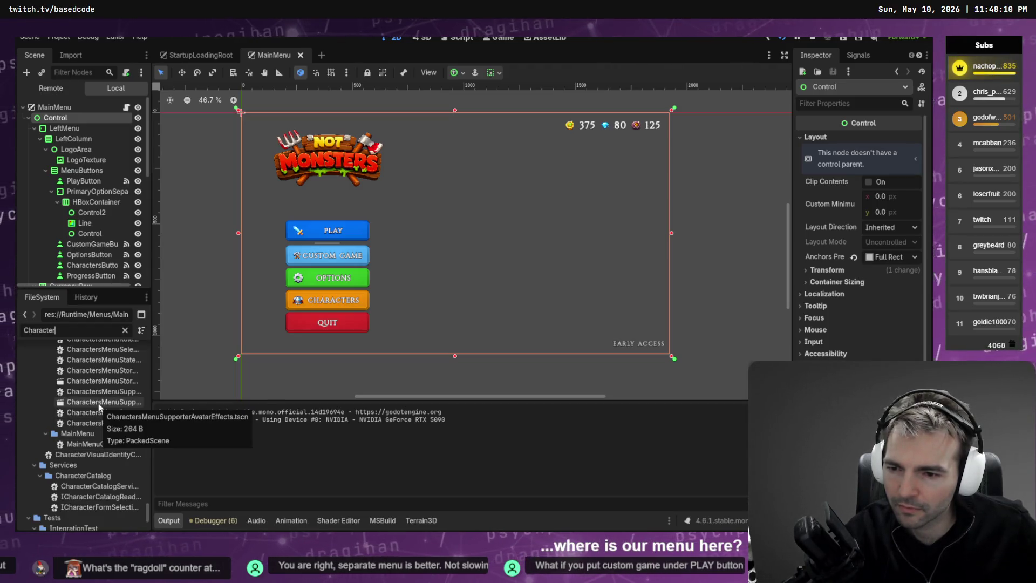
{"action": "scroll", "coordinate": [100, 393], "scroll_direction": "up", "scroll_amount": 2}
{"action": "scroll", "coordinate": [100, 393], "scroll_direction": "up", "scroll_amount": 3}
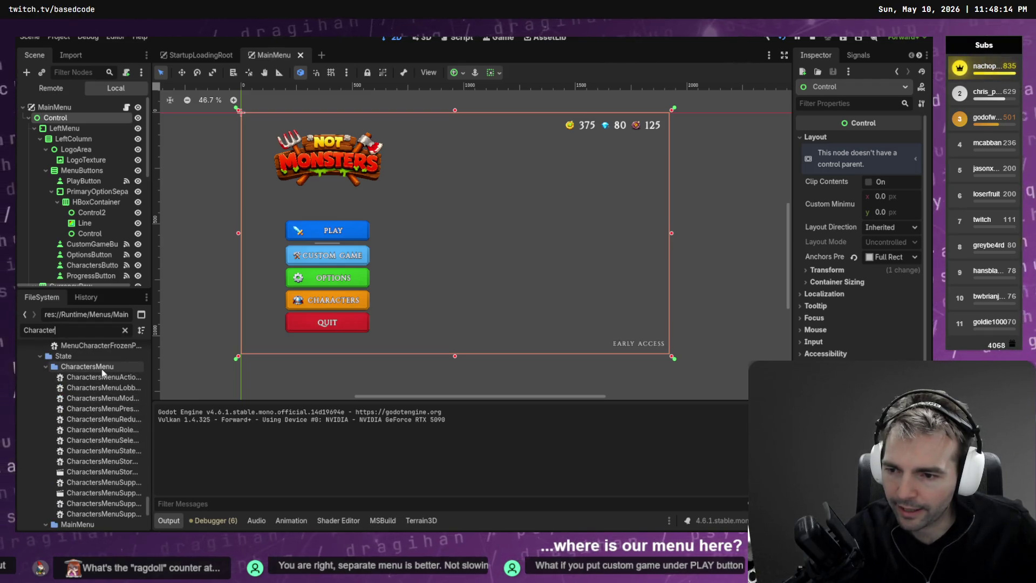
- Clear the filter, collapse the State and MainMenu folders, and select Menus/CharactersMenu/CharactersMenu.tscn
{"action": "left_click", "coordinate": [125, 329]}
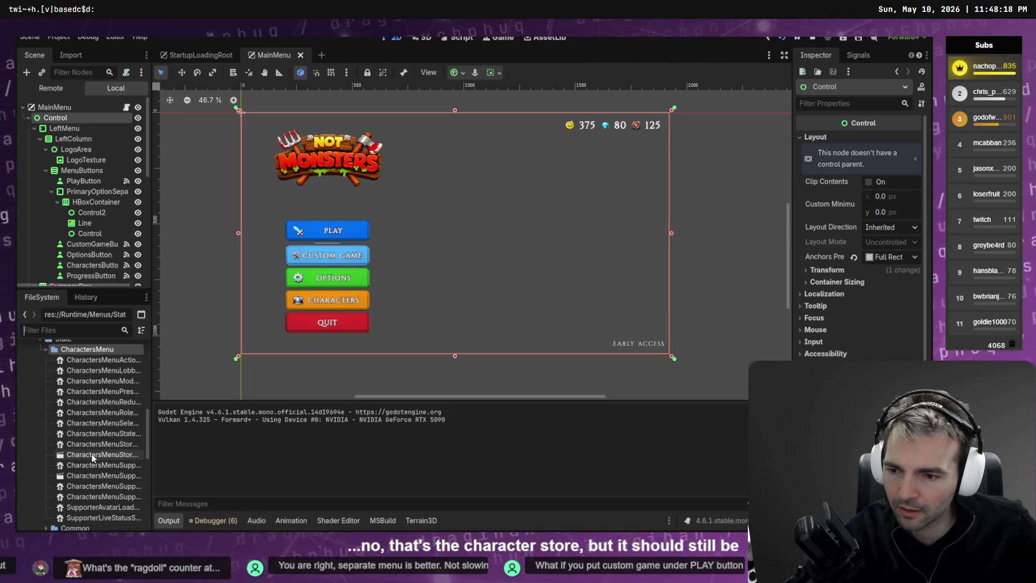
{"action": "scroll", "coordinate": [93, 458], "scroll_direction": "up", "scroll_amount": 5}
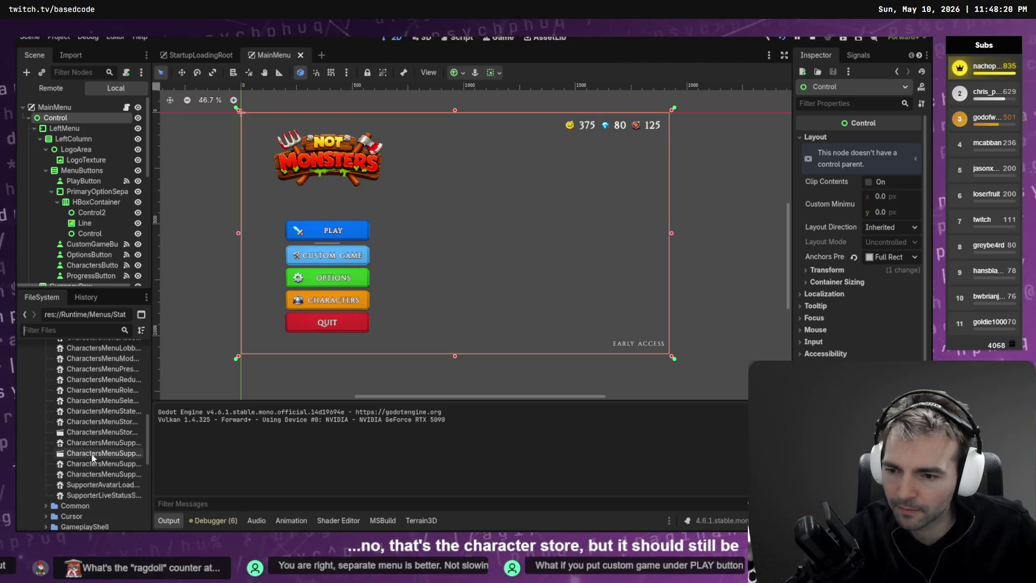
{"action": "scroll", "coordinate": [97, 459], "scroll_direction": "down", "scroll_amount": 3}
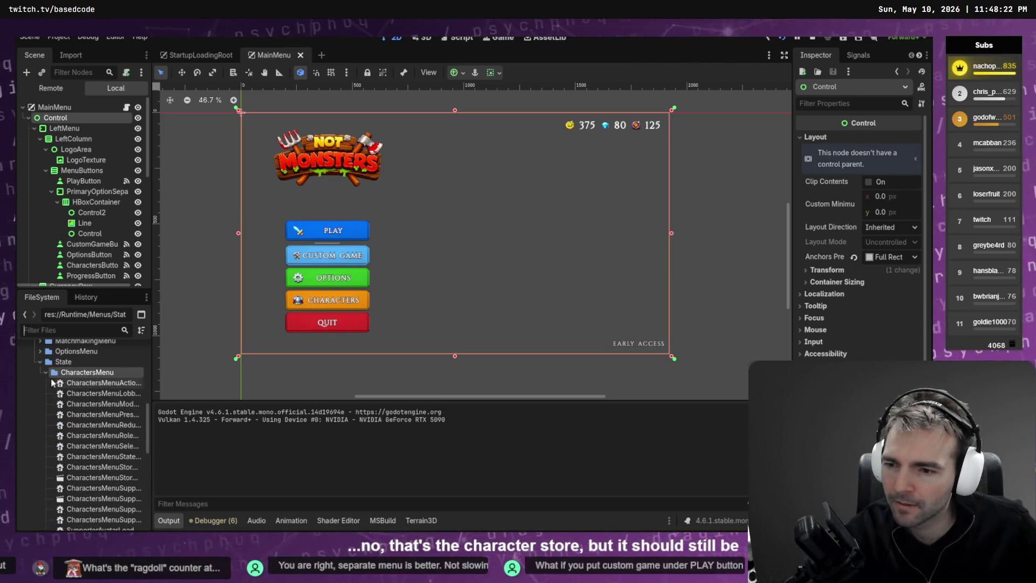
{"action": "left_click", "coordinate": [45, 372]}
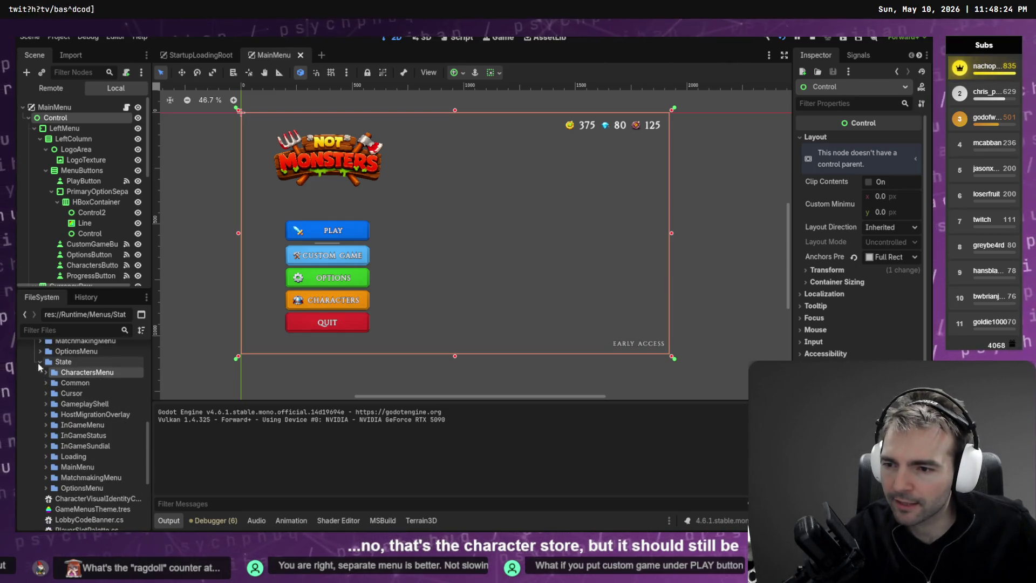
{"action": "left_click", "coordinate": [40, 361]}
{"action": "scroll", "coordinate": [56, 401], "scroll_direction": "up", "scroll_amount": 3}
{"action": "left_click", "coordinate": [40, 355]}
{"action": "scroll", "coordinate": [46, 381], "scroll_direction": "up", "scroll_amount": 1}
{"action": "left_click", "coordinate": [35, 356]}
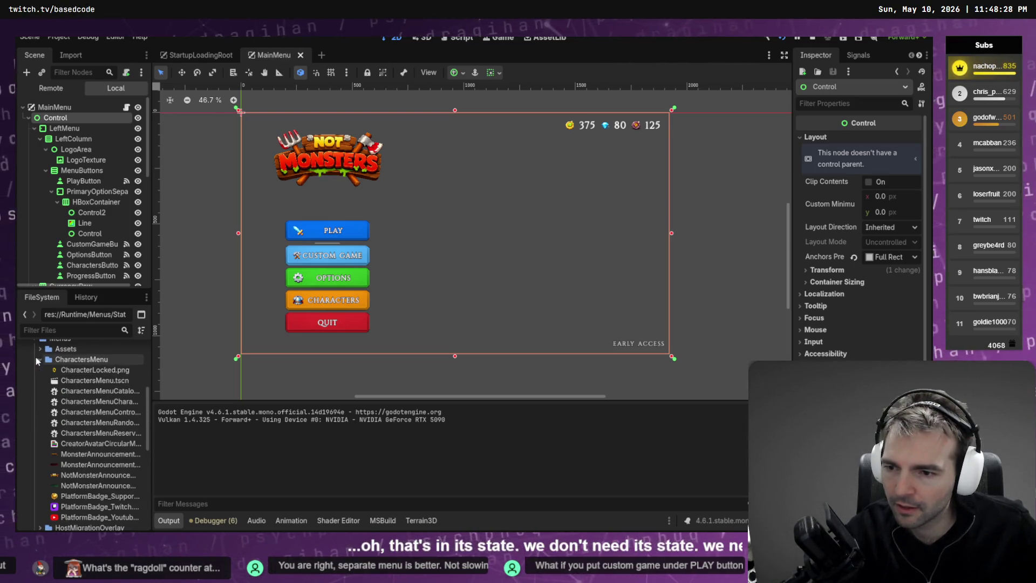
{"action": "left_click", "coordinate": [114, 384]}
- Open CharactersMenu.tscn, frame both character panels, and inspect the coins and shards counter nodes
{"action": "double_click", "coordinate": [113, 384]}
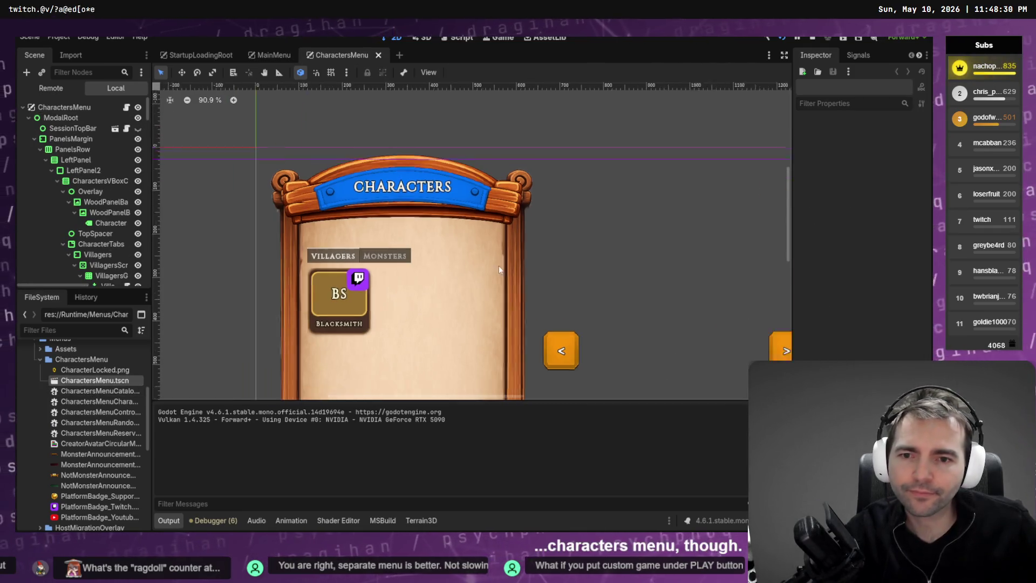
{"action": "scroll", "coordinate": [480, 216], "scroll_direction": "down", "scroll_amount": 5}
{"action": "scroll", "coordinate": [480, 215], "scroll_direction": "up", "scroll_amount": 5}
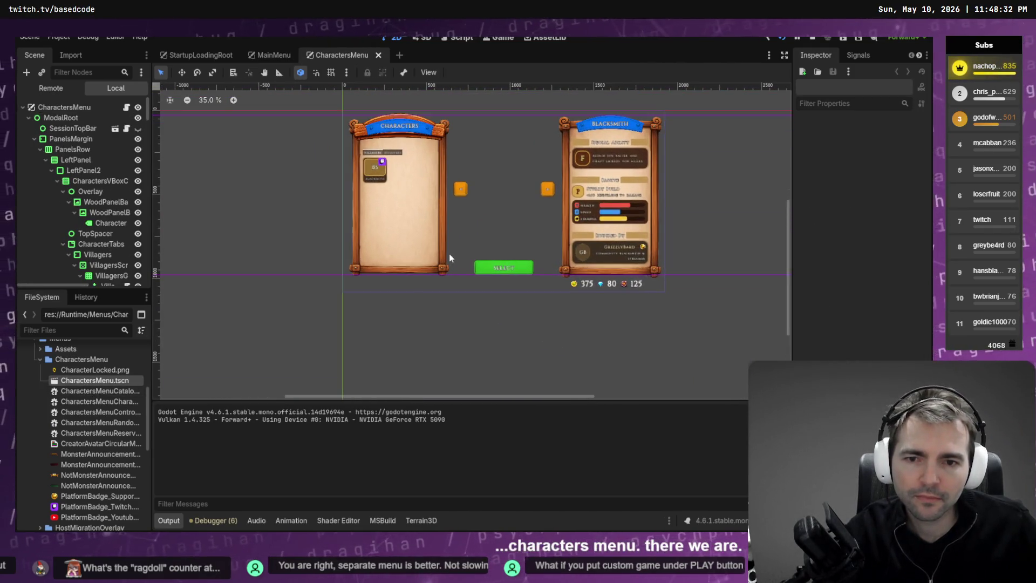
{"action": "scroll", "coordinate": [492, 235], "scroll_direction": "down", "scroll_amount": 2}
{"action": "left_click_drag", "start_coordinate": [492, 235], "coordinate": [441, 260]}
{"action": "left_click", "coordinate": [607, 321]}
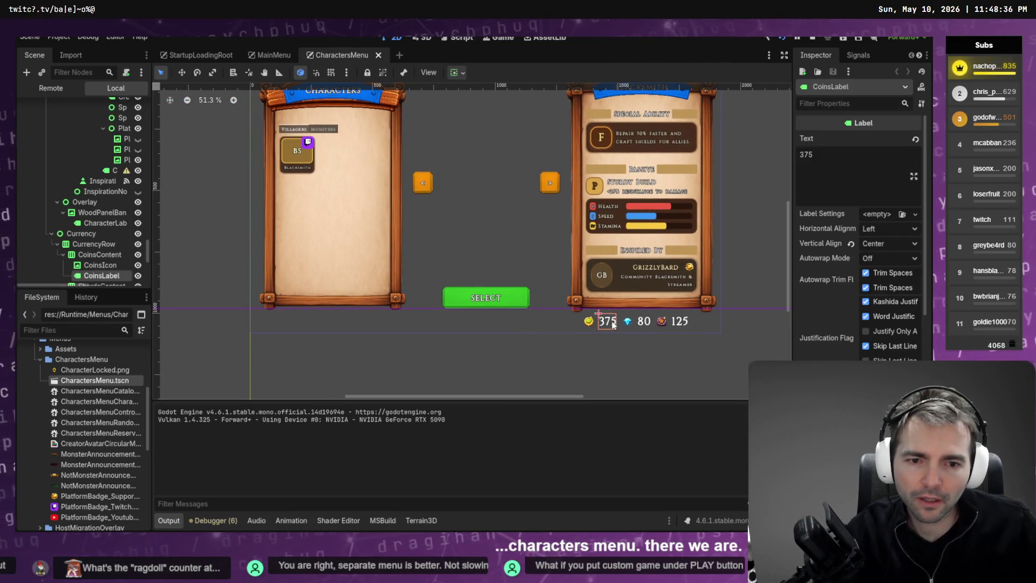
{"action": "left_click", "coordinate": [63, 255]}
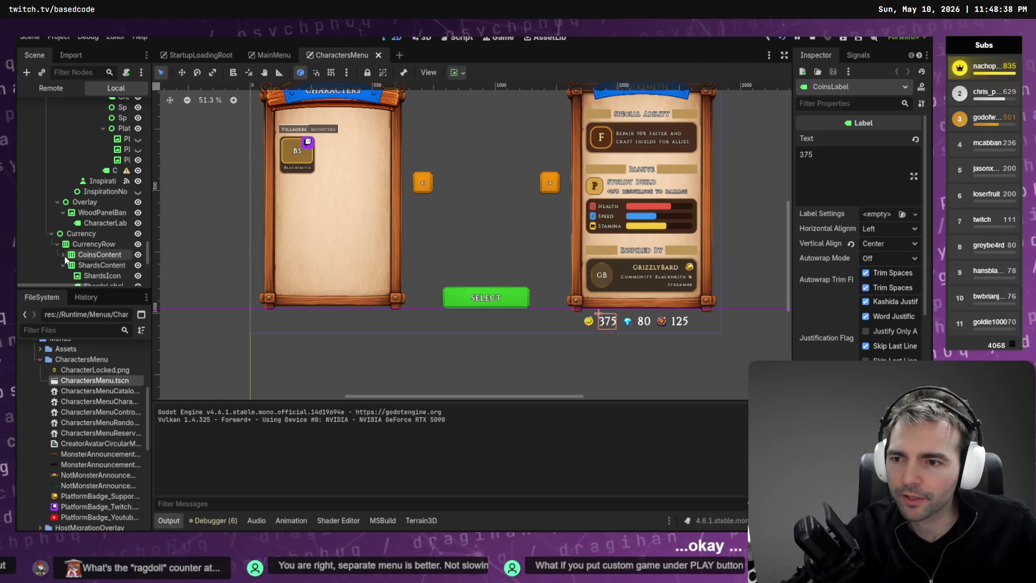
{"action": "left_click", "coordinate": [68, 265]}
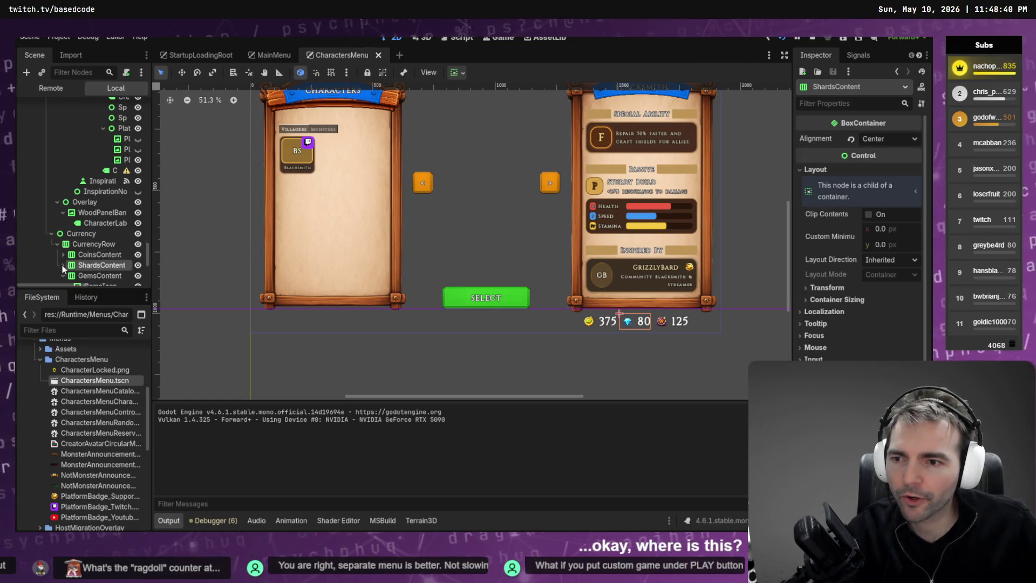
{"action": "left_click", "coordinate": [64, 264]}
{"action": "scroll", "coordinate": [65, 277], "scroll_direction": "down", "scroll_amount": 2}
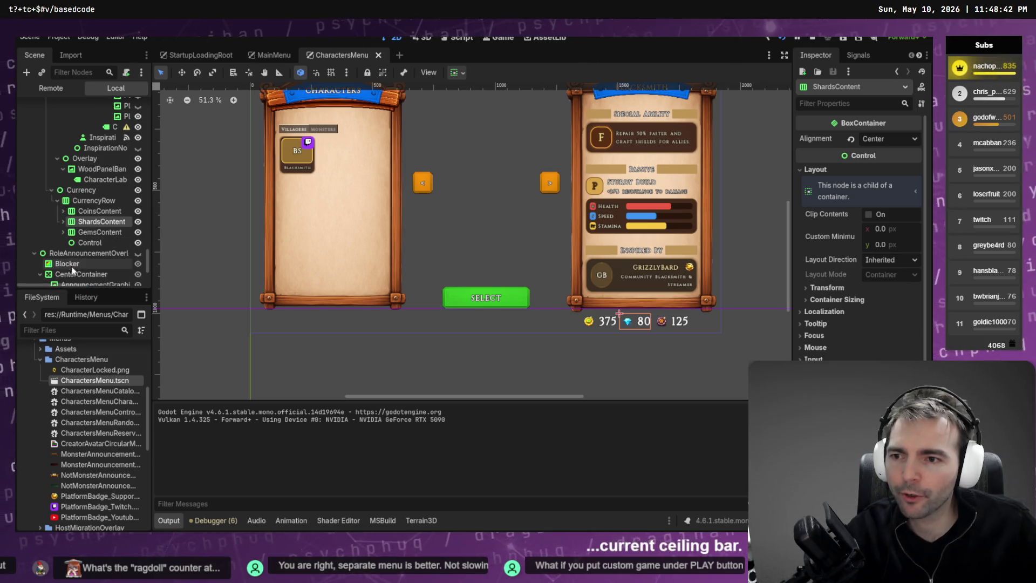
- Rename the CurrencyRow node to FooterRow
{"action": "left_click", "coordinate": [107, 203]}
{"action": "left_click", "coordinate": [94, 200]}
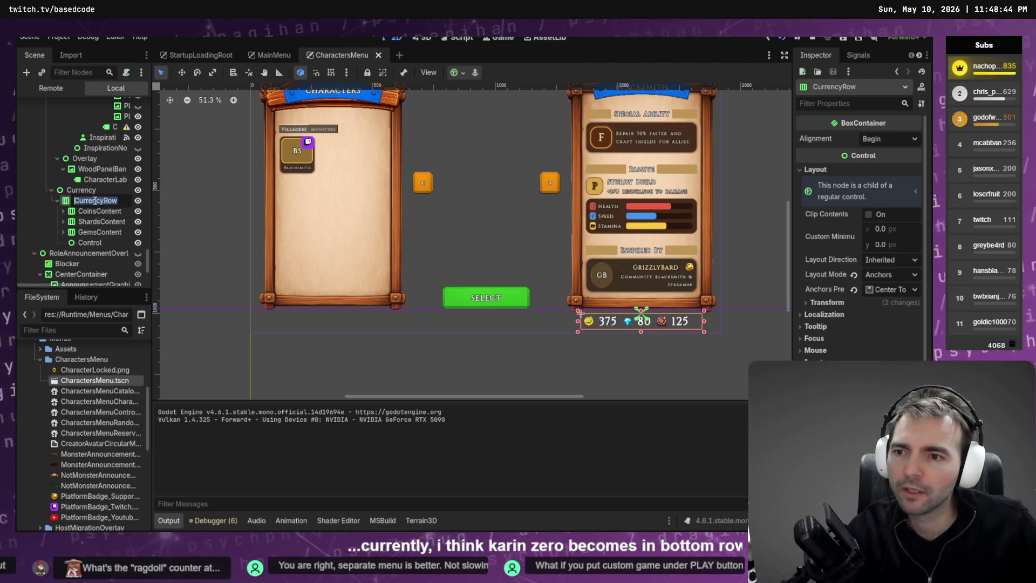
{"action": "left_click", "coordinate": [100, 201]}
{"action": "key", "text": "shift+Home"}
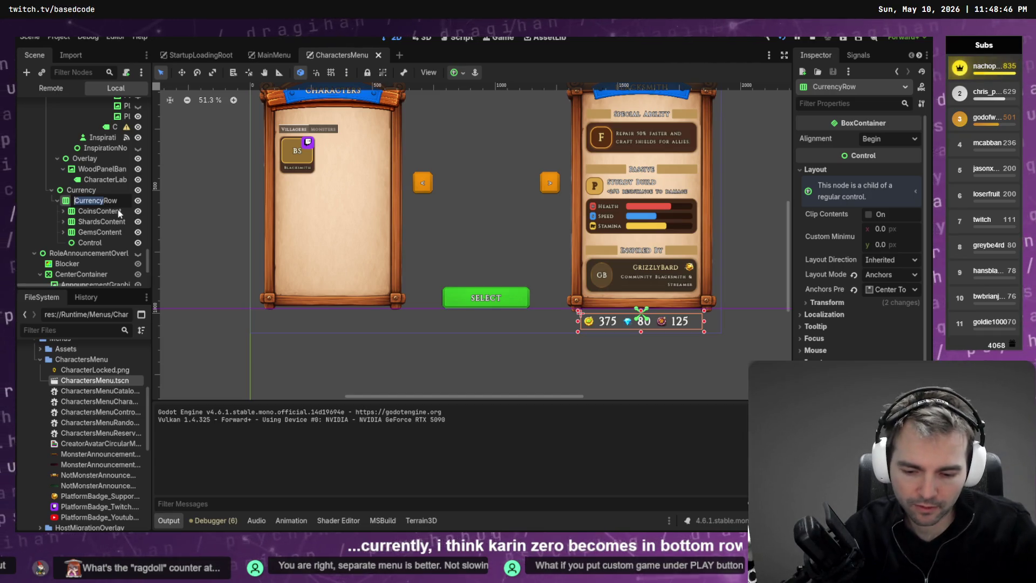
{"action": "type", "text": "FooterRow"}
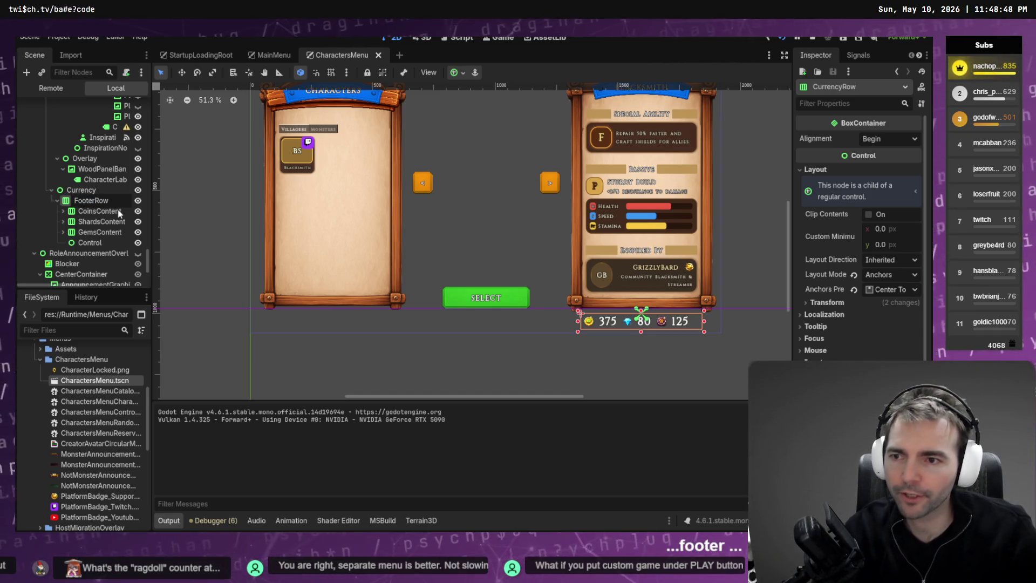
{"action": "key", "text": "Return"}
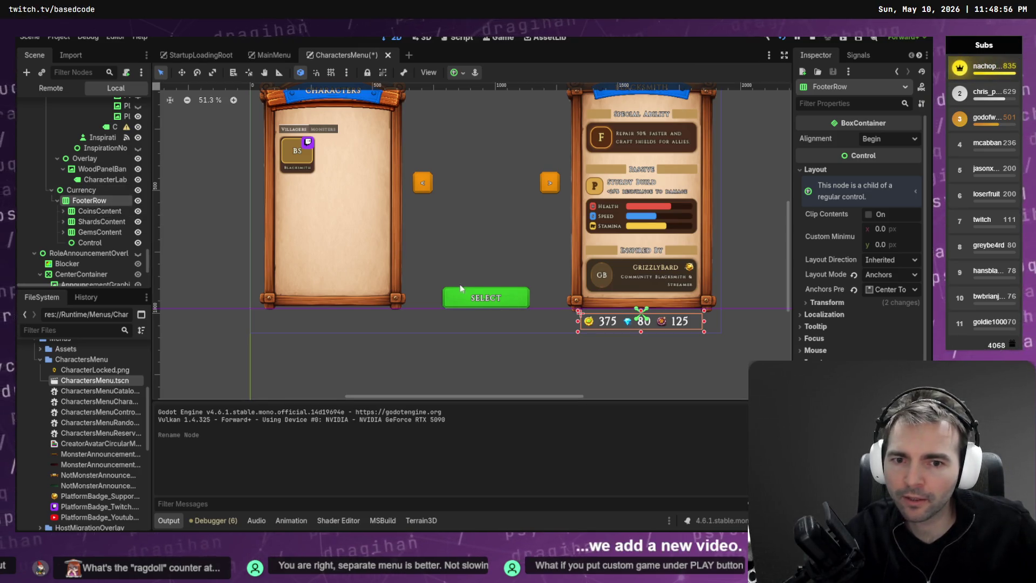
- Inspect the SELECT button and its spacer, then collapse the RightPanel and Currency branches
{"action": "left_click", "coordinate": [485, 297]}
{"action": "scroll", "coordinate": [100, 133], "scroll_direction": "up", "scroll_amount": 2}
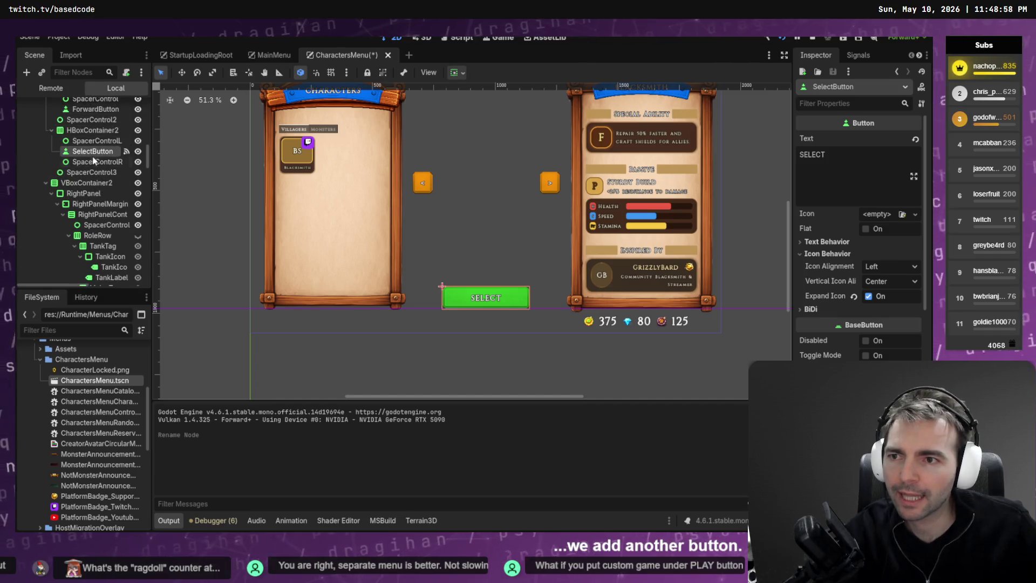
{"action": "left_click", "coordinate": [96, 160]}
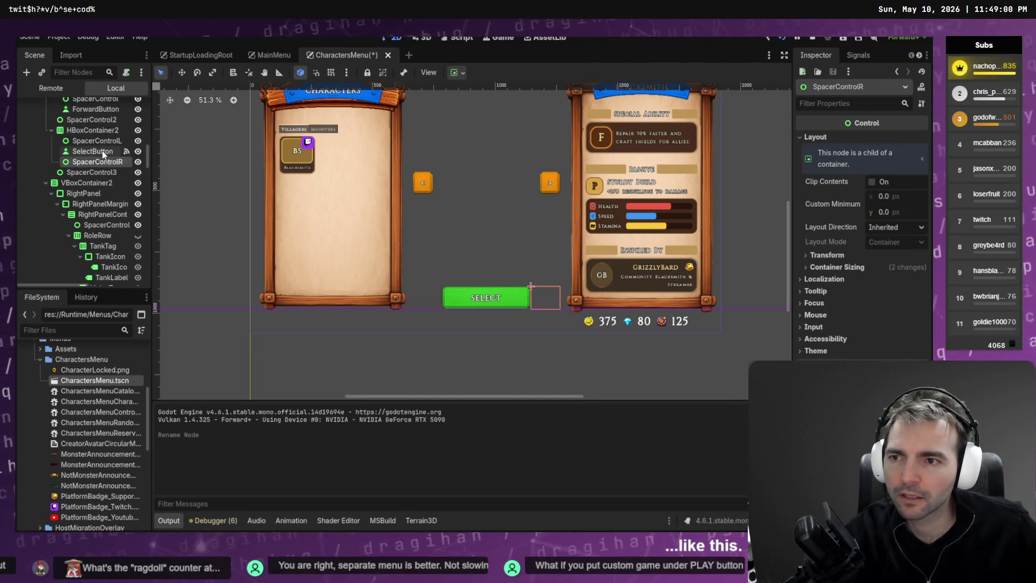
{"action": "left_click", "coordinate": [102, 151]}
{"action": "left_click", "coordinate": [50, 193]}
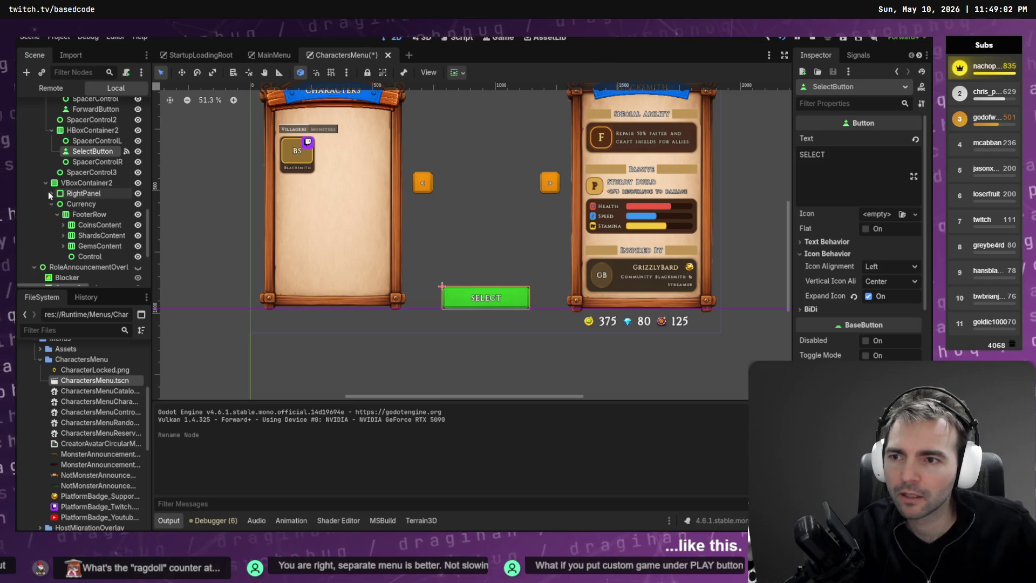
{"action": "left_click", "coordinate": [51, 204]}
{"action": "left_click", "coordinate": [84, 193]}
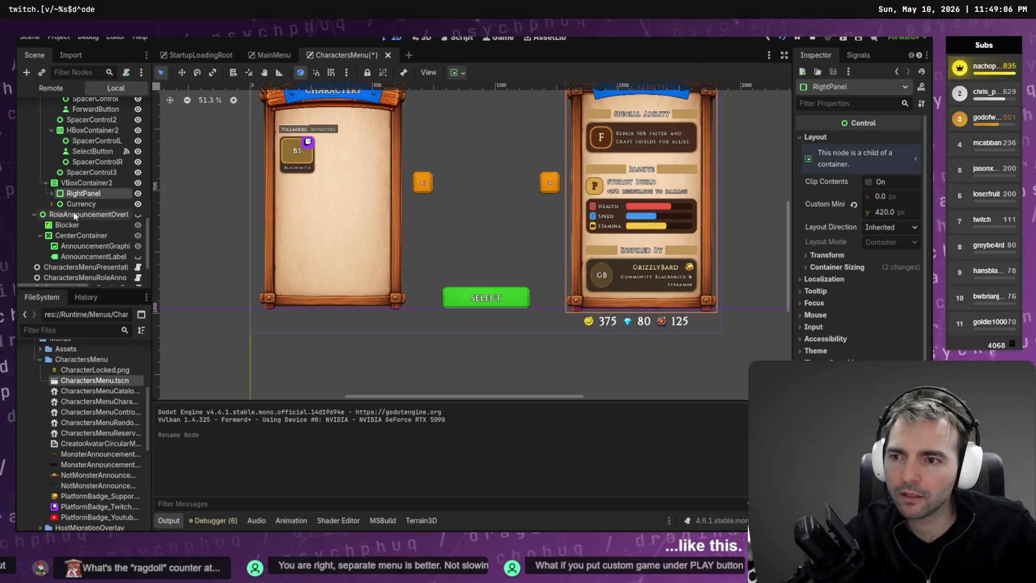
{"action": "left_click", "coordinate": [82, 183]}
- Browse the RightPanel, Currency, CenterContainer and role announcement overlay nodes in the Scene dock
{"action": "scroll", "coordinate": [54, 227], "scroll_direction": "up", "scroll_amount": 3}
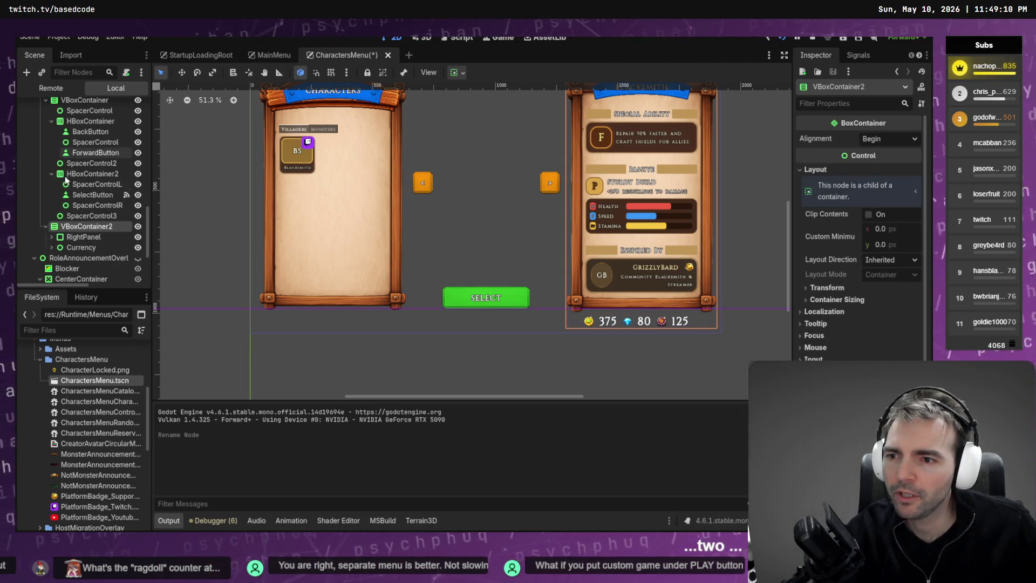
{"action": "left_click", "coordinate": [50, 237]}
{"action": "scroll", "coordinate": [59, 234], "scroll_direction": "down", "scroll_amount": 5}
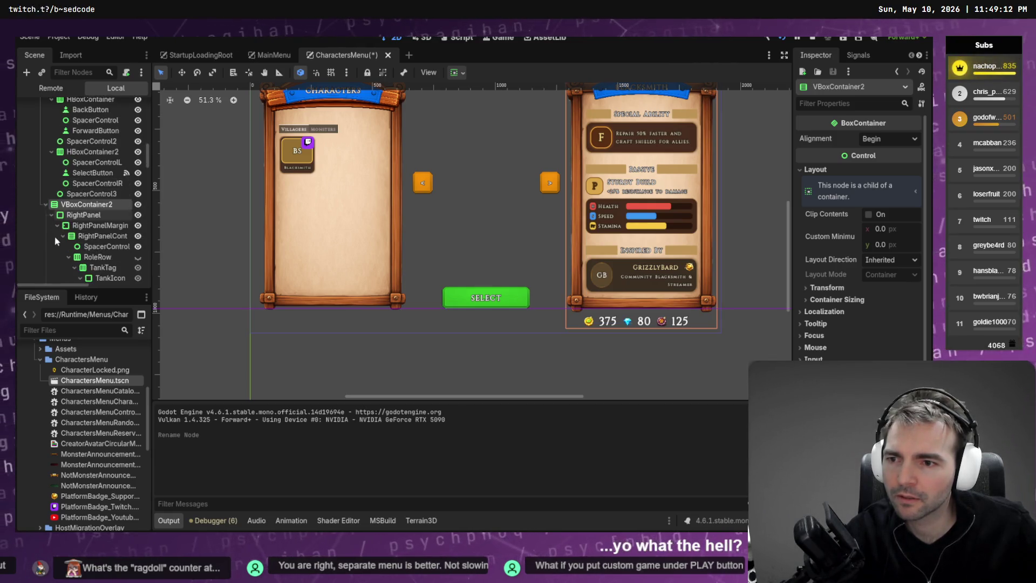
{"action": "scroll", "coordinate": [69, 228], "scroll_direction": "up", "scroll_amount": 5}
{"action": "left_click", "coordinate": [52, 237]}
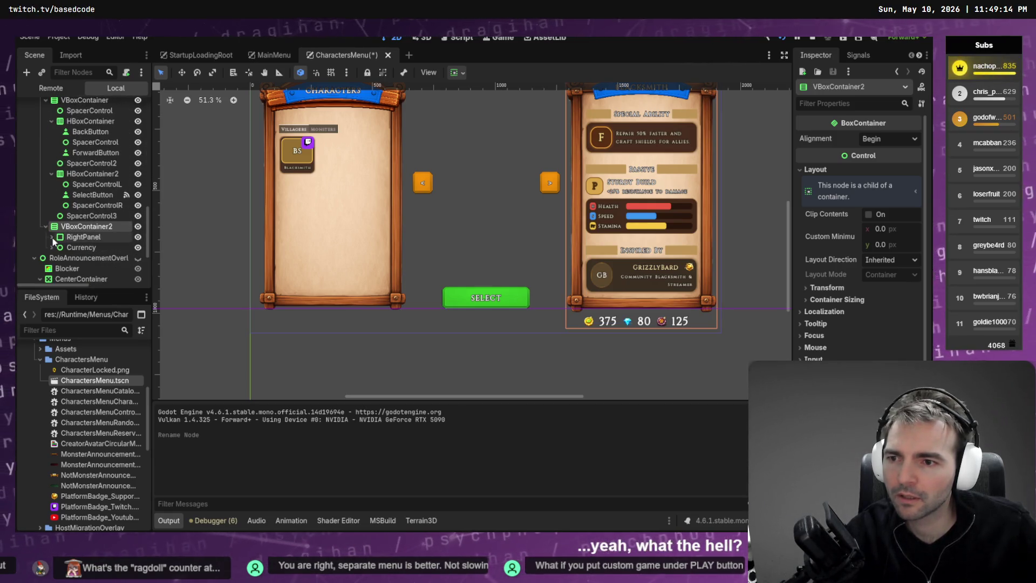
{"action": "left_click", "coordinate": [81, 247]}
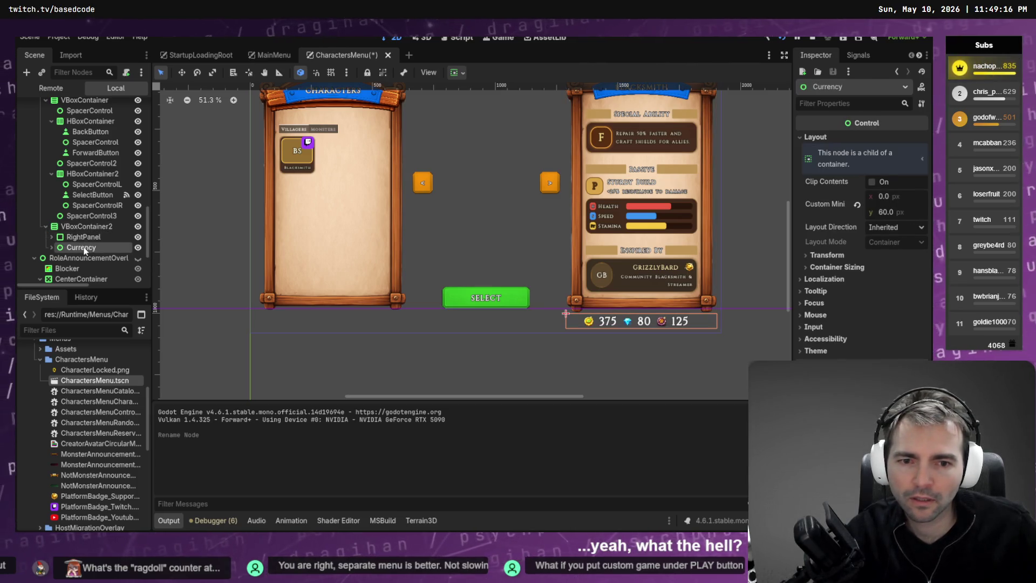
{"action": "scroll", "coordinate": [47, 246], "scroll_direction": "down", "scroll_amount": 3}
{"action": "scroll", "coordinate": [47, 246], "scroll_direction": "down", "scroll_amount": 3}
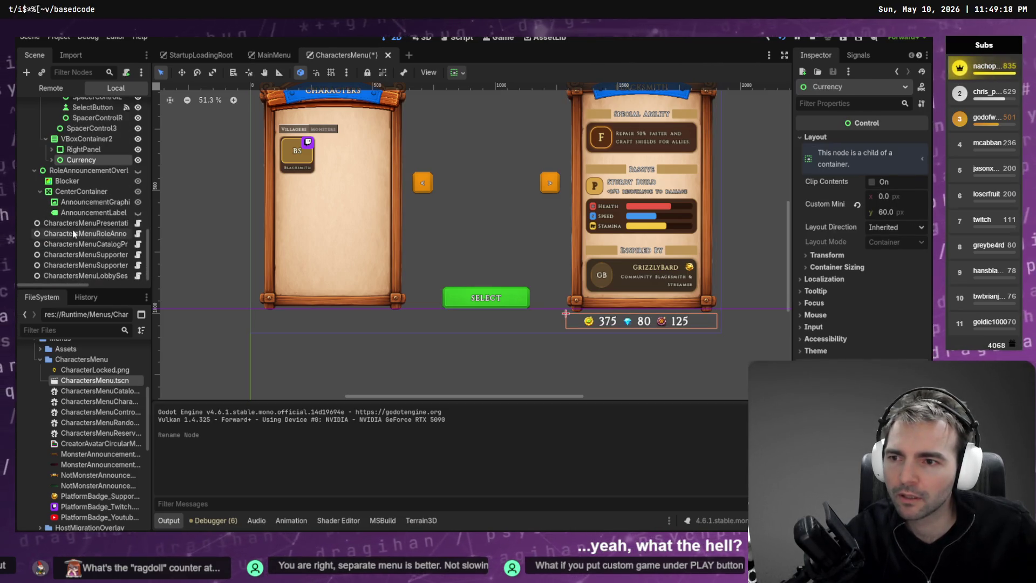
{"action": "left_click", "coordinate": [77, 191]}
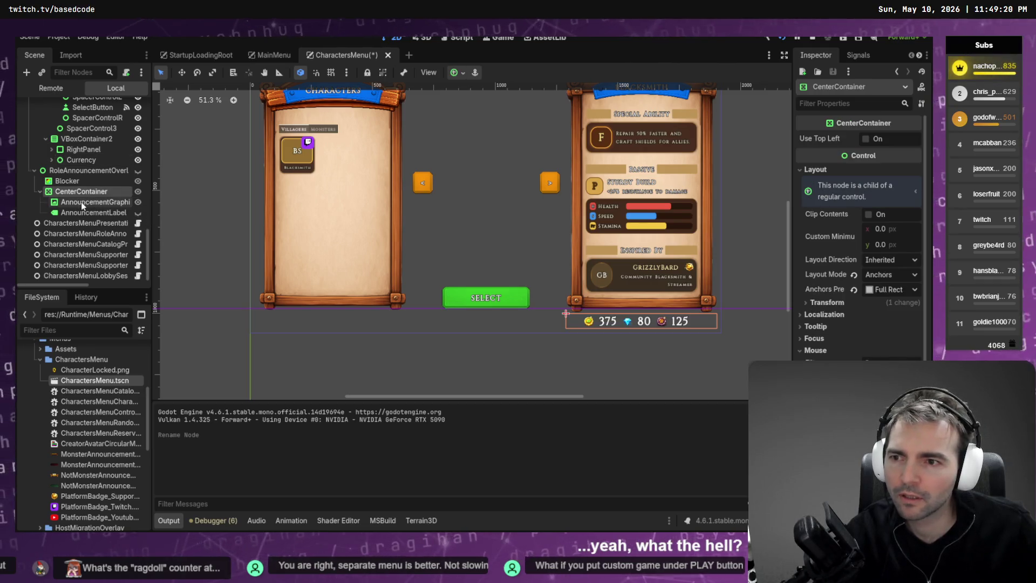
{"action": "left_click", "coordinate": [81, 170]}
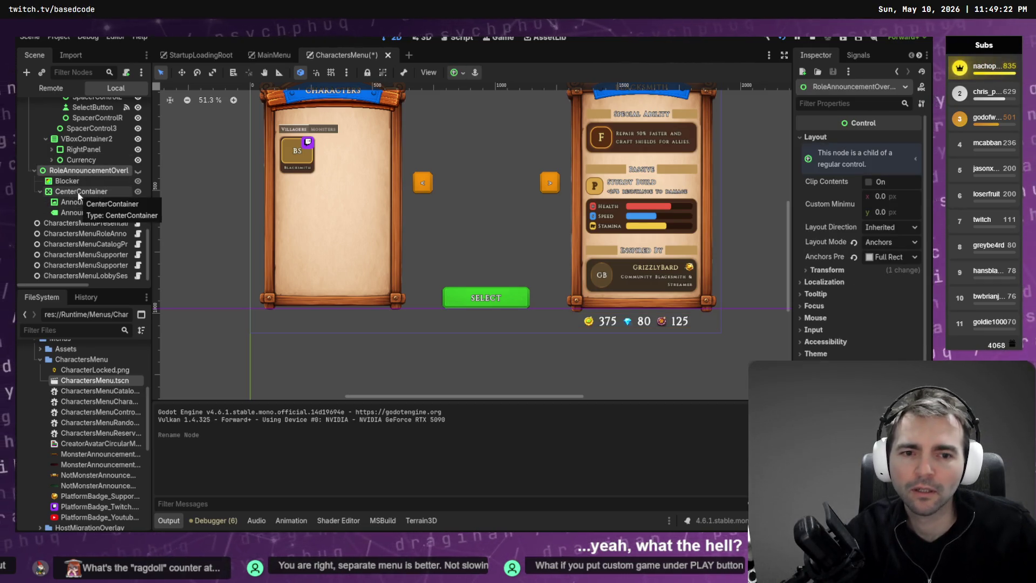
- Expand PanelsRow and step through LeftPanel, VBoxContainer and VBoxContainer2 to list its panels
{"action": "scroll", "coordinate": [81, 195], "scroll_direction": "up", "scroll_amount": 8}
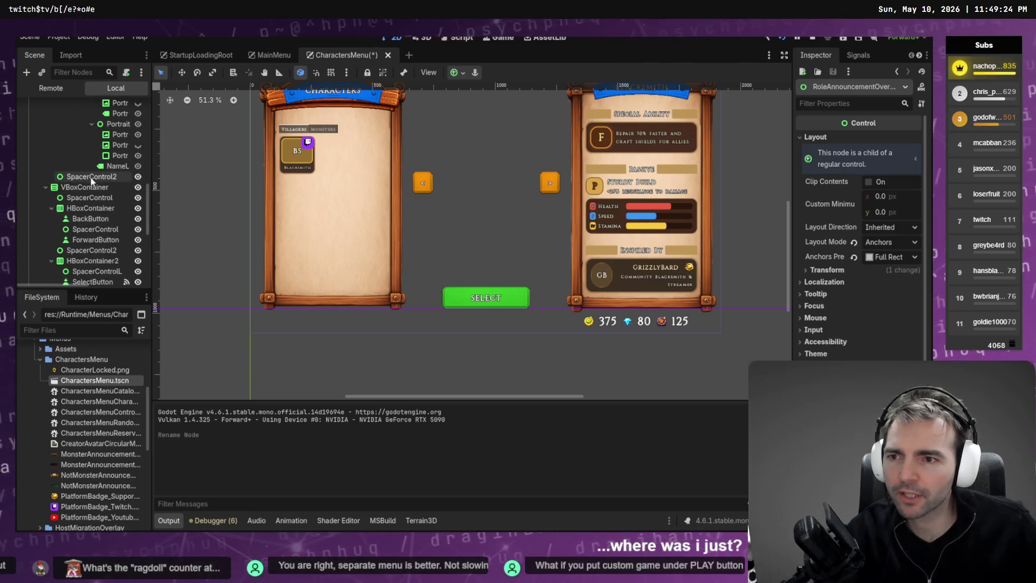
{"action": "scroll", "coordinate": [97, 189], "scroll_direction": "up", "scroll_amount": 5}
{"action": "scroll", "coordinate": [92, 178], "scroll_direction": "up", "scroll_amount": 10}
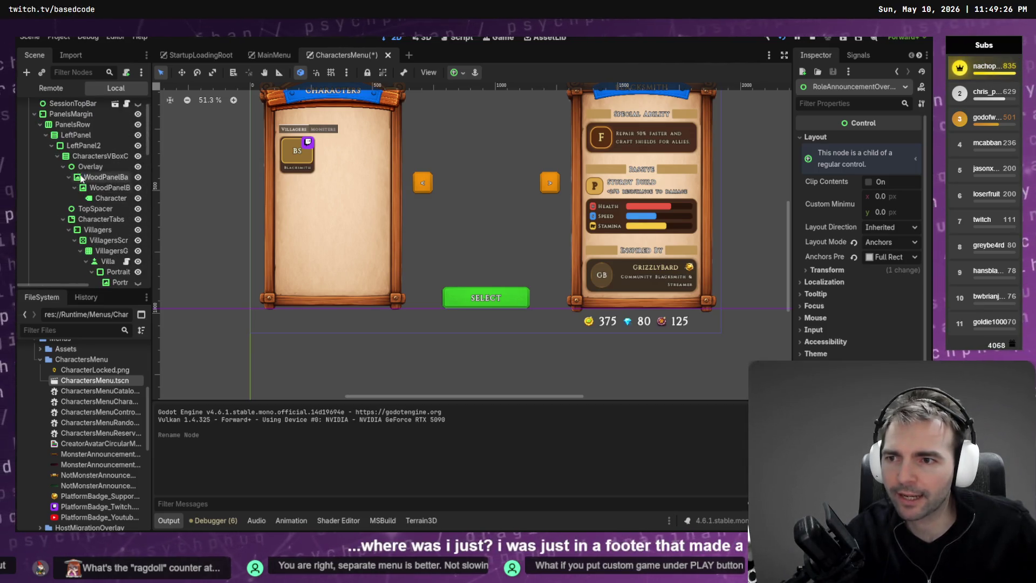
{"action": "left_click", "coordinate": [73, 150]}
{"action": "key", "text": "Left"}
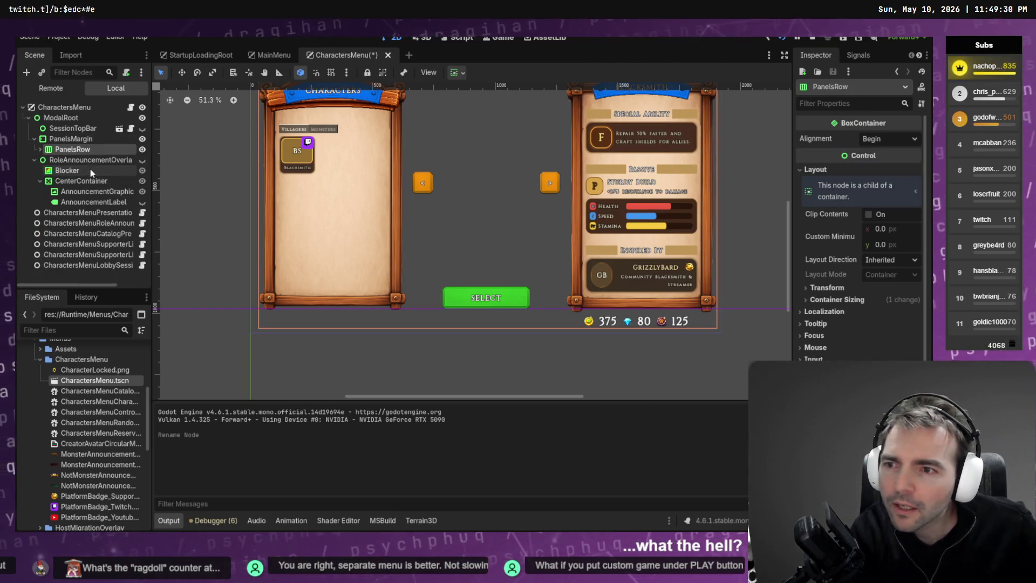
{"action": "left_click", "coordinate": [89, 180]}
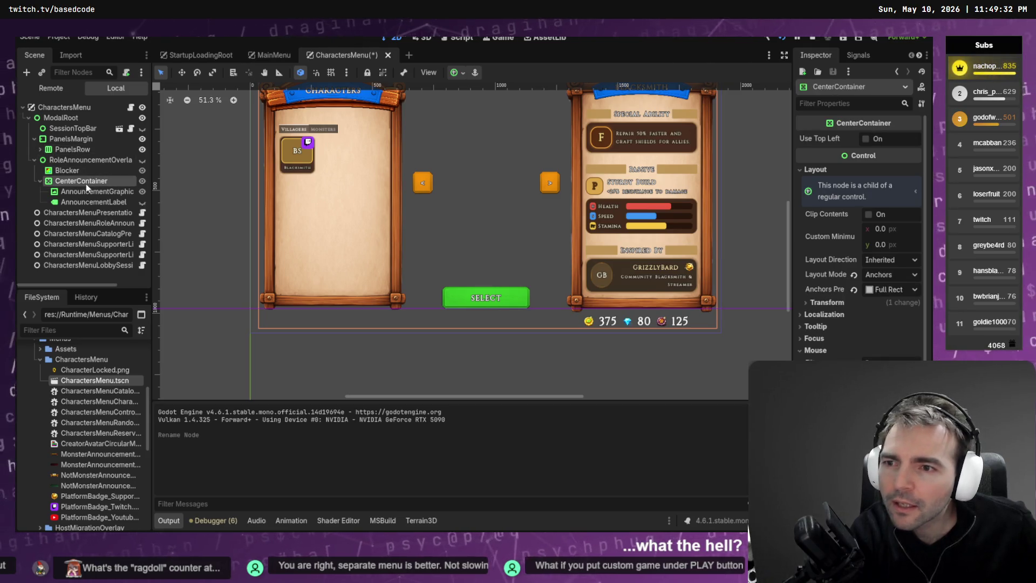
{"action": "left_click", "coordinate": [72, 150]}
{"action": "key", "text": "Right"}
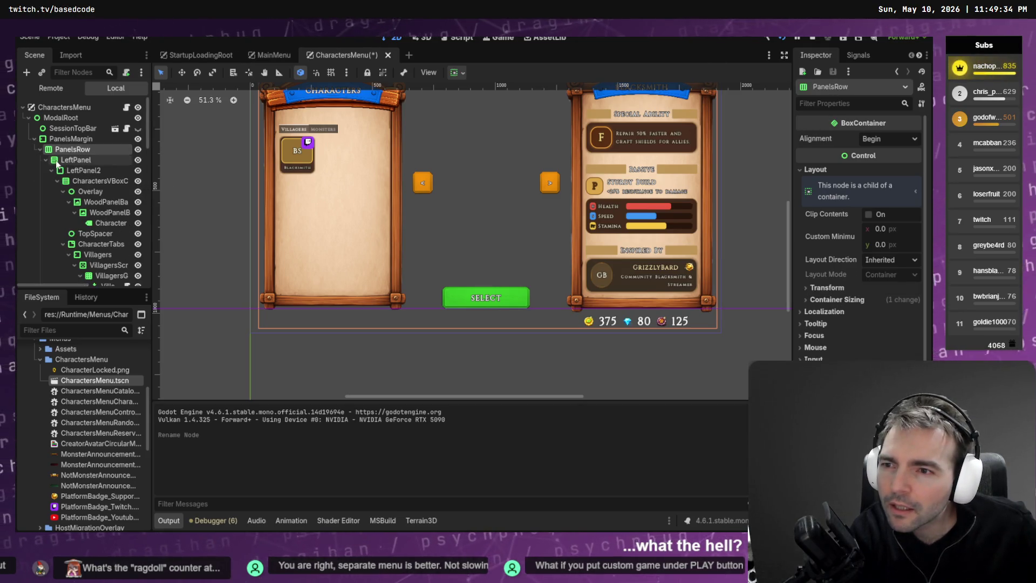
{"action": "key", "text": "Down"}
{"action": "left_click", "coordinate": [69, 171]}
{"action": "key", "text": "Left"}
{"action": "key", "text": "Down"}
{"action": "key", "text": "Right"}
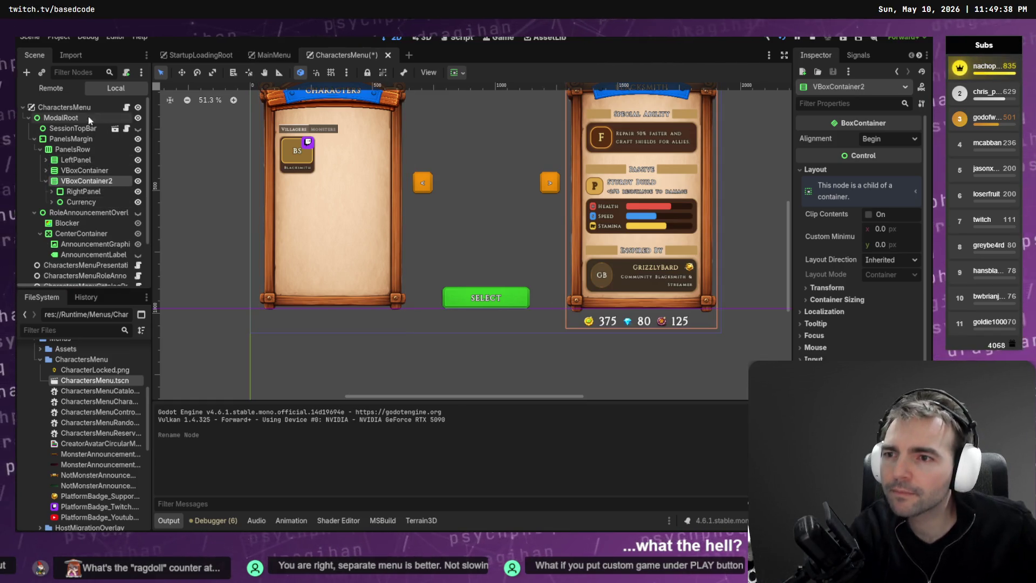
- Filter nodes for 'Footer' and locate FooterRow under the right panel's Currency node
{"action": "left_click", "coordinate": [79, 72]}
{"action": "type", "text": "Footer"}
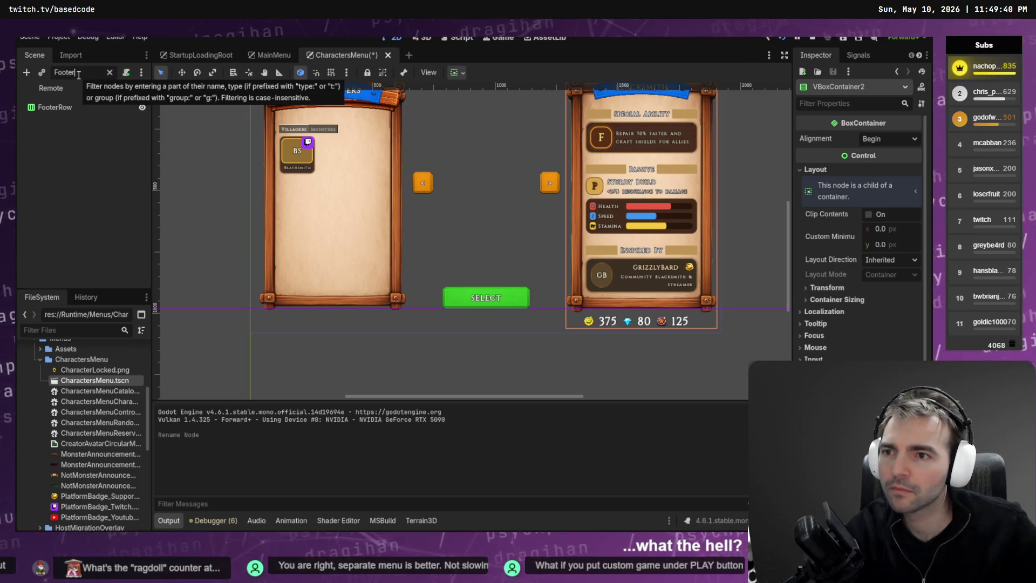
{"action": "left_click", "coordinate": [54, 107]}
{"action": "left_click", "coordinate": [111, 72]}
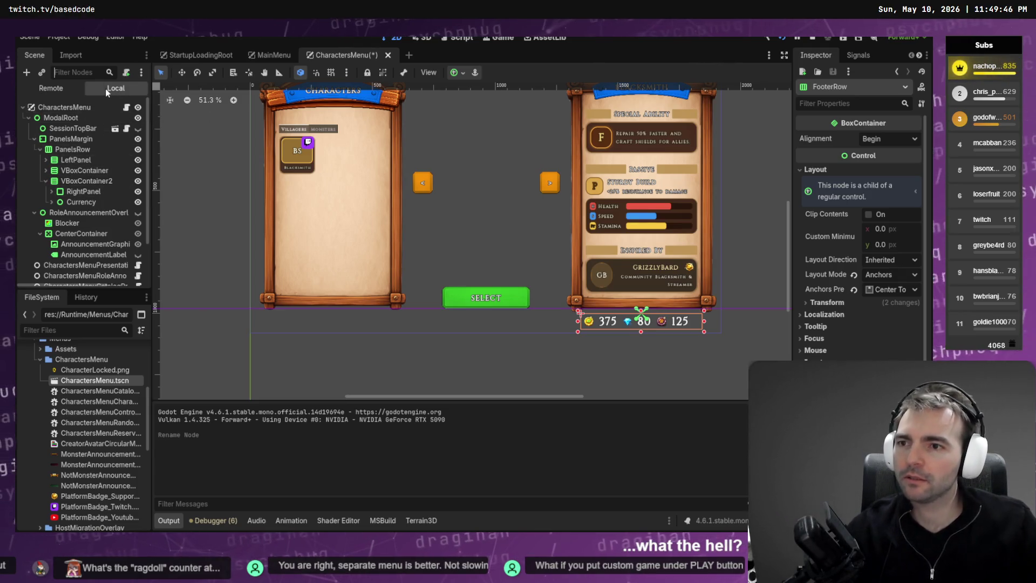
{"action": "type", "text": "Footer"}
{"action": "left_click", "coordinate": [72, 107]}
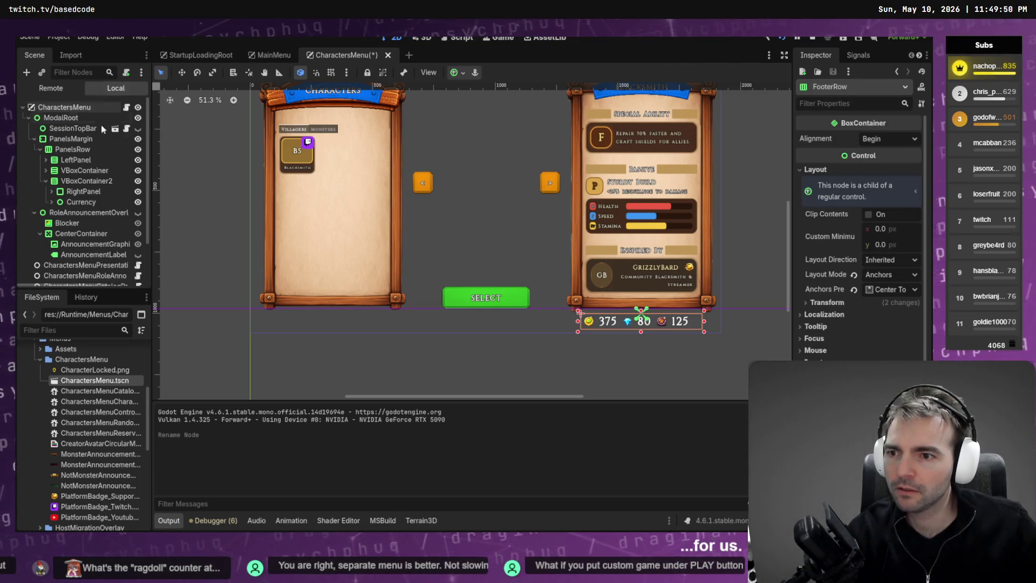
{"action": "left_click", "coordinate": [81, 202]}
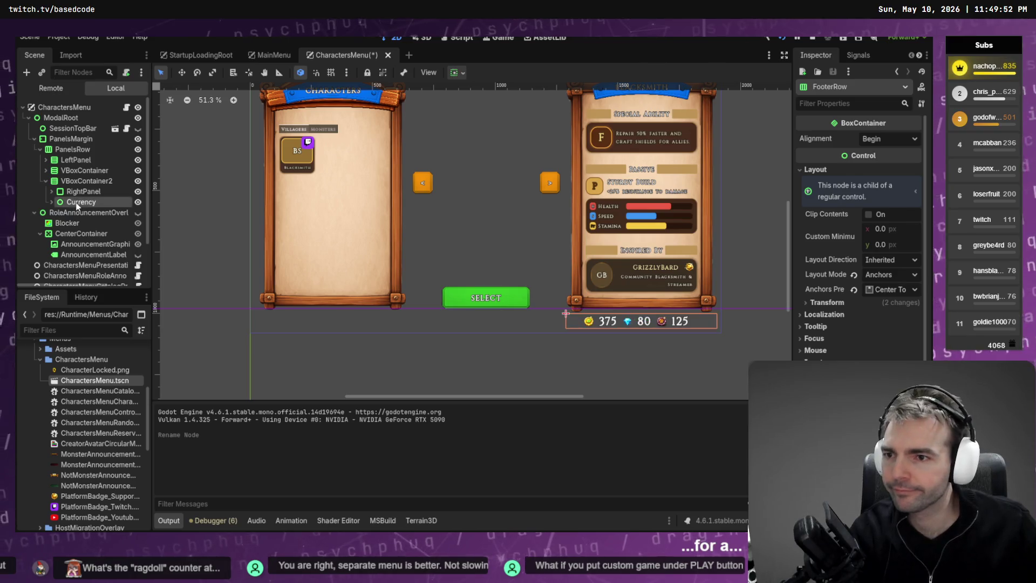
{"action": "left_click", "coordinate": [52, 202]}
{"action": "left_click", "coordinate": [90, 212]}
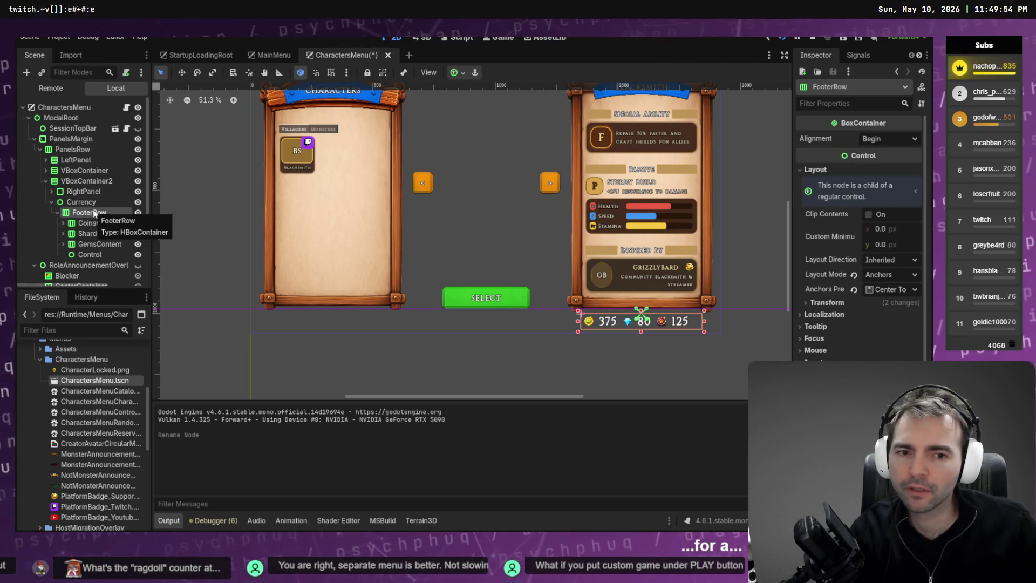
- Check LeftPanel, VBoxContainer and VBoxContainer2 as left, middle and right panels, then undo the FooterRow rename
{"action": "left_click", "coordinate": [86, 181]}
{"action": "left_click", "coordinate": [75, 160]}
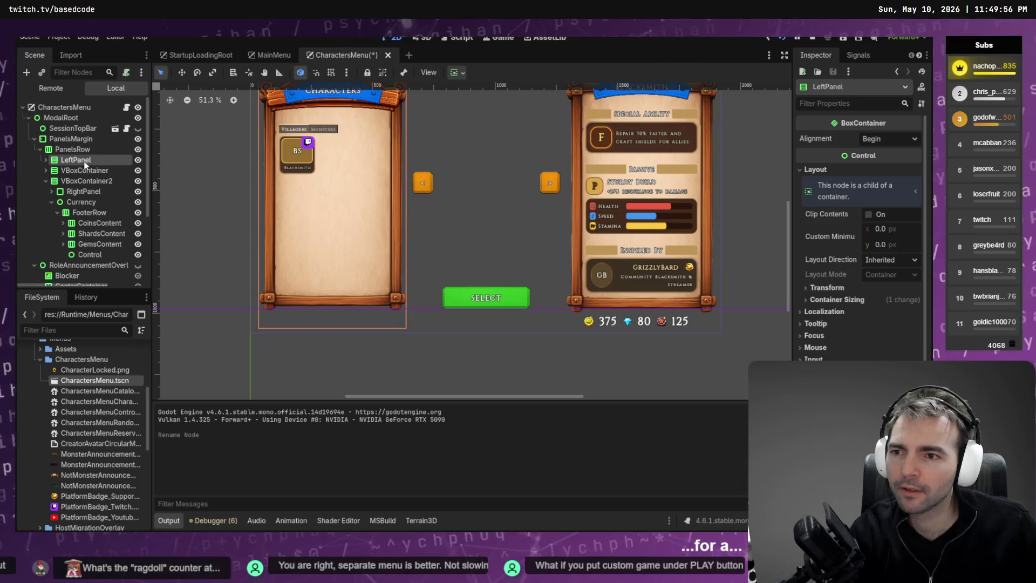
{"action": "left_click", "coordinate": [85, 170]}
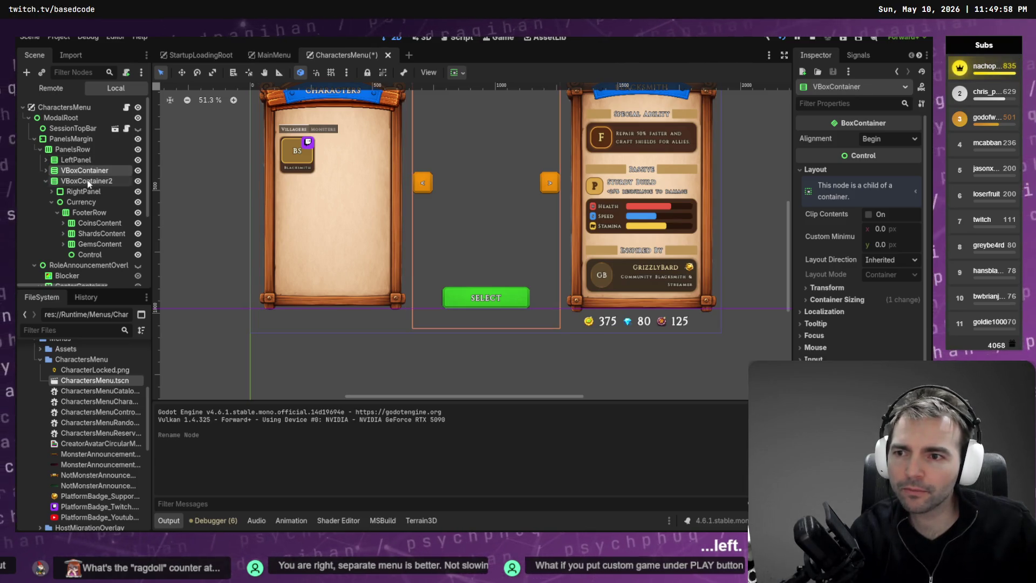
{"action": "left_click", "coordinate": [87, 183]}
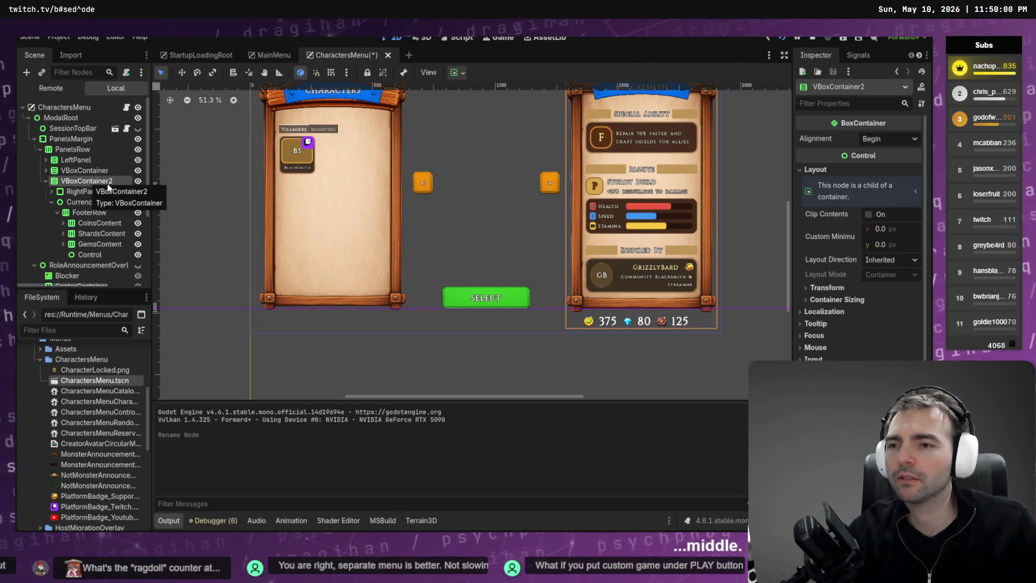
{"action": "key", "text": "ctrl+z"}
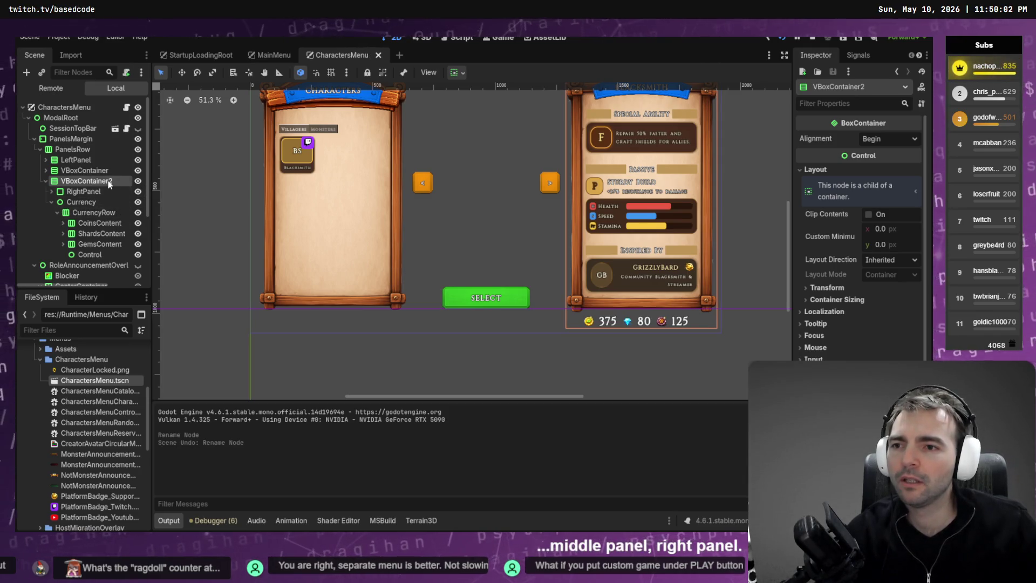
- Rename VBoxContainer to MiddlePanel and VBoxContainer2 to RightPanel
{"action": "double_click", "coordinate": [110, 182]}
{"action": "left_click", "coordinate": [92, 171]}
{"action": "double_click", "coordinate": [92, 172]}
{"action": "type", "text": "MiddleP"}
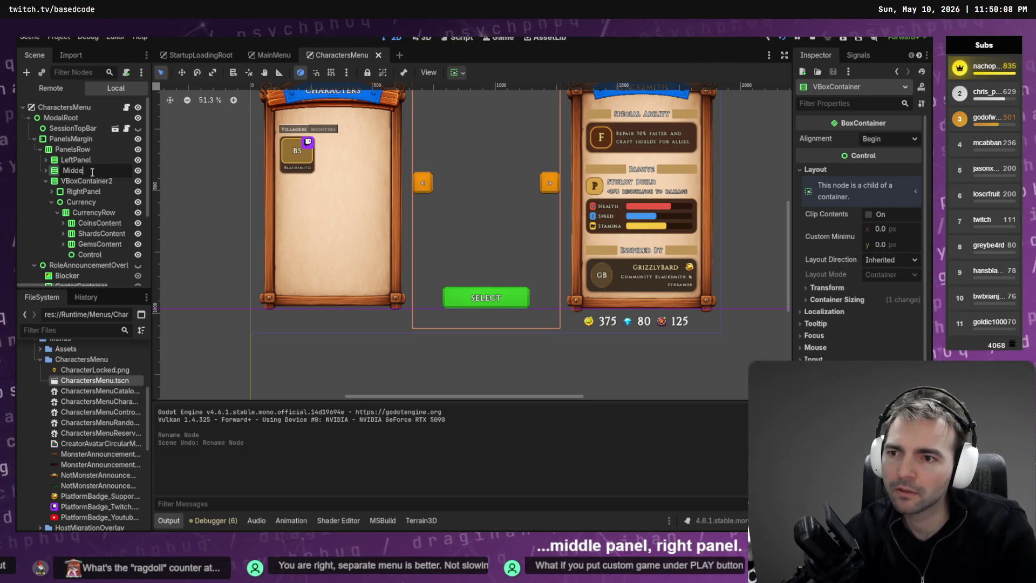
{"action": "type", "text": "anel"}
{"action": "key", "text": "Return"}
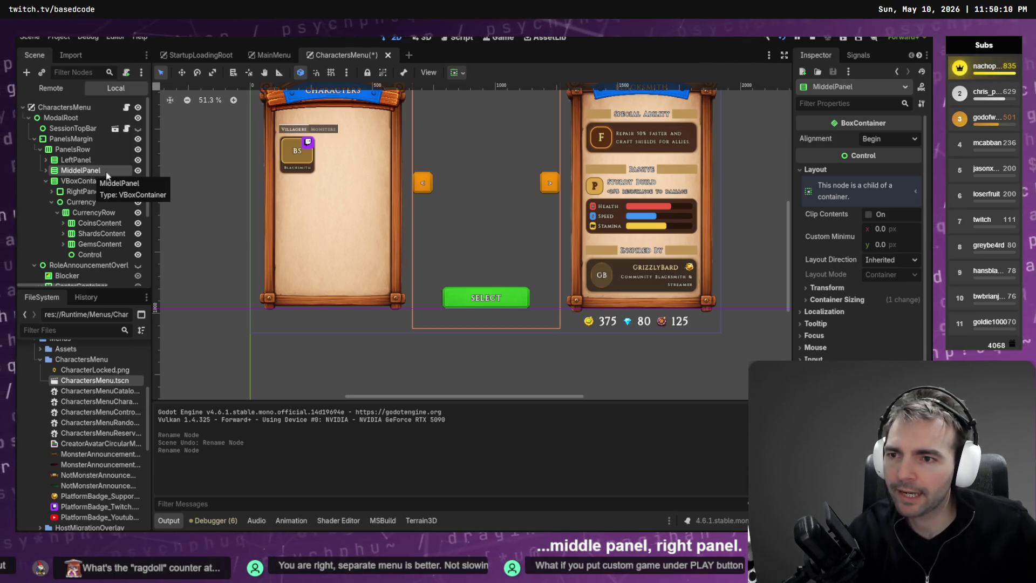
{"action": "left_click", "coordinate": [92, 183]}
{"action": "double_click", "coordinate": [93, 182]}
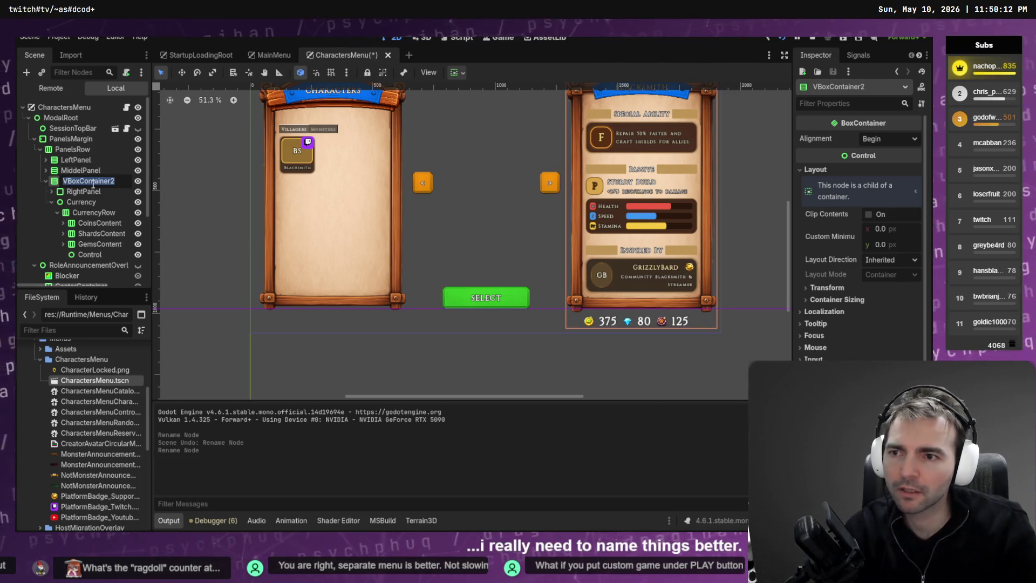
{"action": "type", "text": "RightPanel"}
{"action": "key", "text": "Return"}
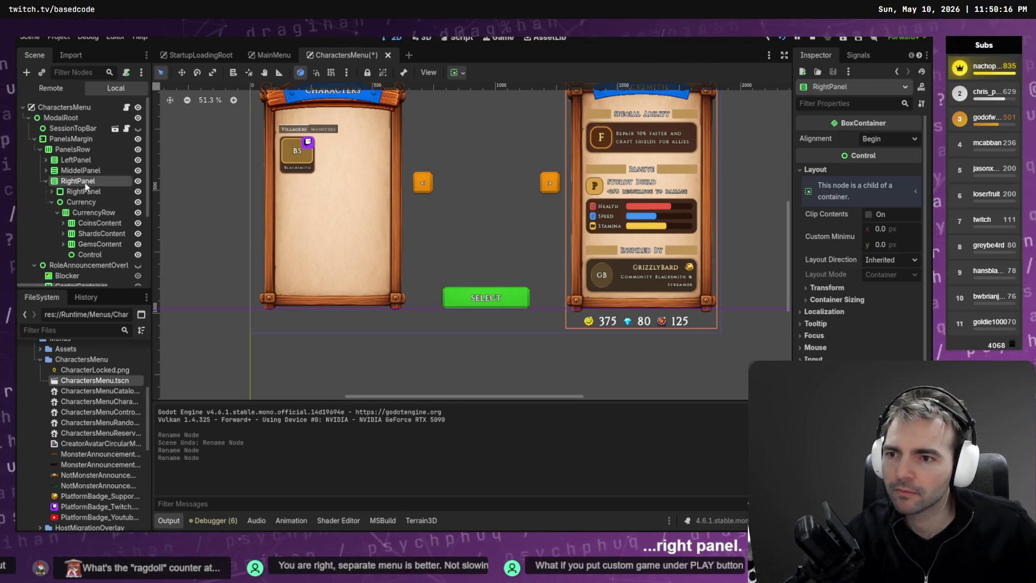
- Rename the LeftPanel2 node under LeftPanel to CharactersPanel
{"action": "left_click", "coordinate": [83, 191]}
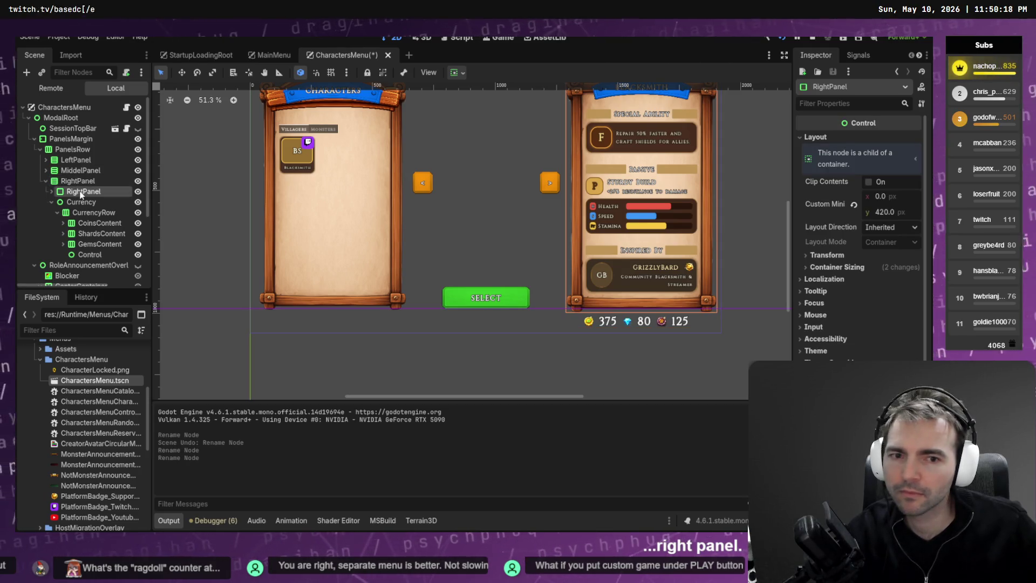
{"action": "left_click", "coordinate": [46, 160]}
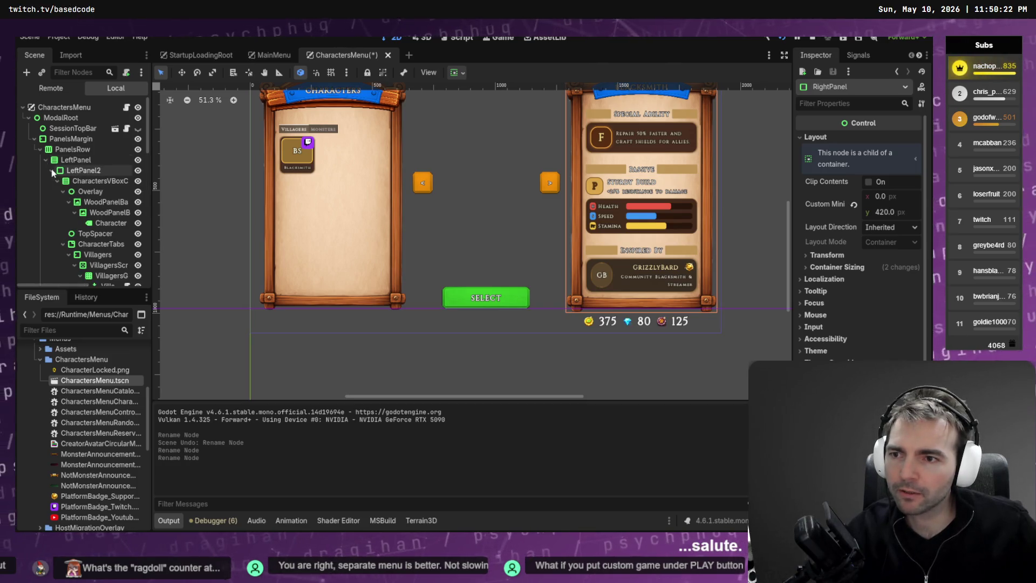
{"action": "left_click", "coordinate": [52, 170]}
{"action": "left_click", "coordinate": [82, 170]}
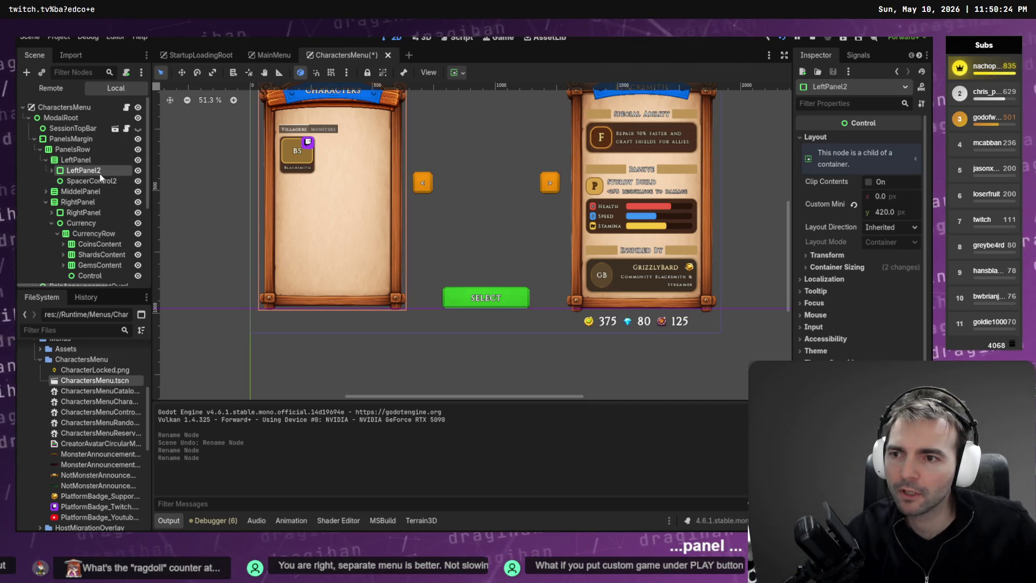
{"action": "double_click", "coordinate": [84, 170]}
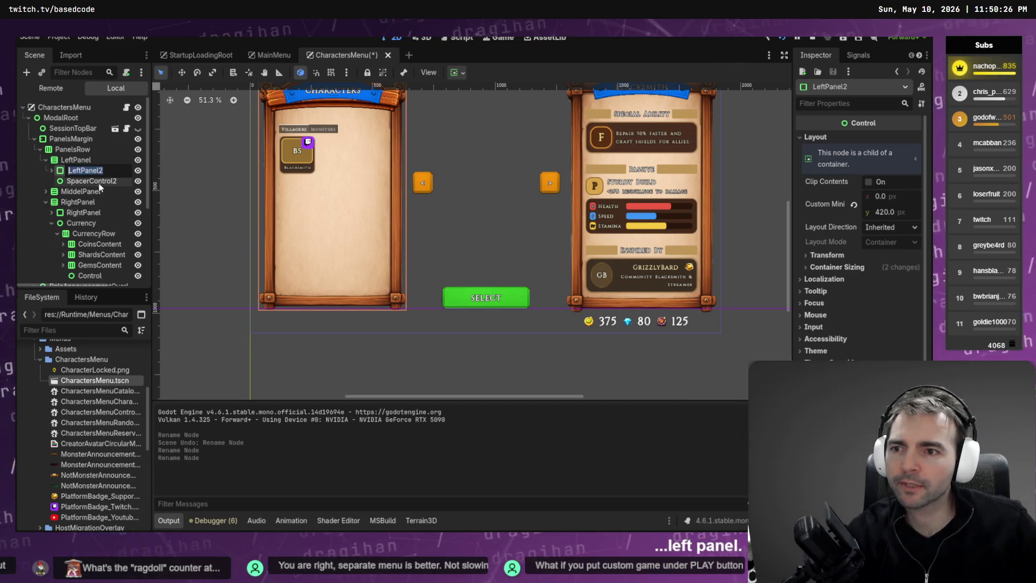
{"action": "scroll", "coordinate": [299, 204], "scroll_direction": "down", "scroll_amount": 1}
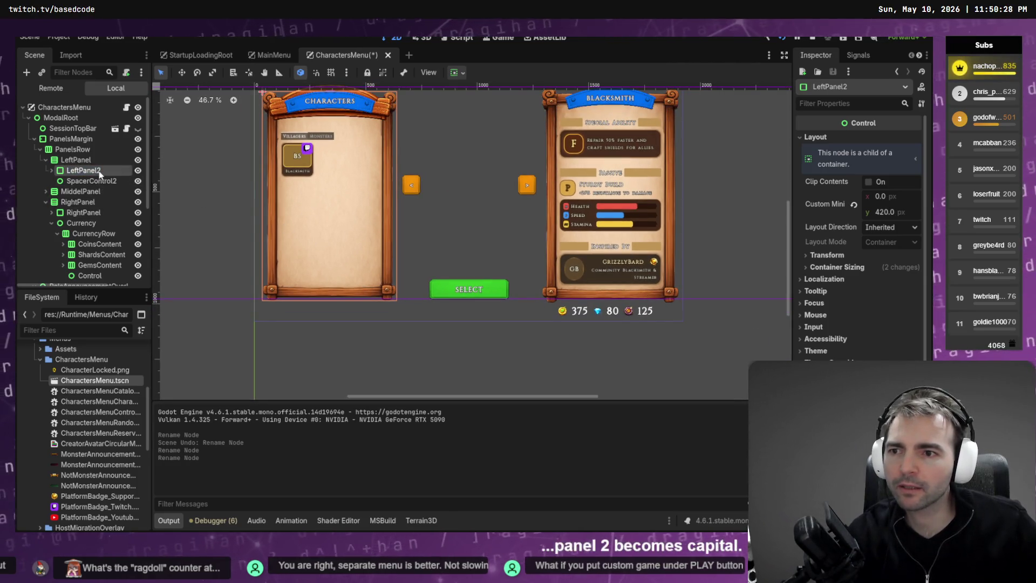
{"action": "type", "text": "CharactersPa"}
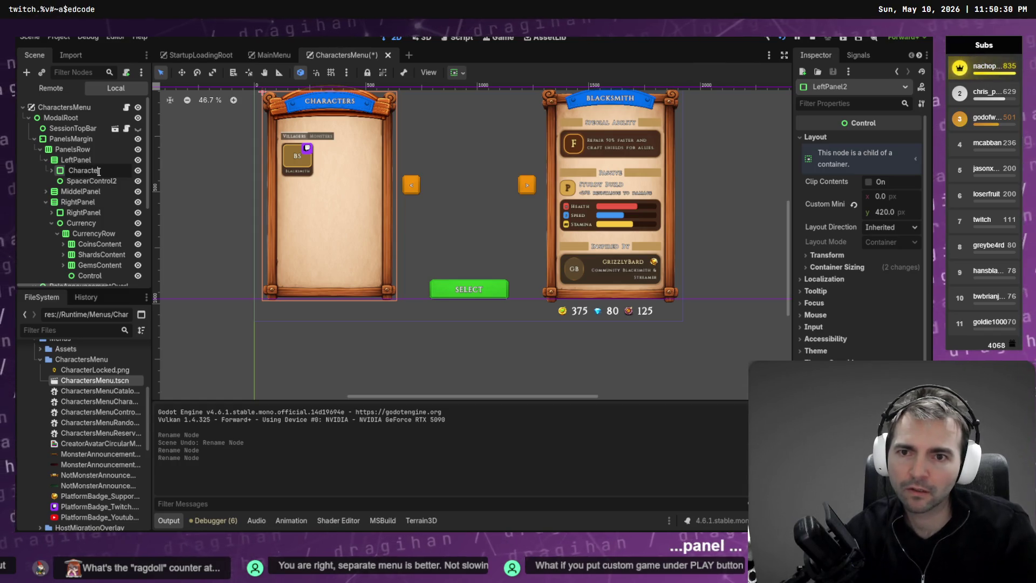
{"action": "type", "text": "nel"}
{"action": "key", "text": "Return"}
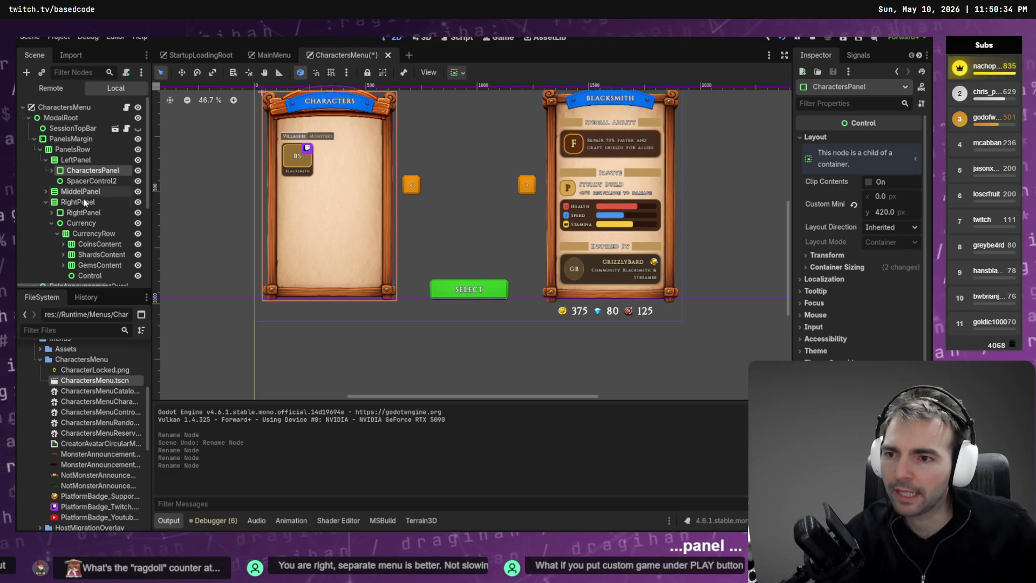
- Rename the inner RightPanel node to CharcterDetailsPanel
{"action": "left_click", "coordinate": [94, 213]}
{"action": "left_click", "coordinate": [96, 213]}
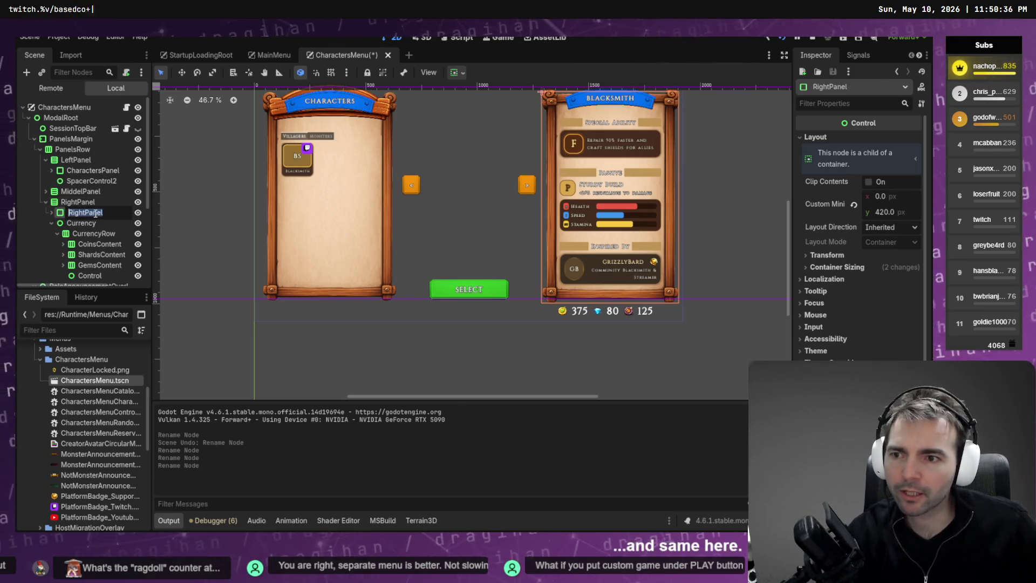
{"action": "type", "text": "Char"}
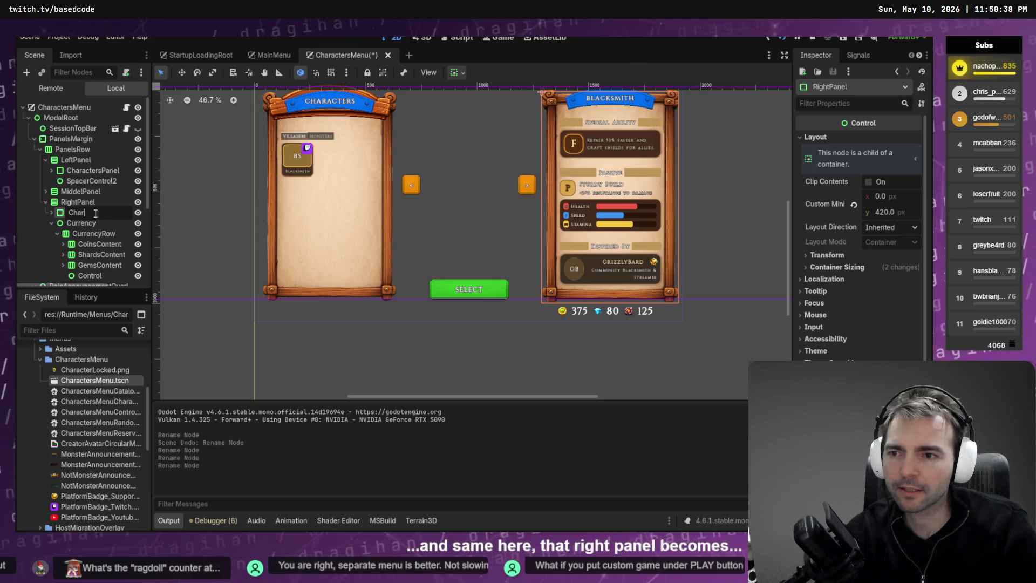
{"action": "type", "text": "terDeta"}
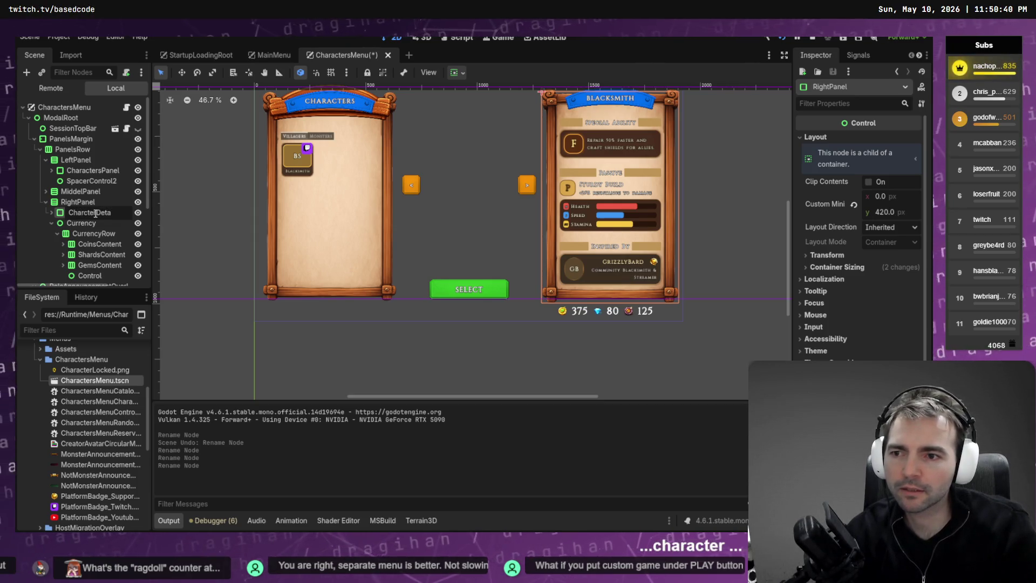
{"action": "type", "text": "nel"}
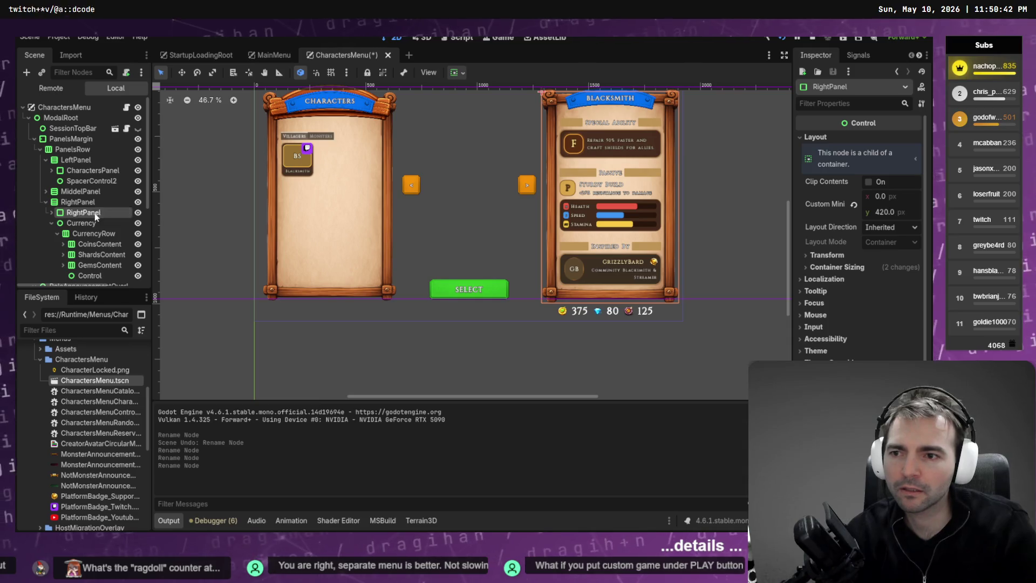
{"action": "key", "text": "Return"}
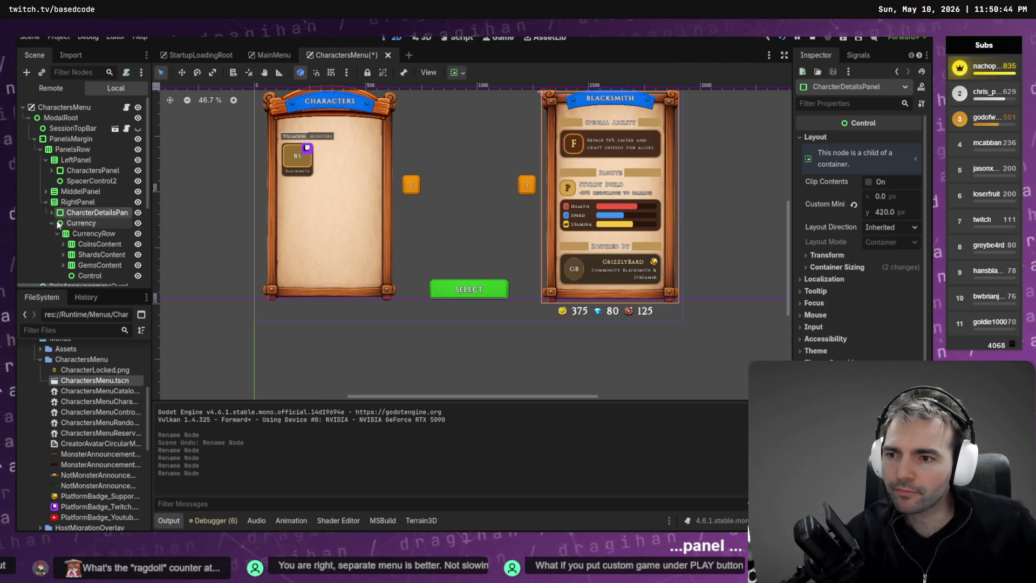
- Copy the Currency node under CharcterDetailsPanel and select the left panel for pasting
{"action": "left_click", "coordinate": [51, 223]}
{"action": "left_click", "coordinate": [51, 212]}
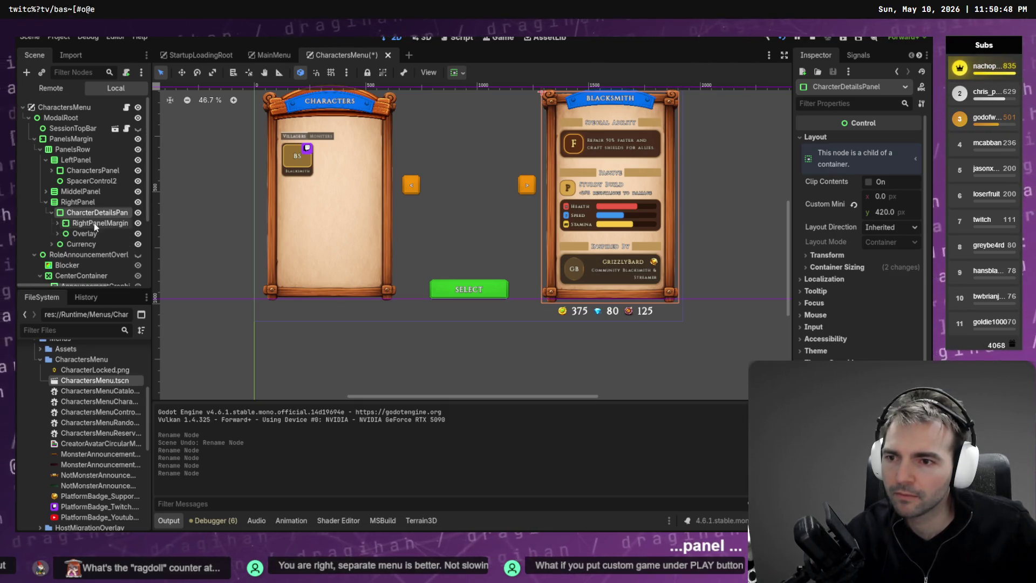
{"action": "left_click", "coordinate": [81, 233]}
{"action": "left_click", "coordinate": [93, 223]}
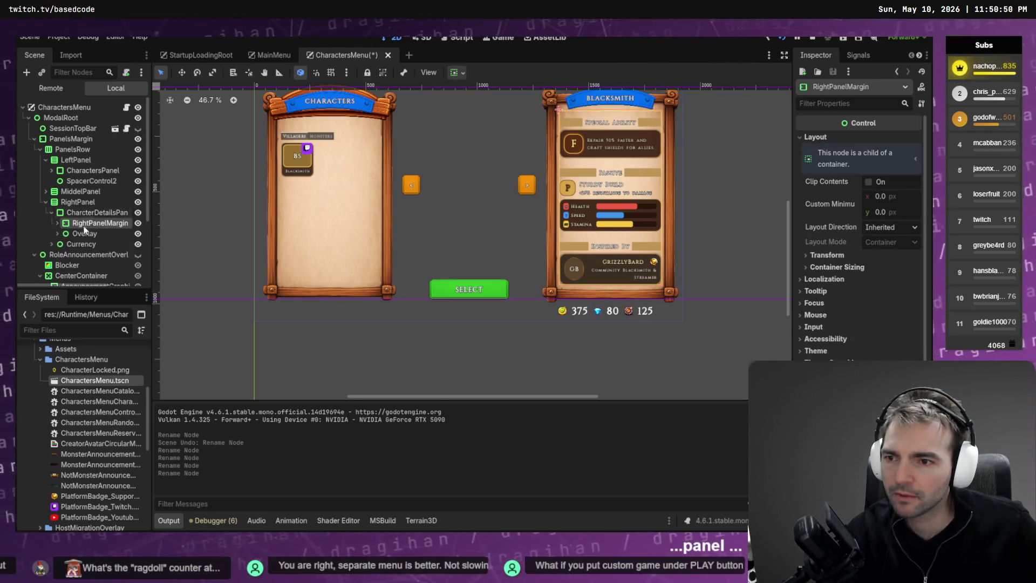
{"action": "left_click", "coordinate": [81, 244]}
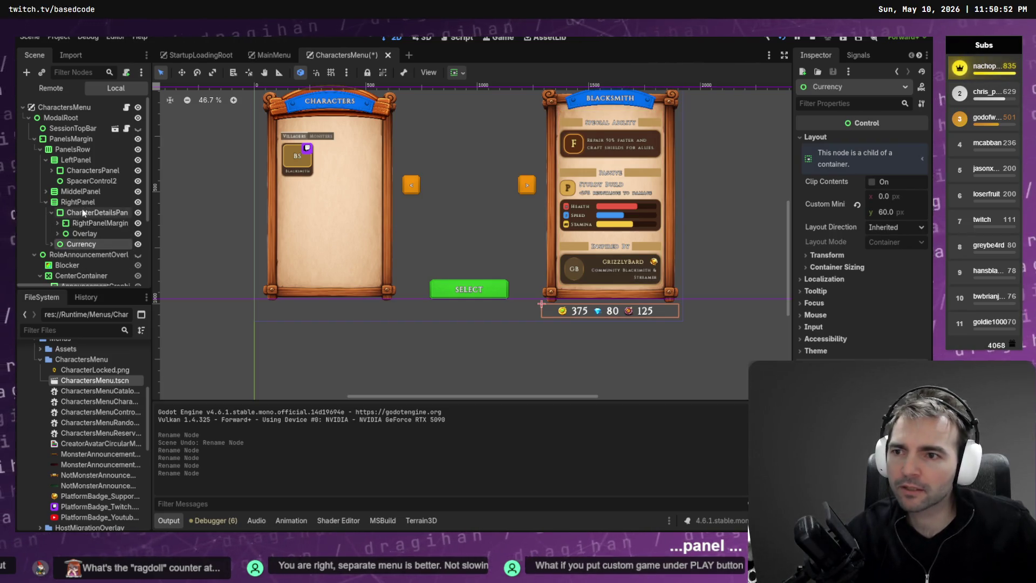
{"action": "key", "text": "ctrl+c"}
{"action": "left_click", "coordinate": [63, 161]}
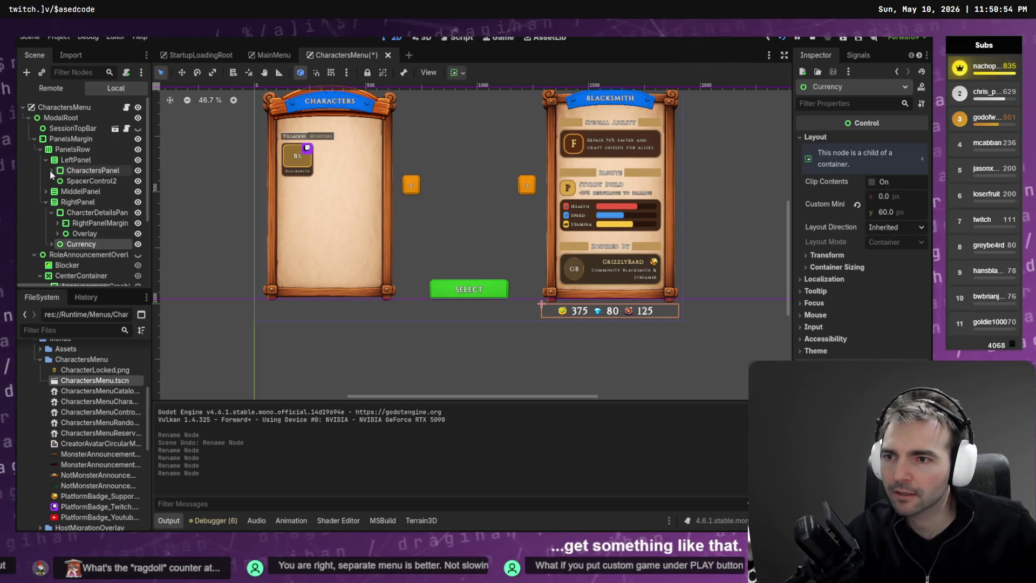
- Paste the Currency node under LeftPanel and delete its CurrencyRow child
{"action": "key", "text": "ctrl+v"}
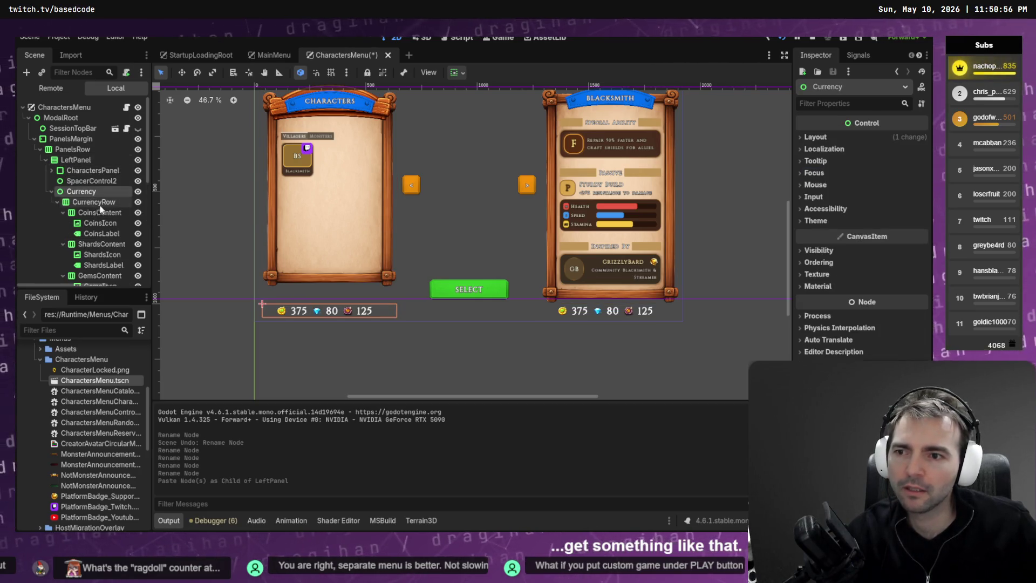
{"action": "left_click", "coordinate": [57, 202]}
{"action": "left_click", "coordinate": [89, 203]}
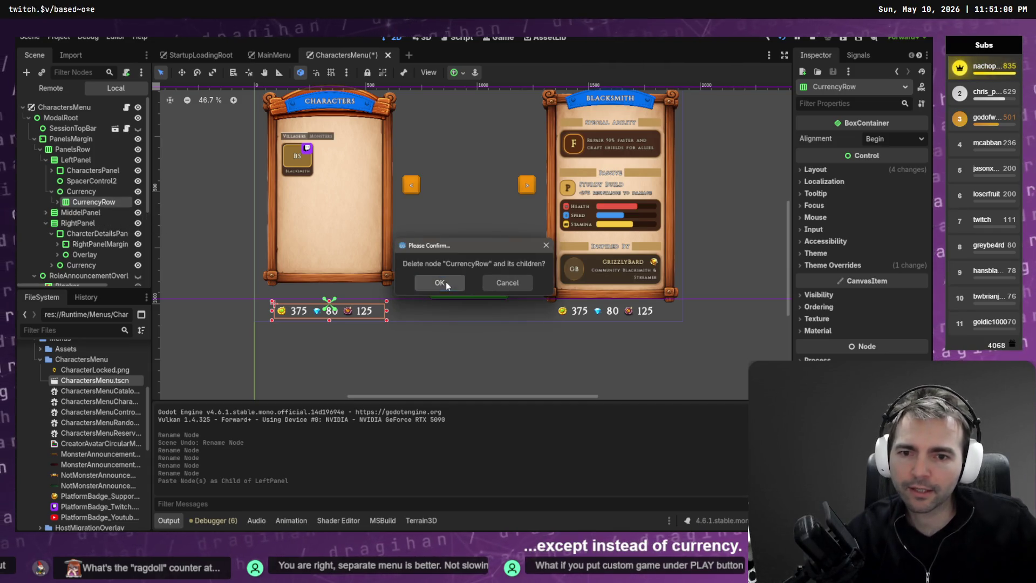
{"action": "left_click", "coordinate": [445, 281]}
{"action": "left_click", "coordinate": [81, 192]}
{"action": "key", "text": "ctrl+v"}
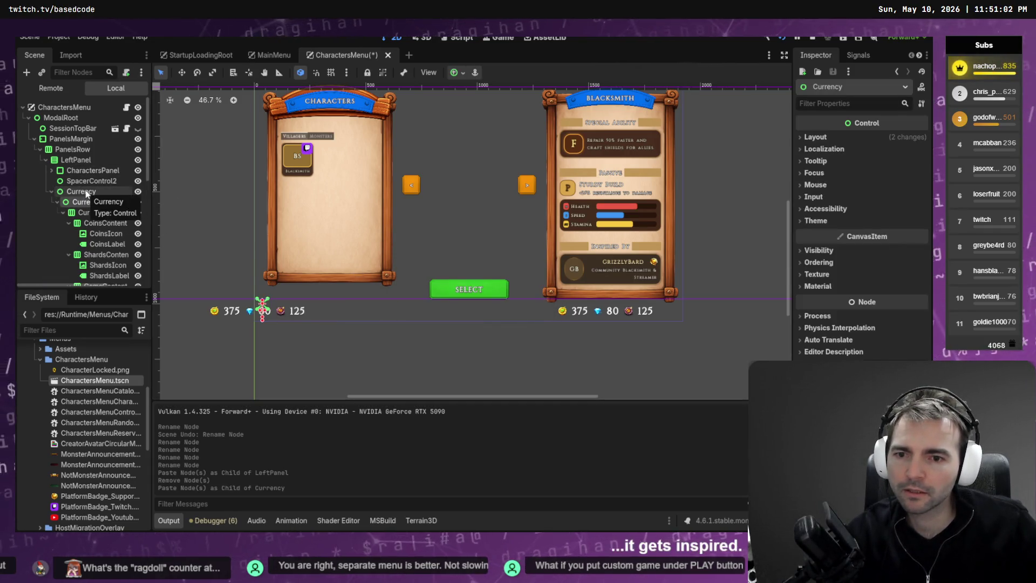
{"action": "key", "text": "ctrl+z"}
- Rename the emptied container to Back and paste the SELECT button copy into it
{"action": "left_click", "coordinate": [454, 286]}
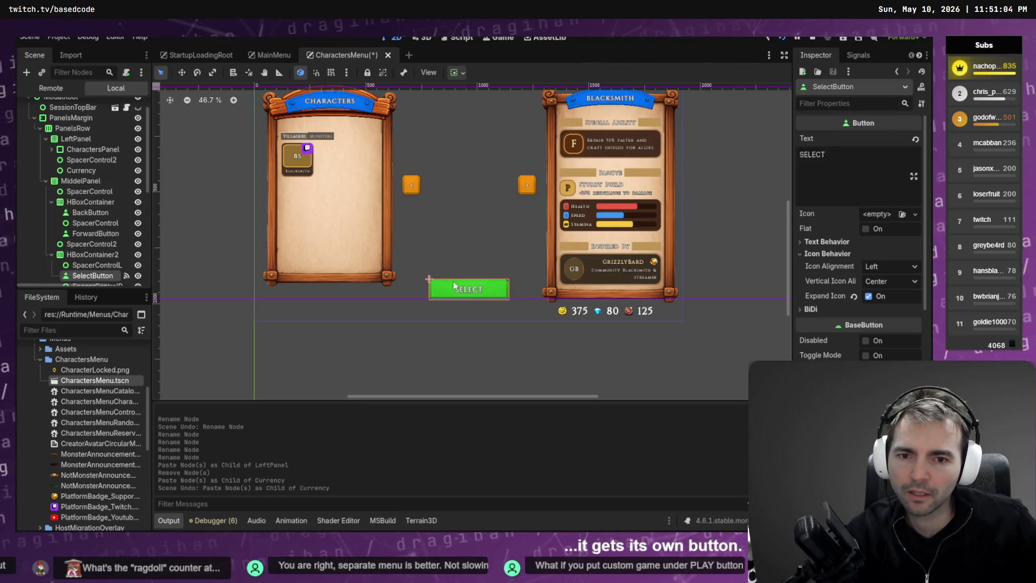
{"action": "left_click", "coordinate": [77, 172]}
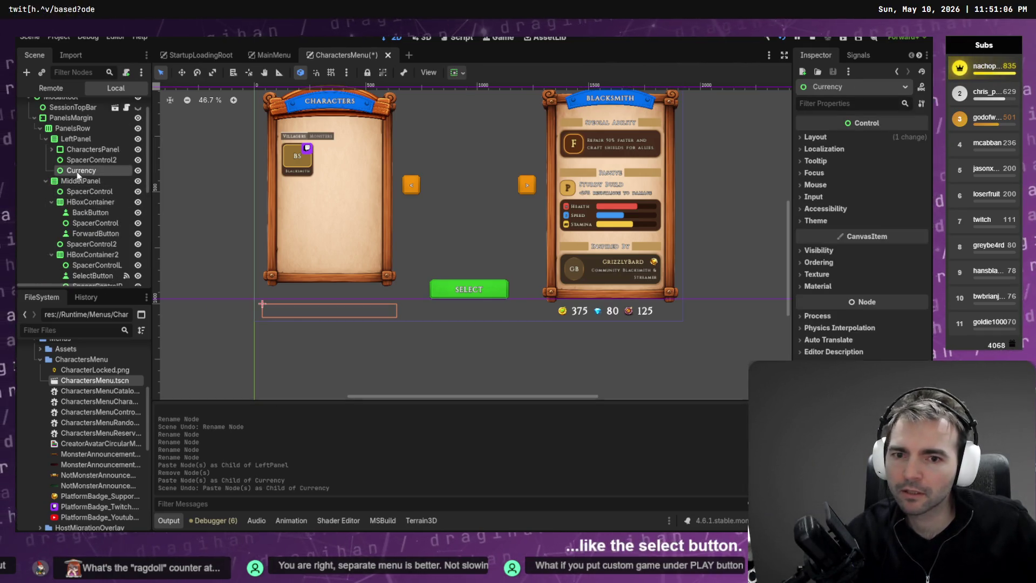
{"action": "double_click", "coordinate": [77, 171]}
{"action": "type", "text": "Back"}
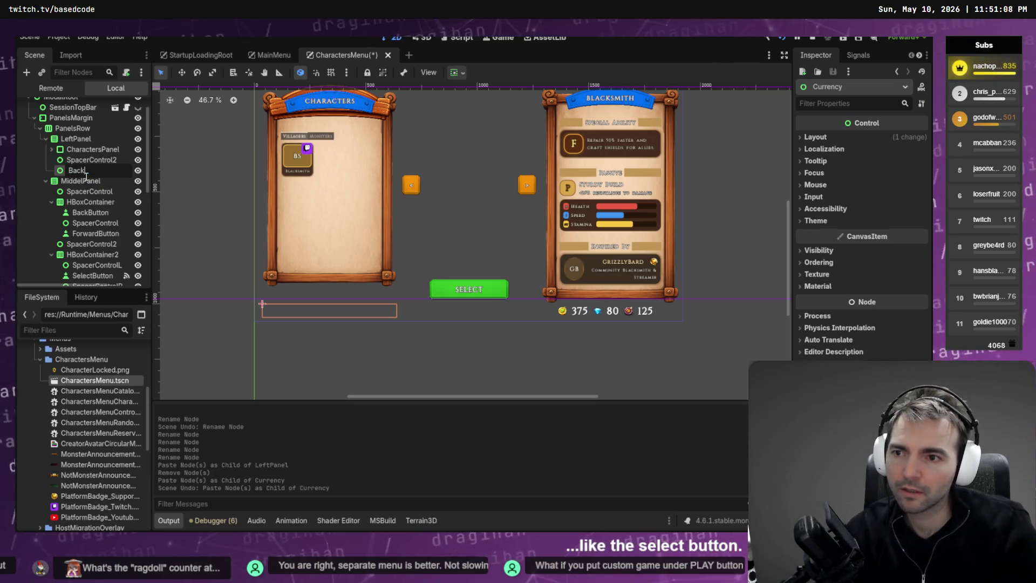
{"action": "key", "text": "Return"}
{"action": "key", "text": "ctrl+v"}
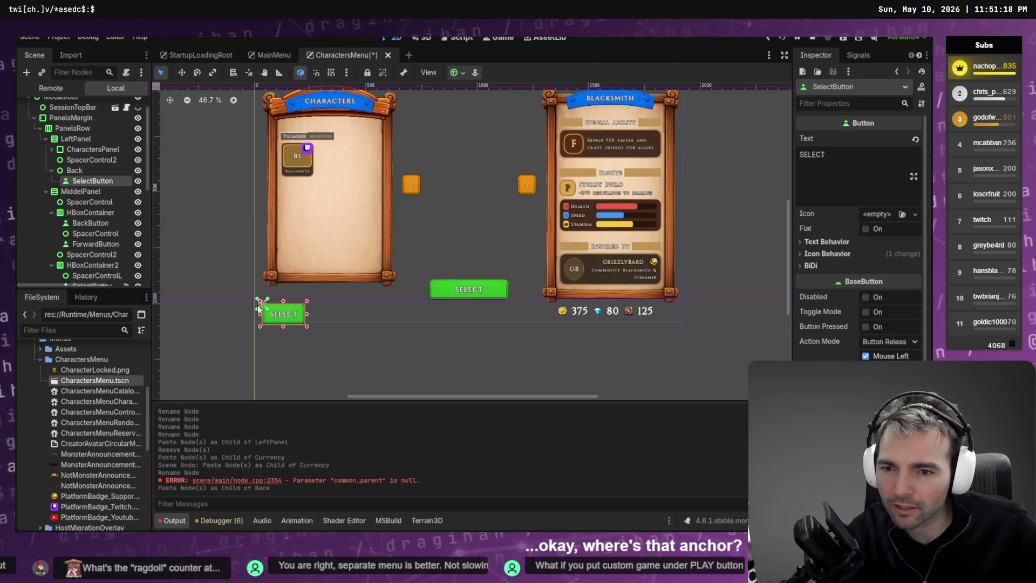
{"action": "left_click", "coordinate": [75, 170]}
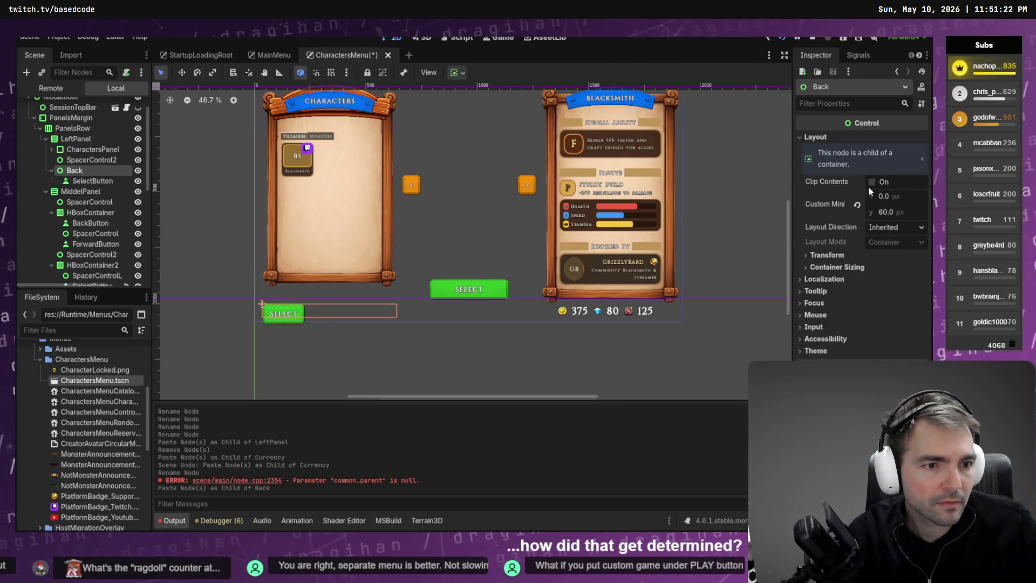
- Set Back's minimum height to 100 px, keeping CharactersPanel's height at 420
{"action": "left_click", "coordinate": [893, 215]}
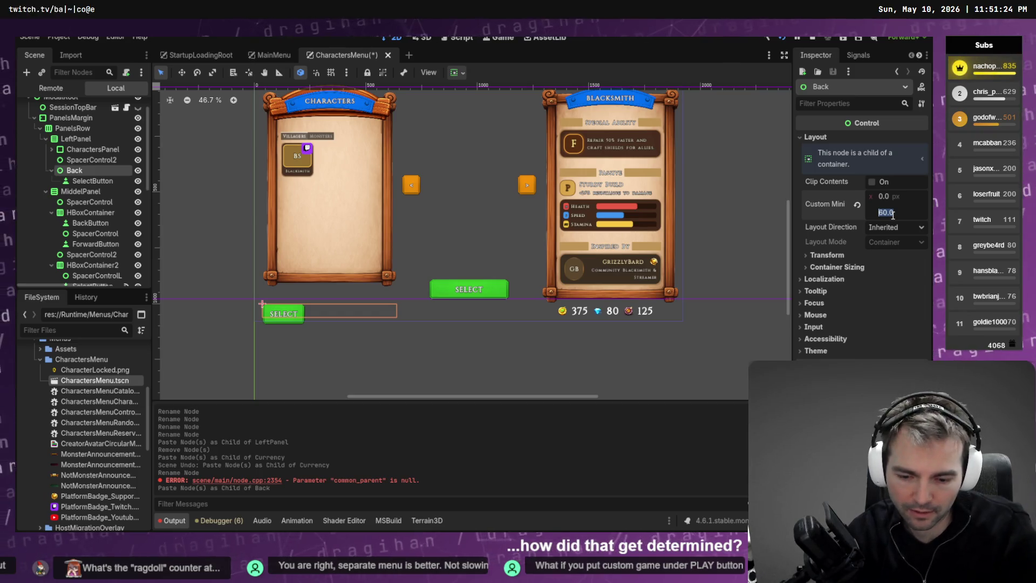
{"action": "type", "text": "10"}
{"action": "key", "text": "Return"}
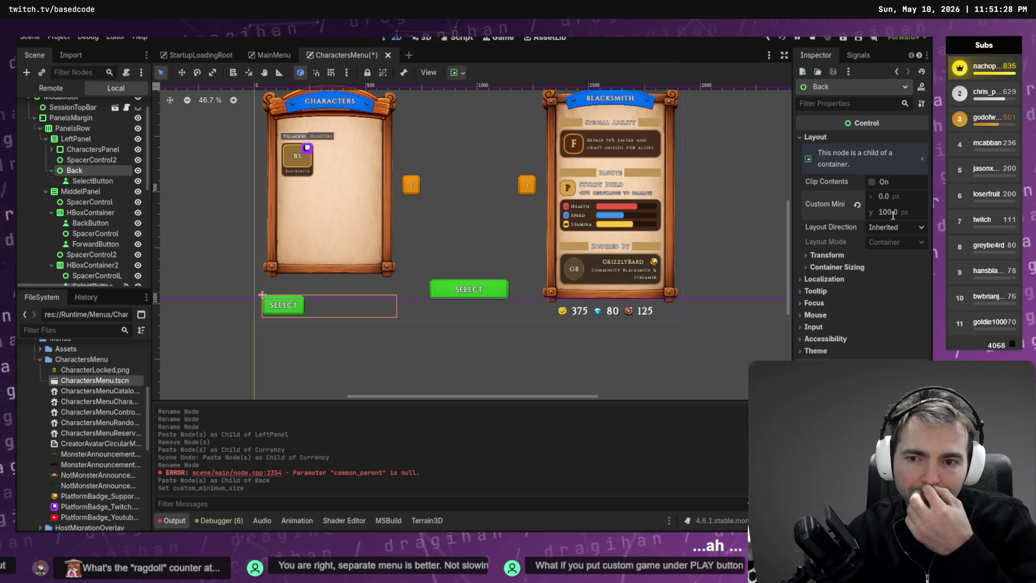
{"action": "left_click", "coordinate": [92, 152]}
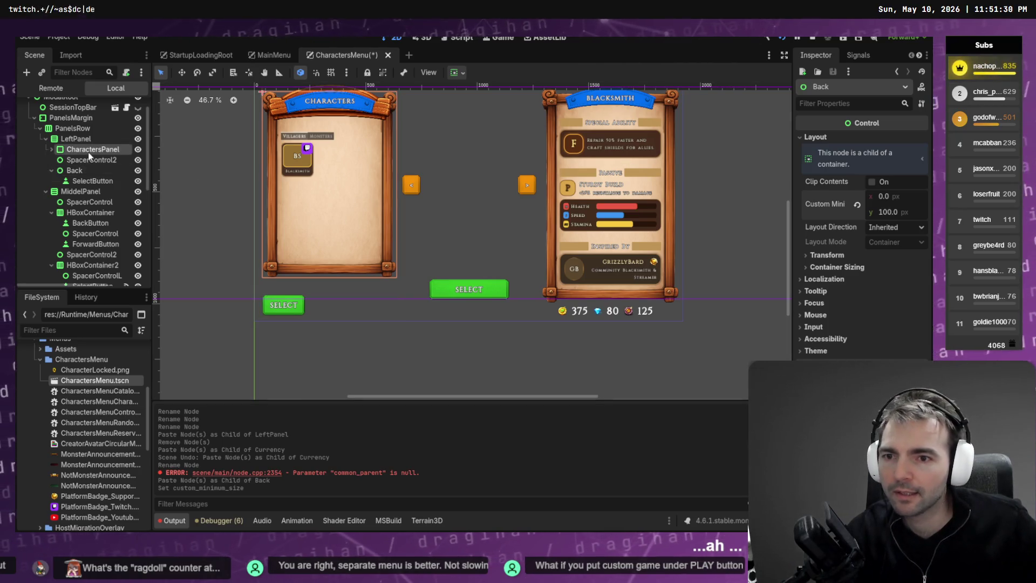
{"action": "left_click", "coordinate": [887, 213]}
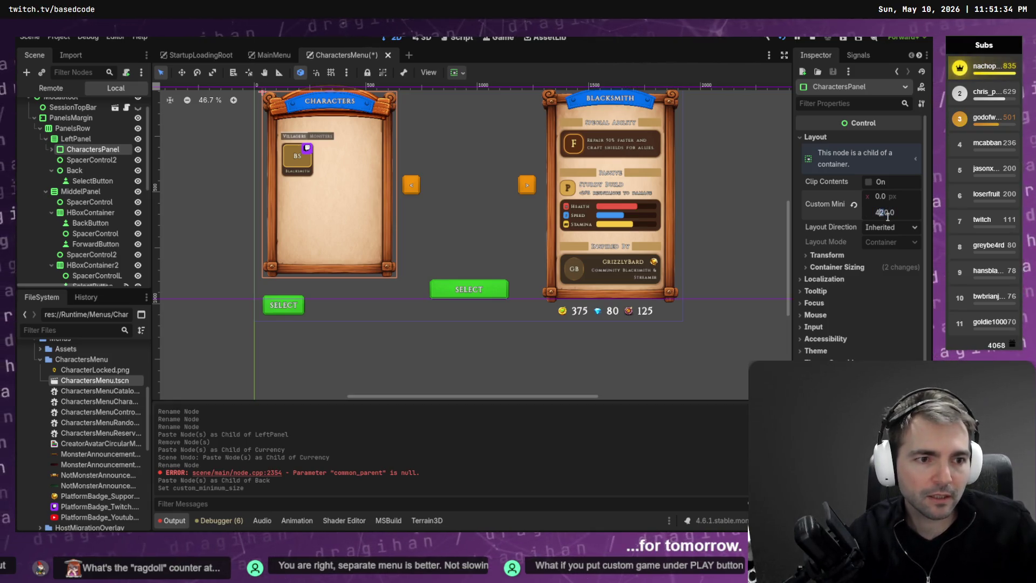
{"action": "key", "text": "Return"}
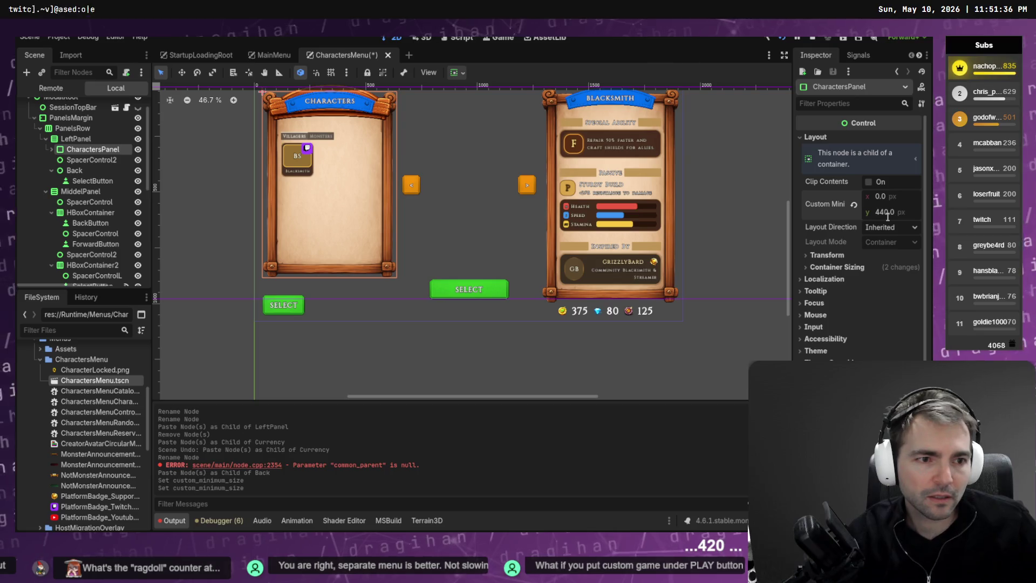
{"action": "scroll", "coordinate": [393, 199], "scroll_direction": "up", "scroll_amount": 3}
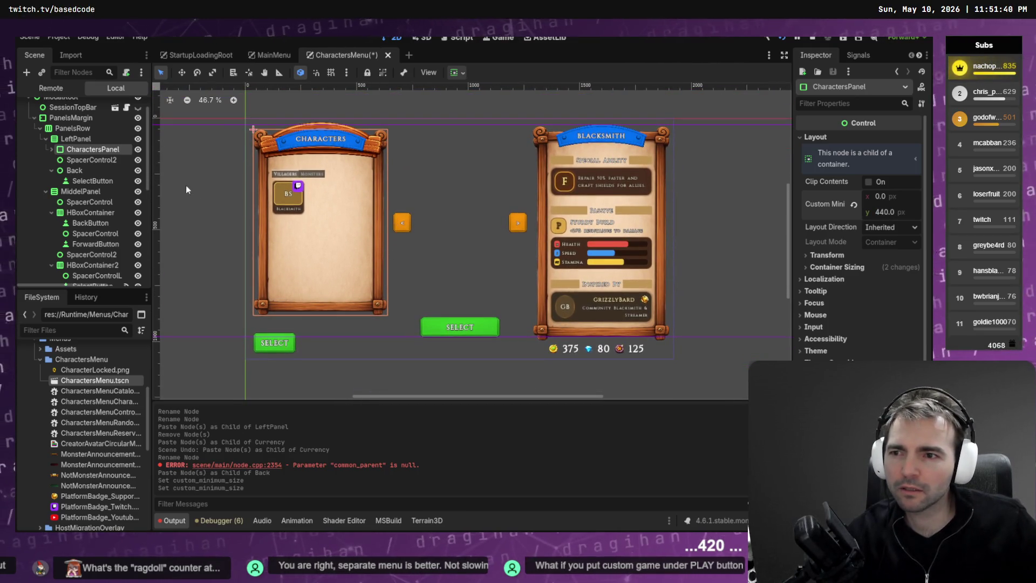
{"action": "key", "text": "ctrl+z"}
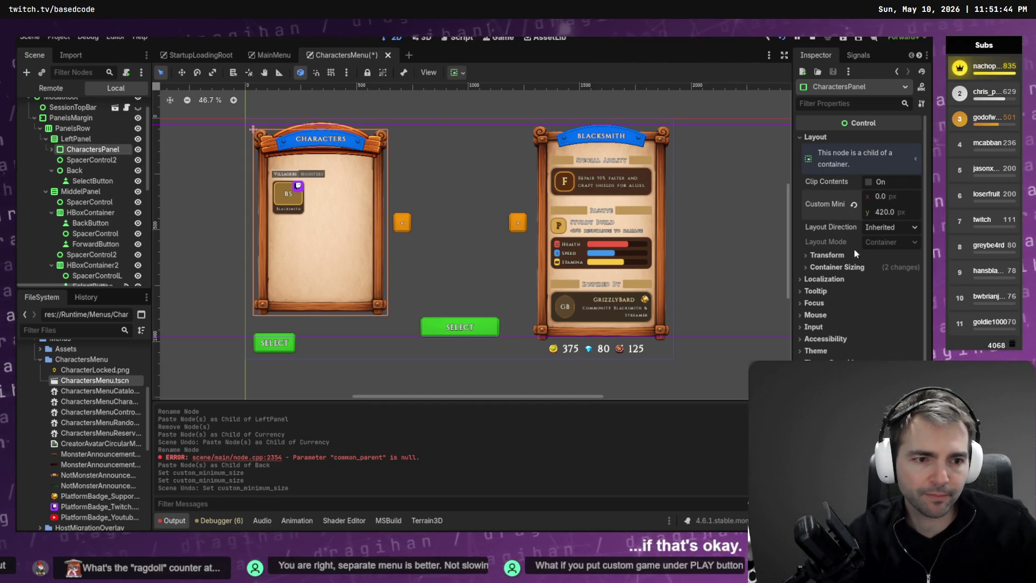
{"action": "left_click", "coordinate": [852, 267]}
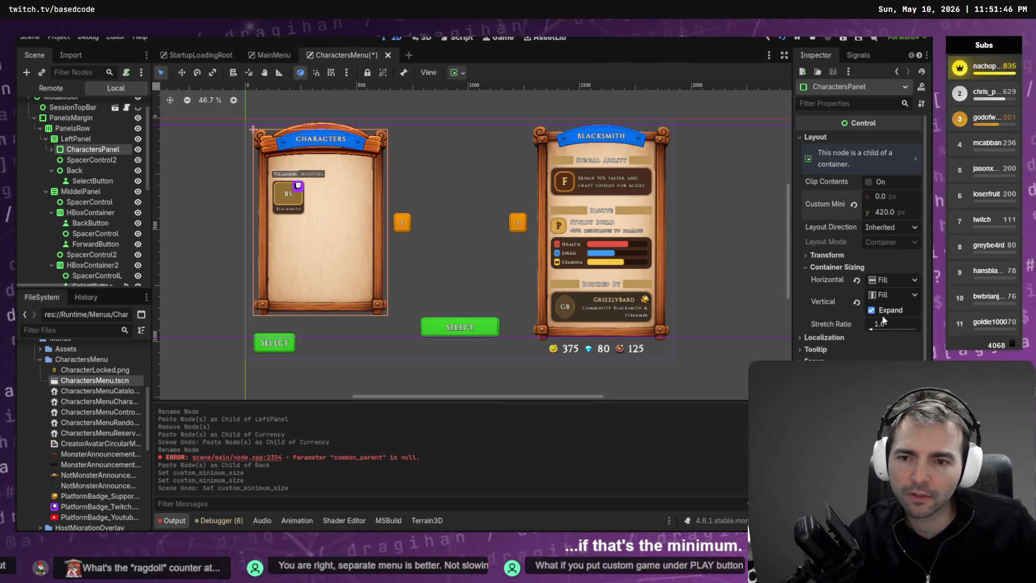
- Reduce SpacerControl2's minimum height to 25 px
{"action": "left_click", "coordinate": [78, 160]}
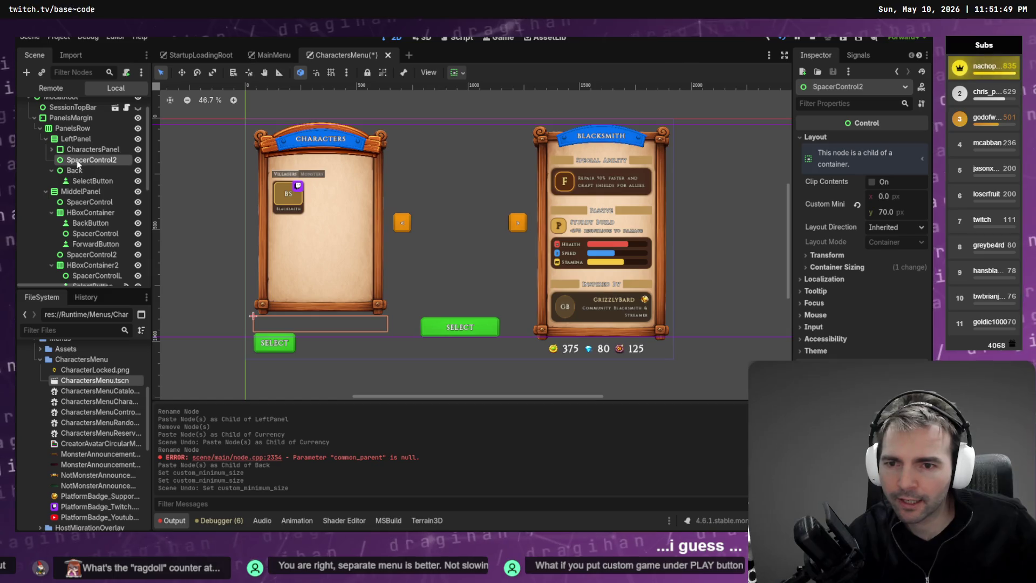
{"action": "left_click", "coordinate": [885, 211]}
{"action": "type", "text": "67"}
{"action": "key", "text": "Return"}
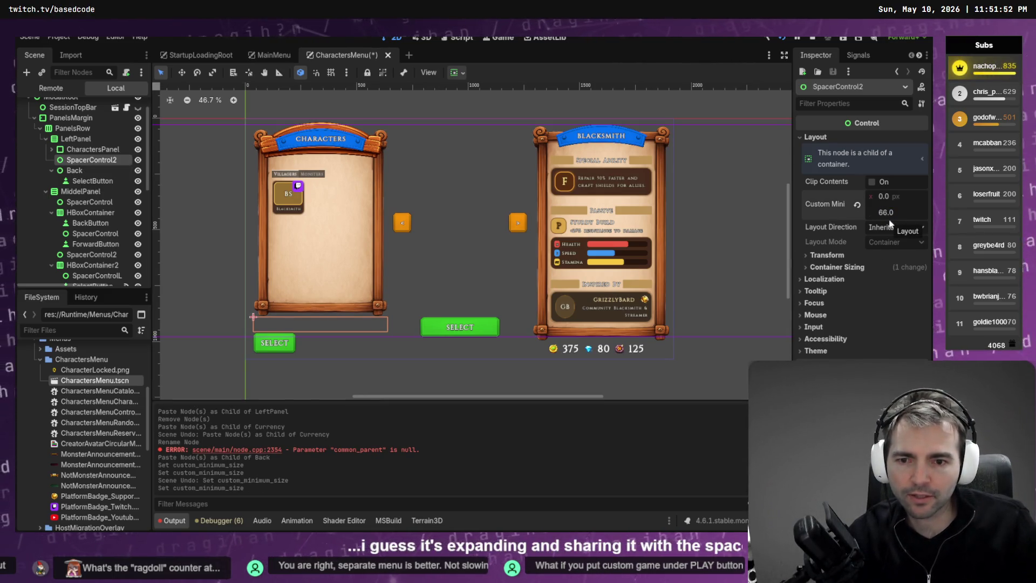
{"action": "key", "text": "Down"}
{"action": "key", "text": "Down"}
{"action": "key", "text": "Down"}
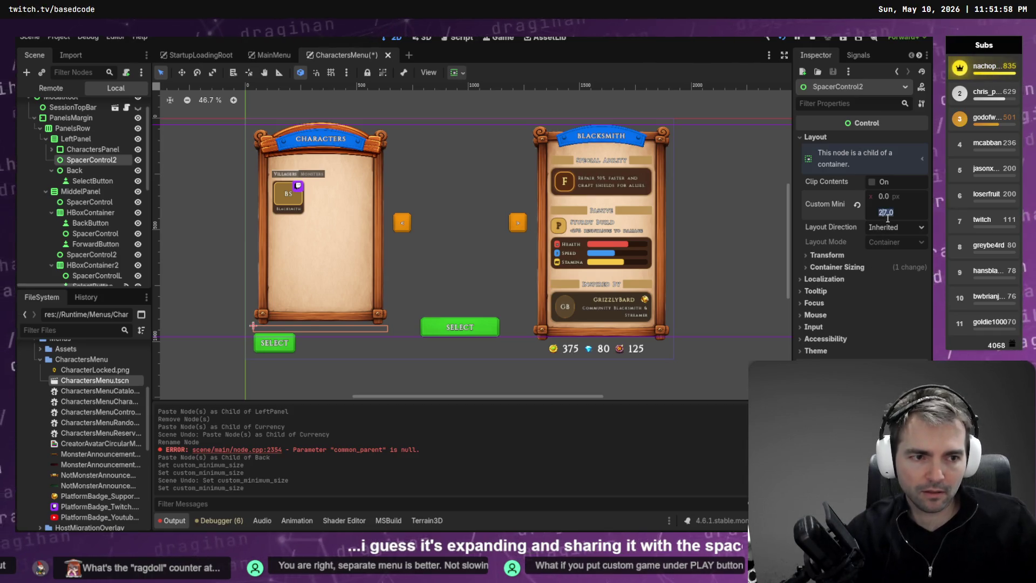
{"action": "key", "text": "Return"}
{"action": "left_click", "coordinate": [286, 352]}
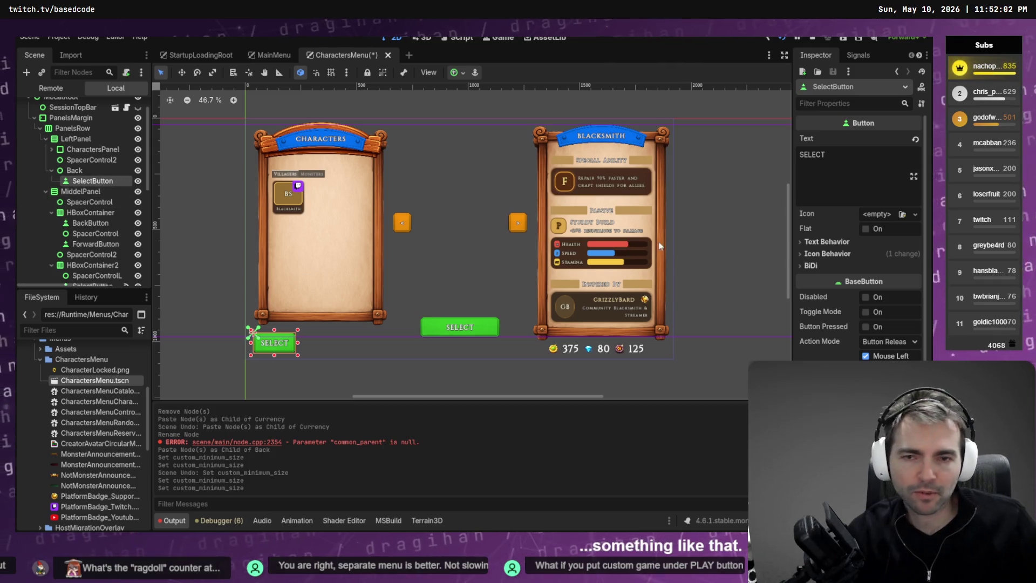
- Label the copied button BACK, save the scene, and briefly check the MainMenu scene
{"action": "double_click", "coordinate": [839, 170]}
{"action": "type", "text": "BACK"}
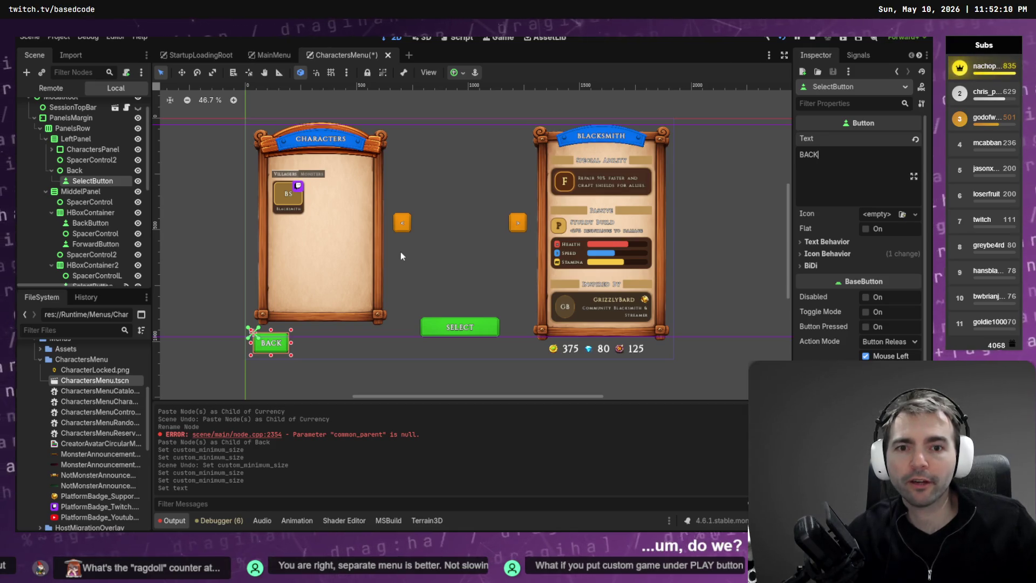
{"action": "key", "text": "ctrl+s"}
{"action": "left_click", "coordinate": [270, 54]}
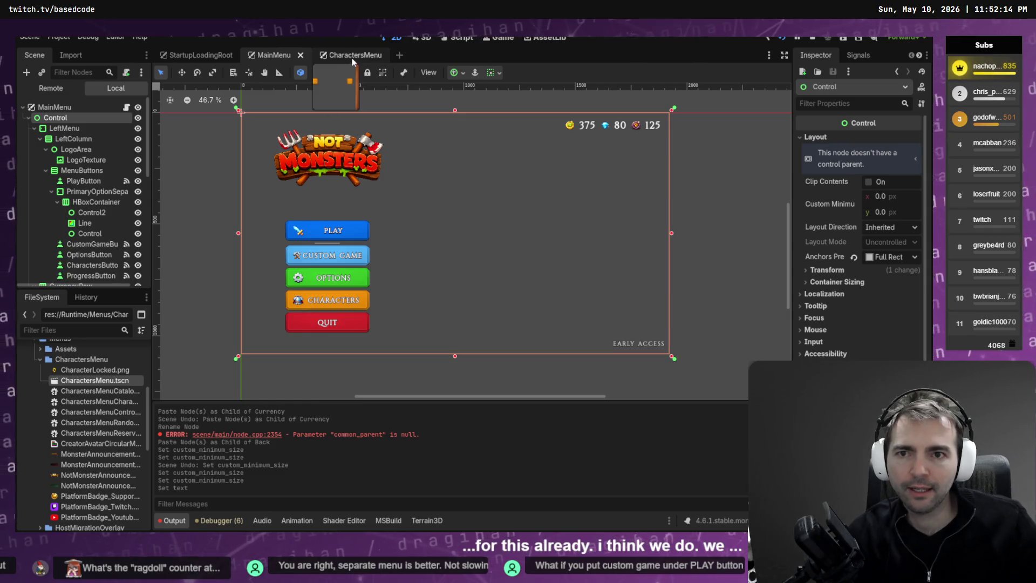
{"action": "key", "text": "ctrl+Tab"}
{"action": "scroll", "coordinate": [835, 345], "scroll_direction": "down", "scroll_amount": 5}
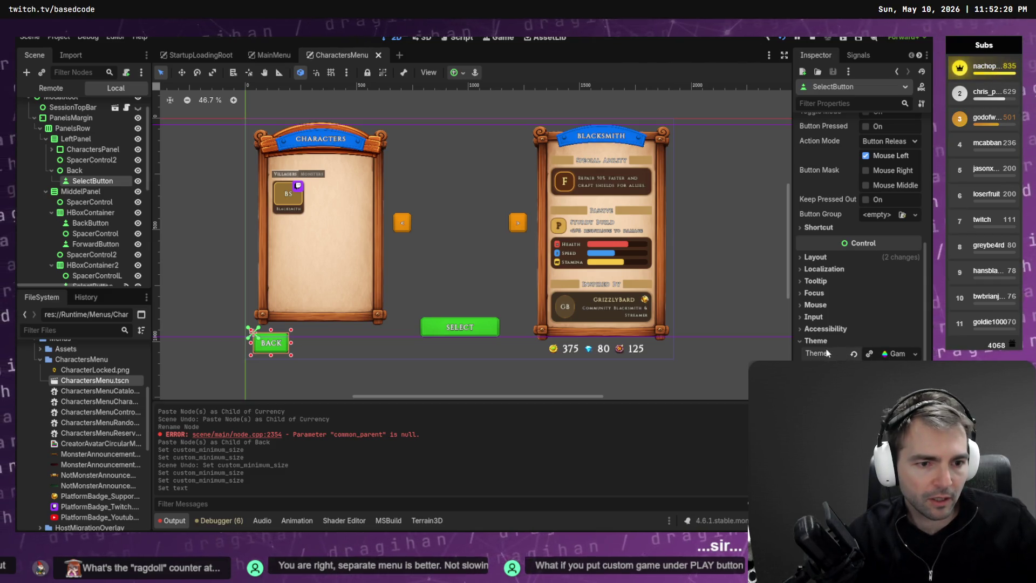
{"action": "scroll", "coordinate": [860, 232], "scroll_direction": "down", "scroll_amount": 2}
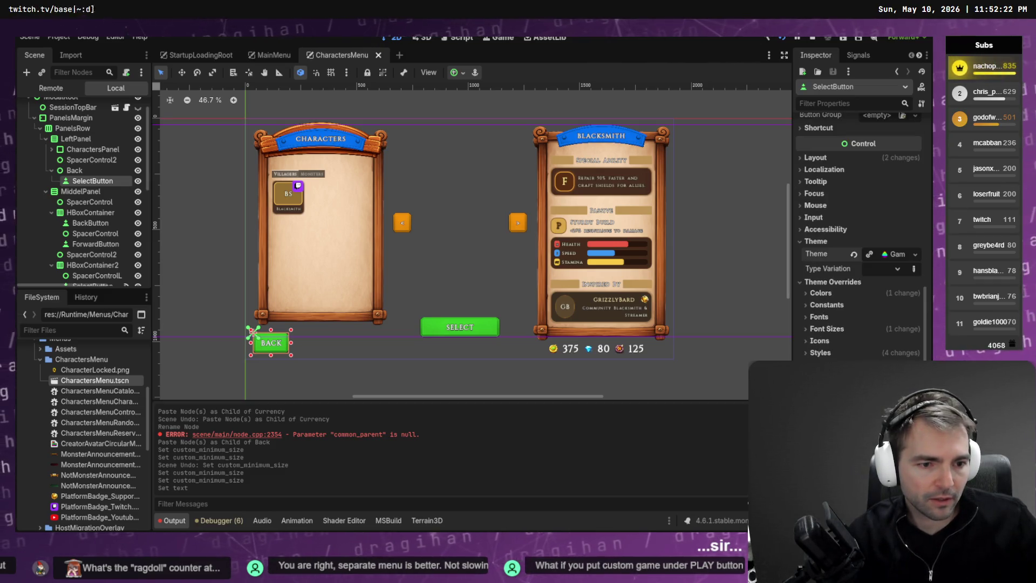
{"action": "left_click", "coordinate": [822, 293]}
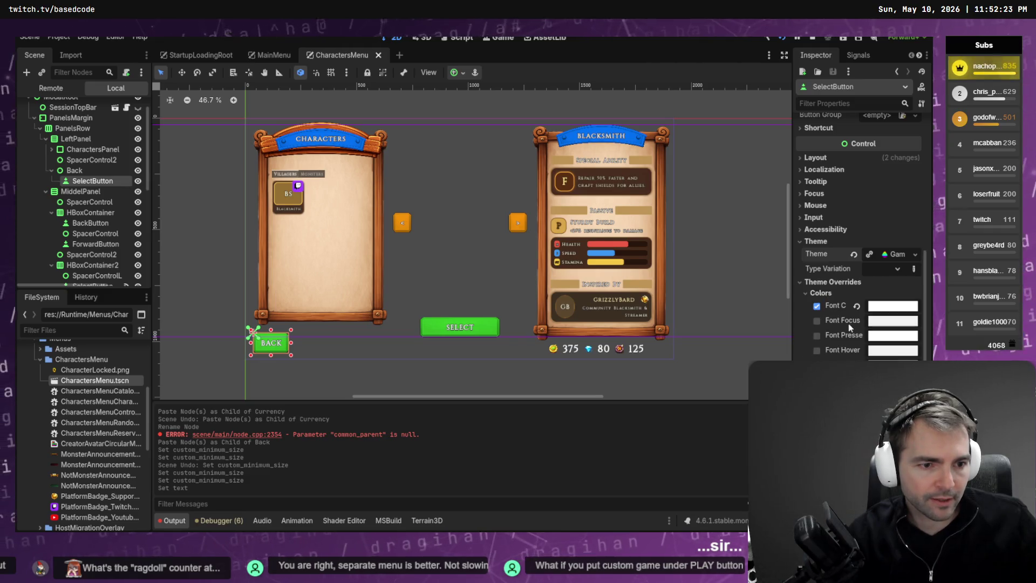
{"action": "left_click", "coordinate": [820, 293]}
{"action": "left_click", "coordinate": [831, 294]}
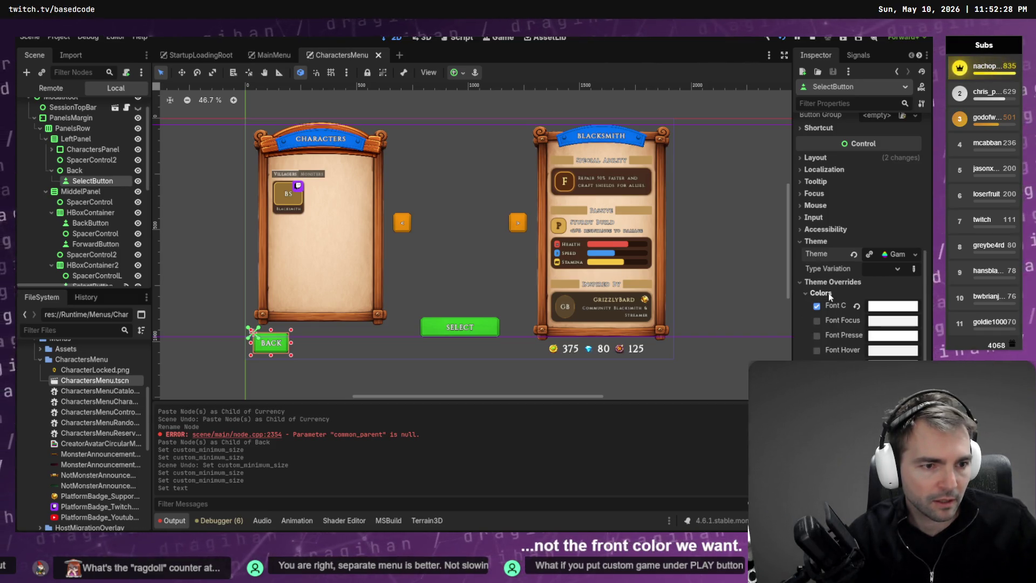
{"action": "left_click", "coordinate": [834, 296]}
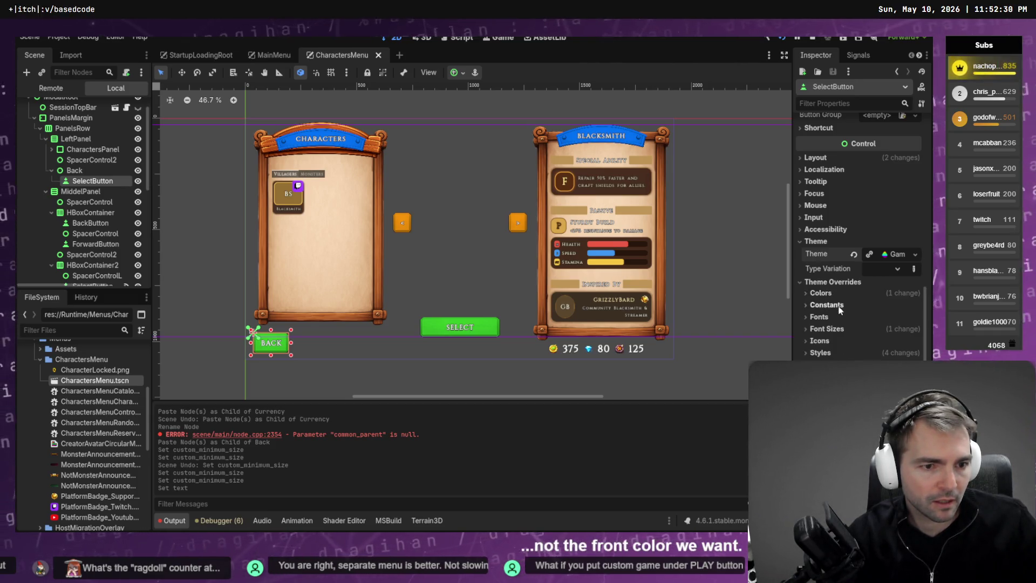
{"action": "left_click", "coordinate": [824, 351]}
{"action": "scroll", "coordinate": [845, 343], "scroll_direction": "down", "scroll_amount": 1}
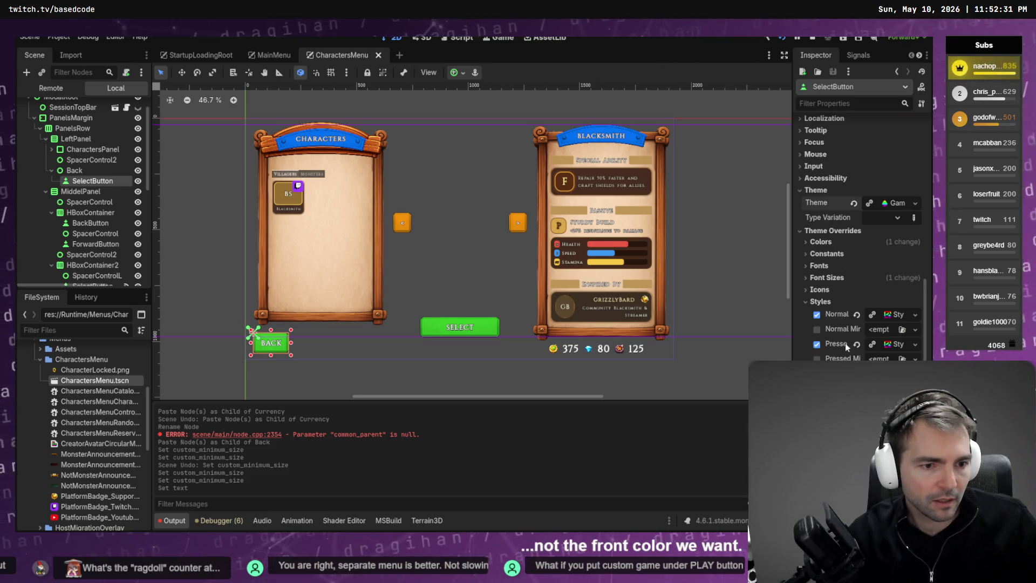
{"action": "left_click", "coordinate": [896, 314]}
{"action": "scroll", "coordinate": [917, 323], "scroll_direction": "down", "scroll_amount": 5}
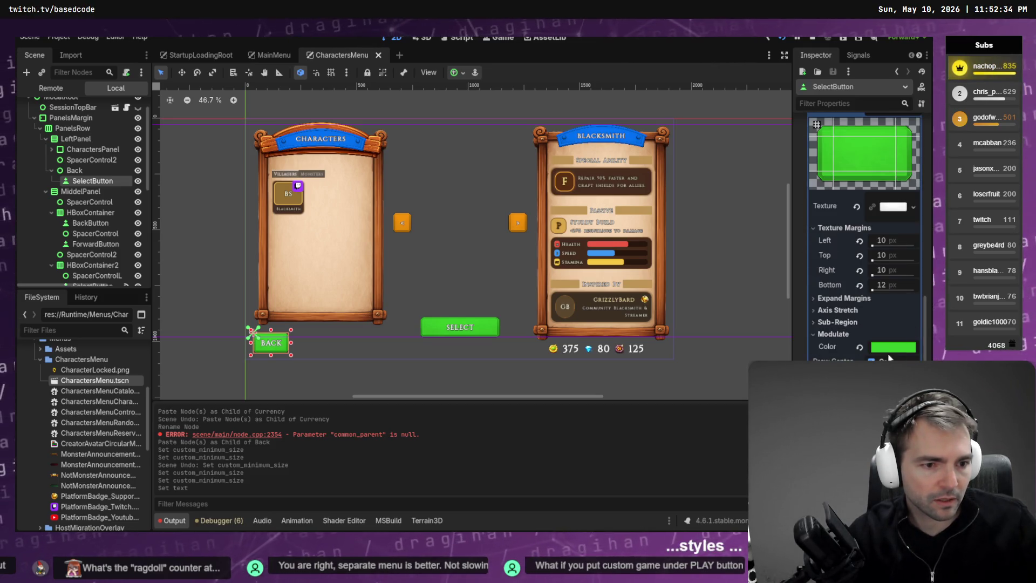
{"action": "left_click", "coordinate": [890, 348]}
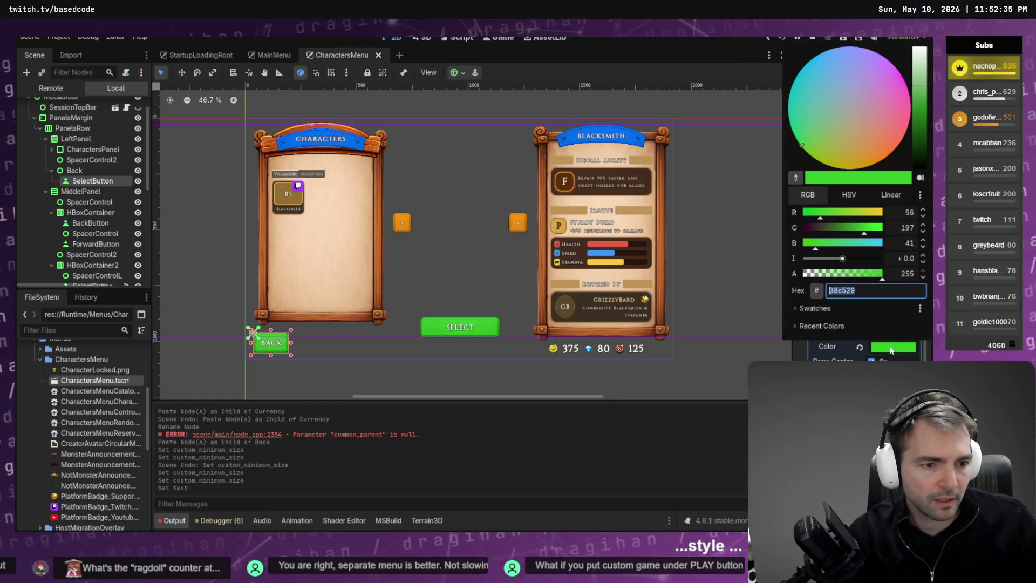
{"action": "left_click", "coordinate": [798, 311]}
{"action": "left_click", "coordinate": [799, 312]}
{"action": "left_click", "coordinate": [800, 312]}
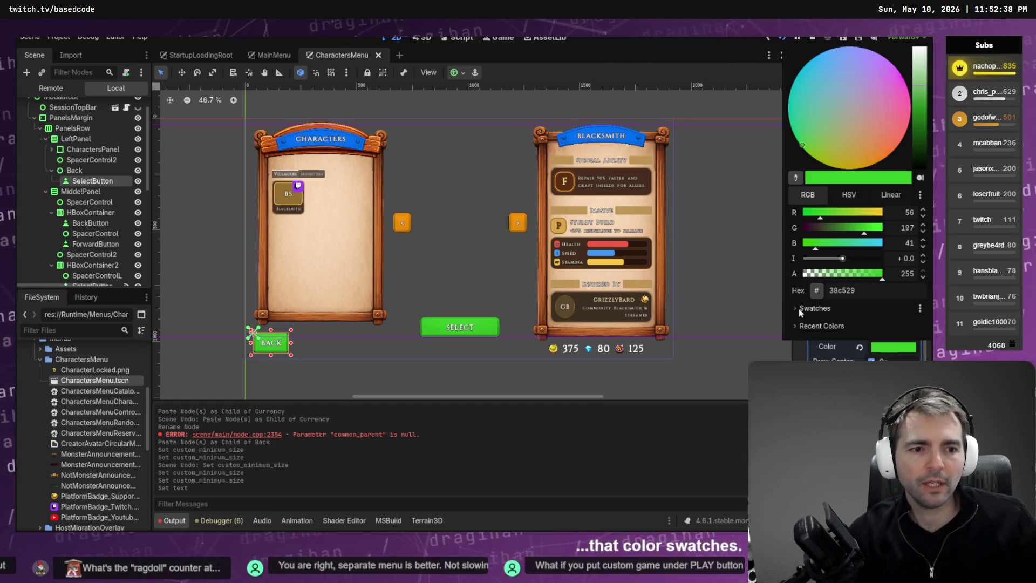
{"action": "left_click", "coordinate": [802, 326]}
{"action": "left_click", "coordinate": [804, 326]}
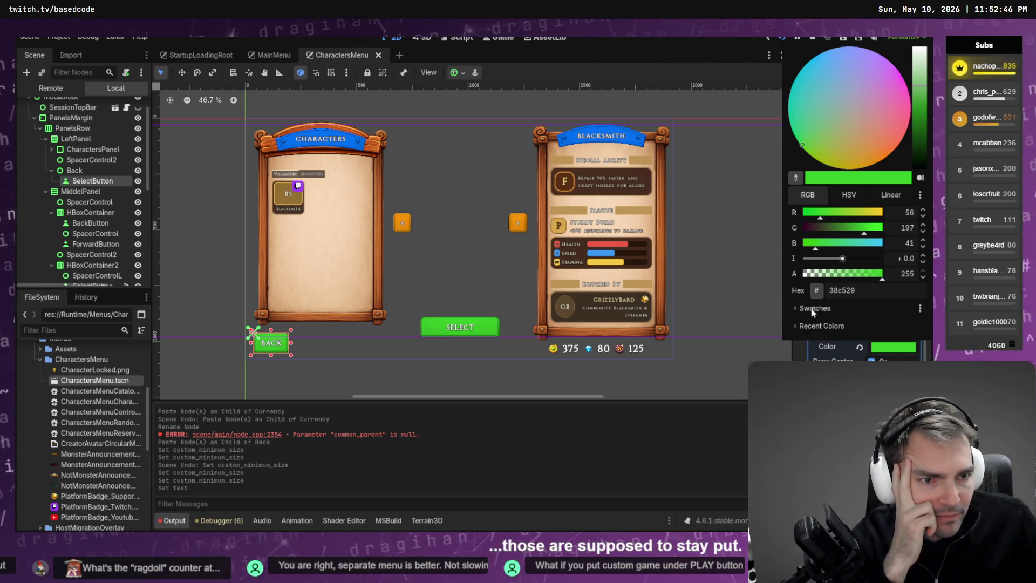
{"action": "left_click", "coordinate": [267, 53]}
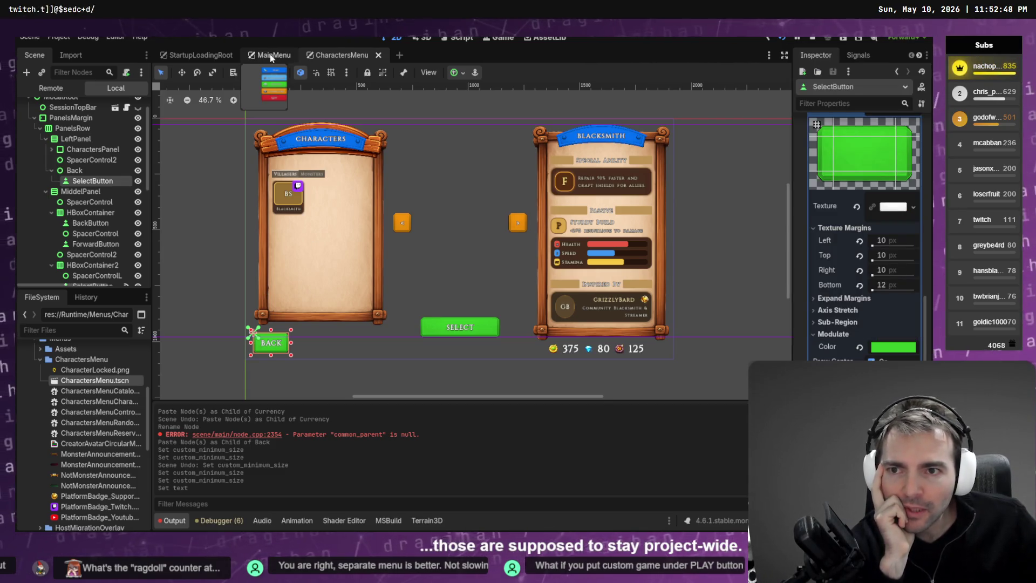
{"action": "left_click", "coordinate": [271, 58]}
{"action": "left_click", "coordinate": [354, 322]}
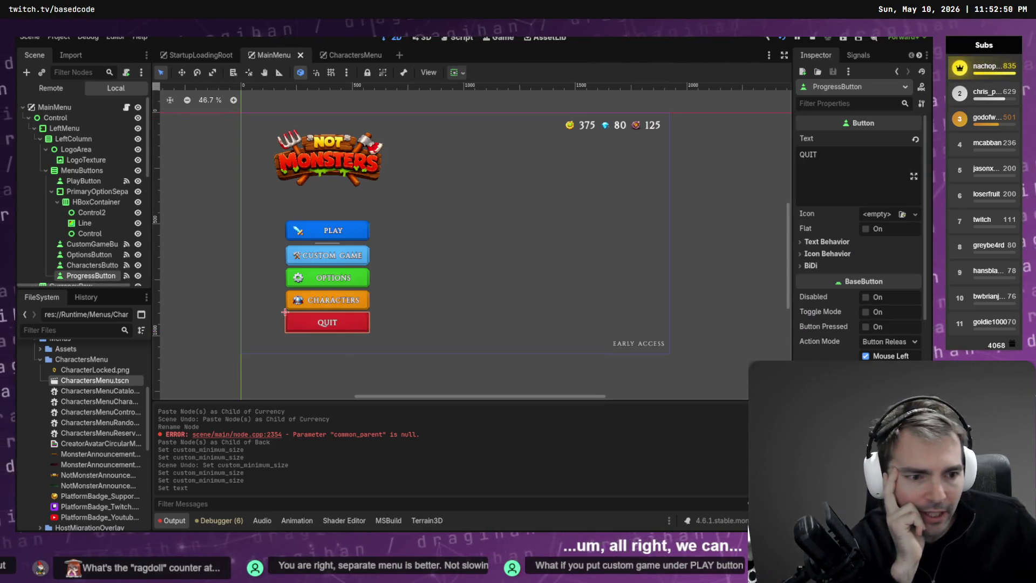
{"action": "scroll", "coordinate": [860, 237], "scroll_direction": "down", "scroll_amount": 15}
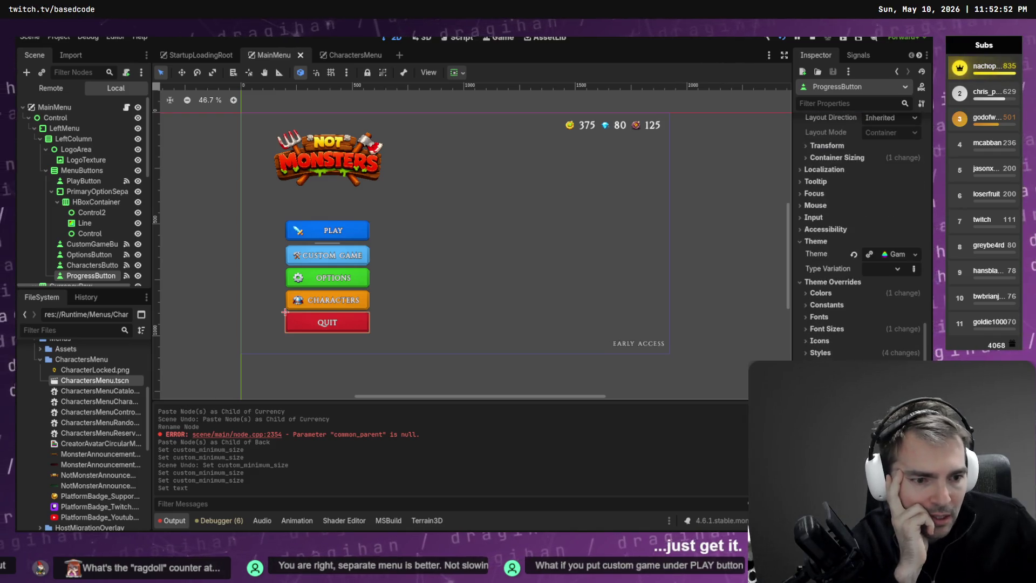
{"action": "left_click", "coordinate": [820, 352]}
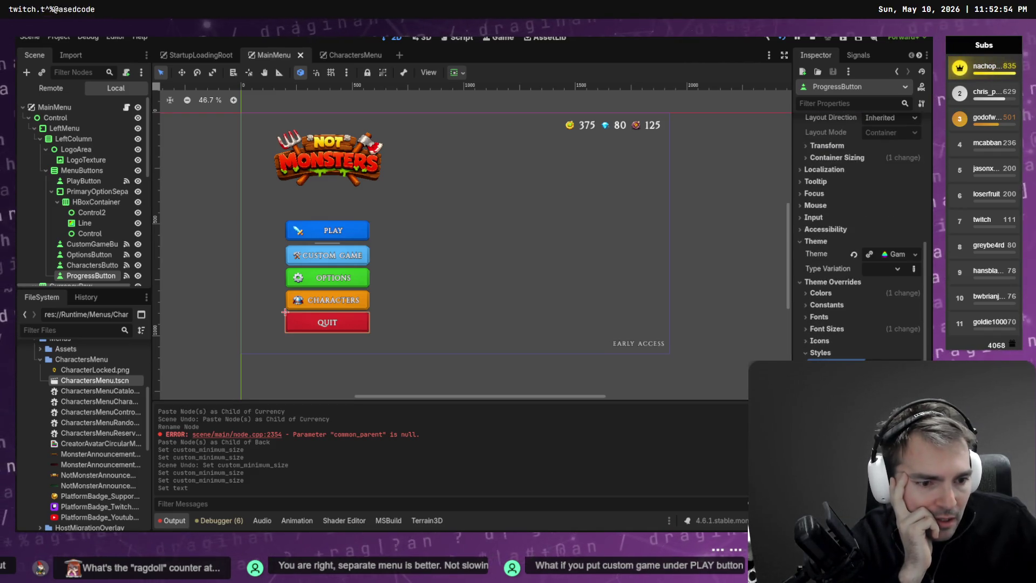
{"action": "left_click", "coordinate": [836, 359]}
{"action": "left_click", "coordinate": [879, 358]}
{"action": "left_click", "coordinate": [879, 266]}
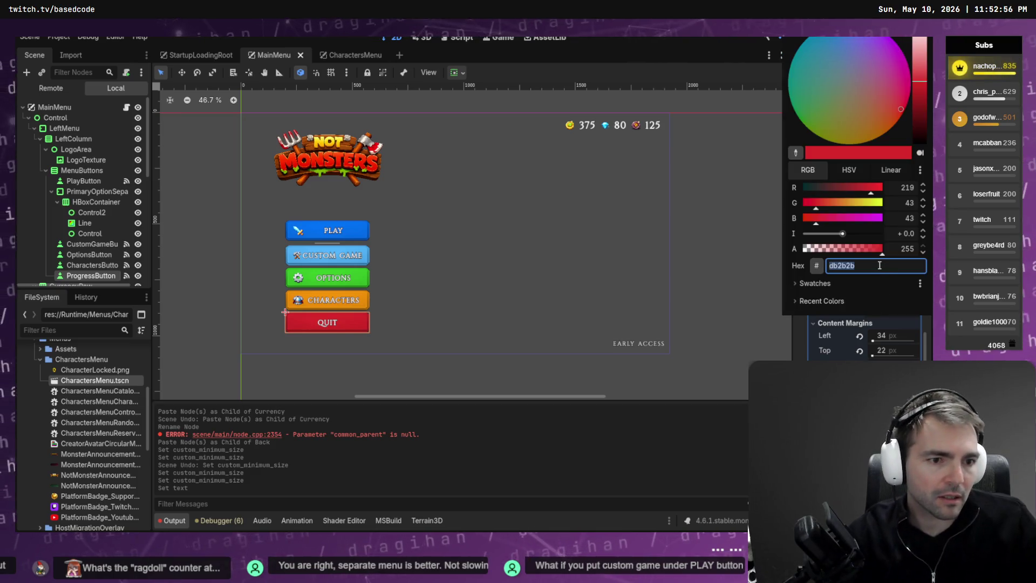
{"action": "left_click", "coordinate": [476, 116]}
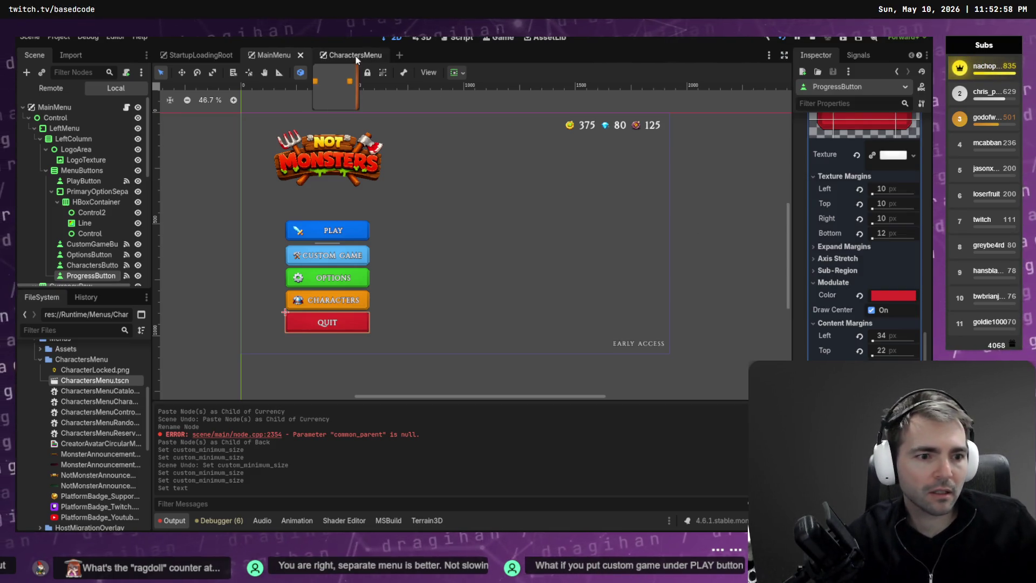
{"action": "left_click", "coordinate": [356, 56]}
{"action": "left_click", "coordinate": [892, 346]}
{"action": "key", "text": "ctrl+v"}
{"action": "key", "text": "Return"}
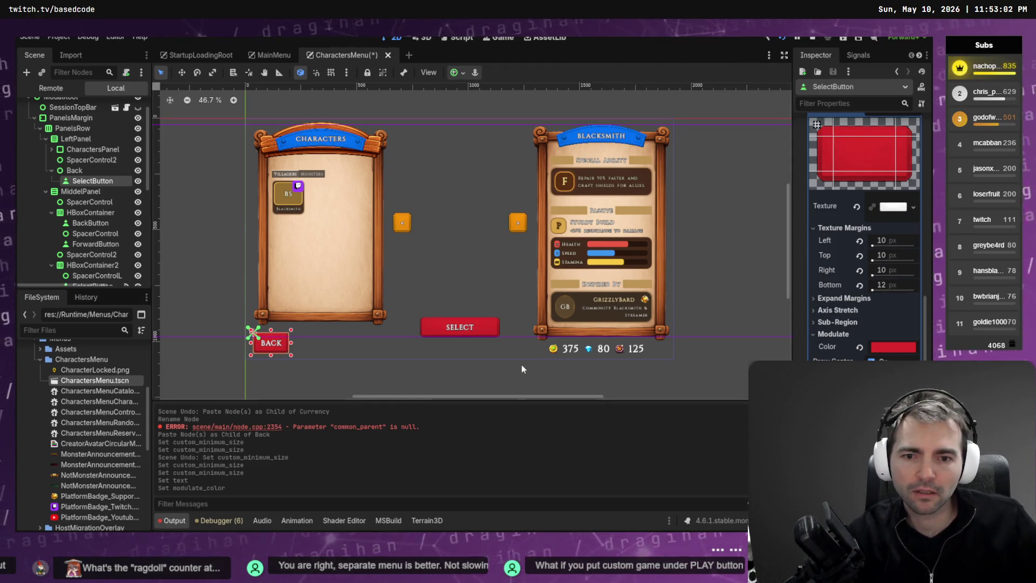
{"action": "key", "text": "ctrl+z"}
{"action": "left_click", "coordinate": [517, 383]}
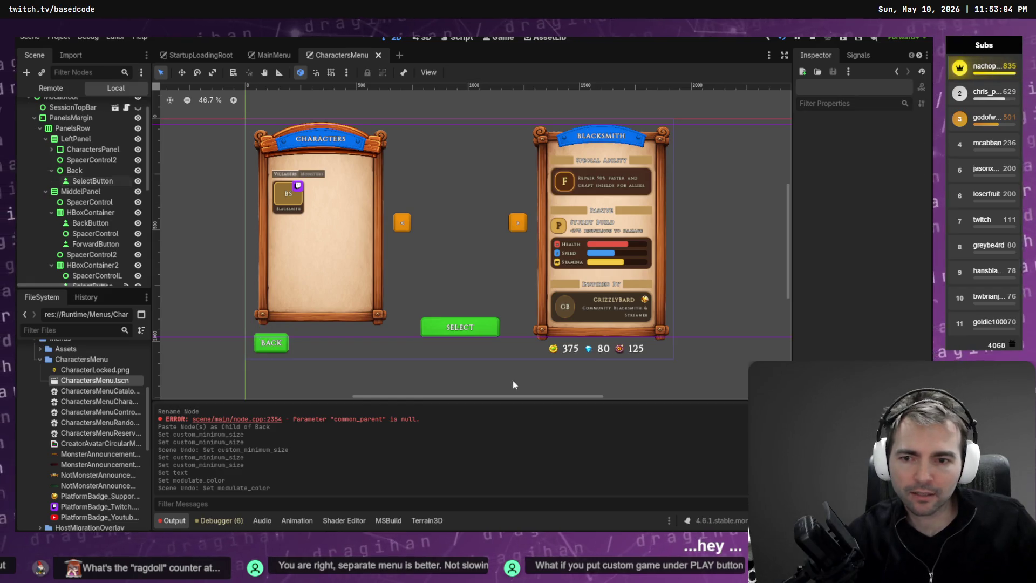
- Inspect the green Back button's normal style options without changing them
{"action": "left_click", "coordinate": [280, 348]}
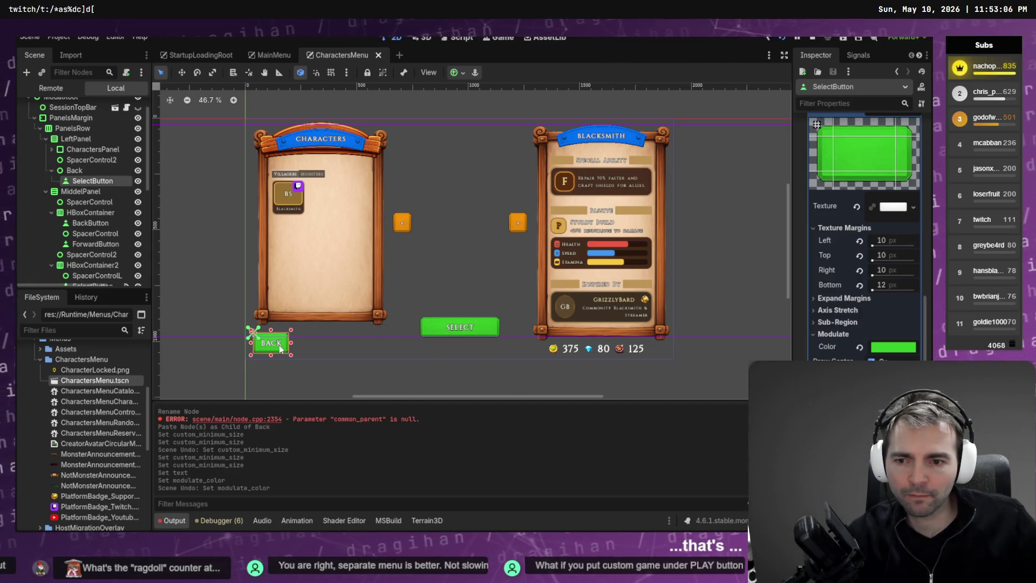
{"action": "scroll", "coordinate": [880, 356], "scroll_direction": "up", "scroll_amount": 3}
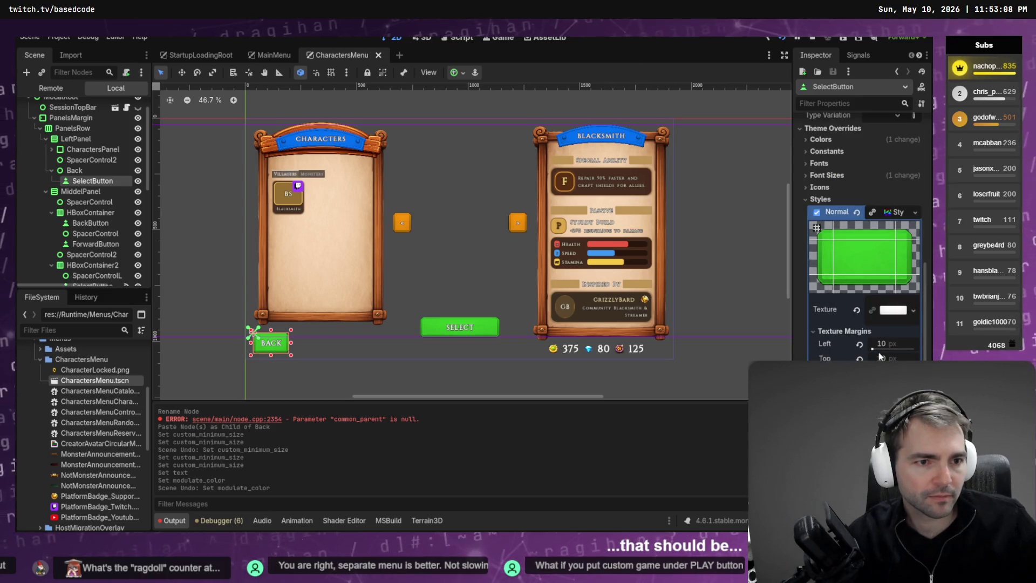
{"action": "left_click", "coordinate": [915, 213]}
{"action": "left_click", "coordinate": [907, 215]}
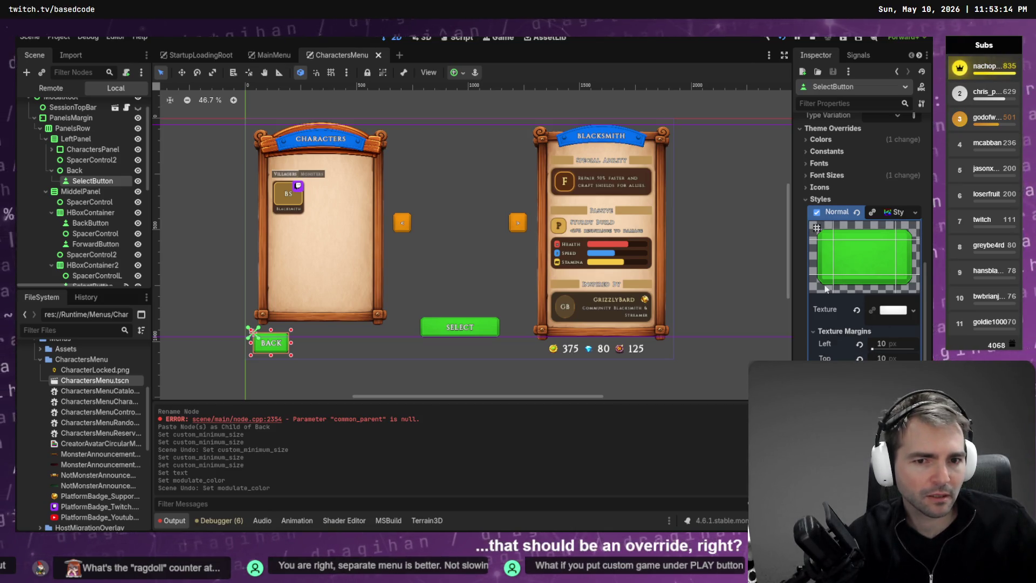
- Rename the MainMenu's ProgressButton node to QuitButton and return to CharactersMenu
{"action": "left_click", "coordinate": [265, 57]}
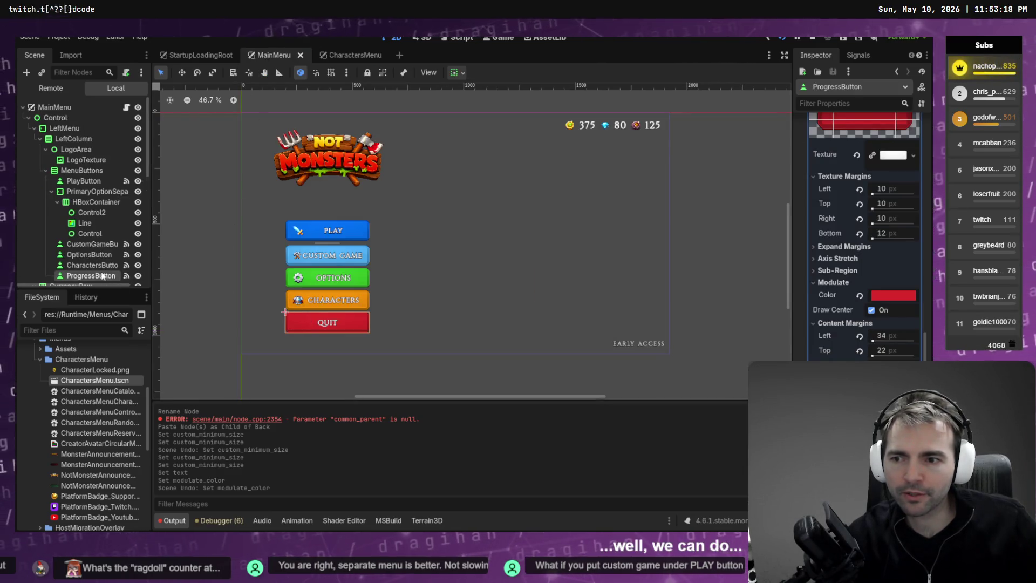
{"action": "left_click", "coordinate": [396, 321]}
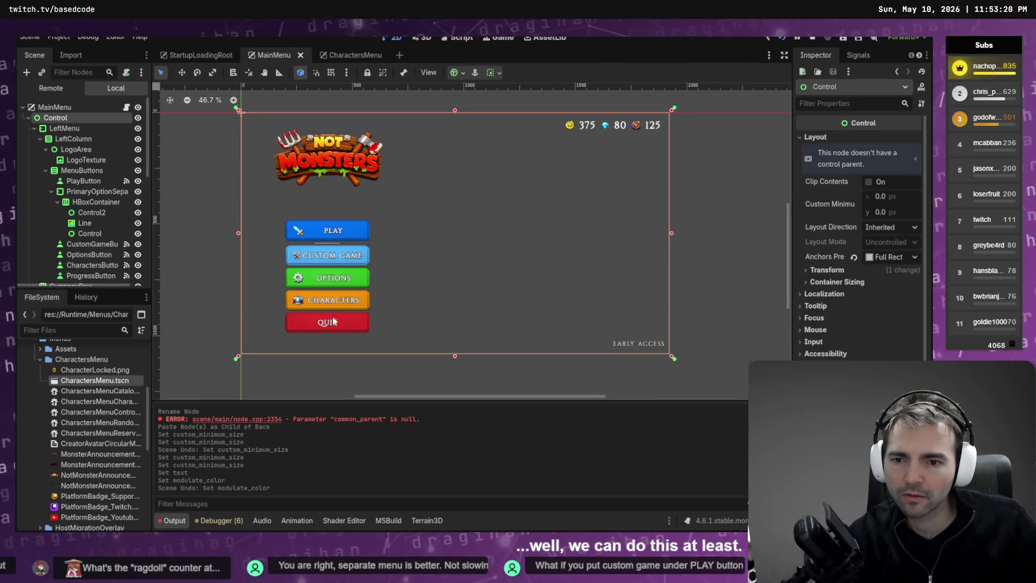
{"action": "left_click", "coordinate": [92, 264]}
{"action": "left_click", "coordinate": [87, 276]}
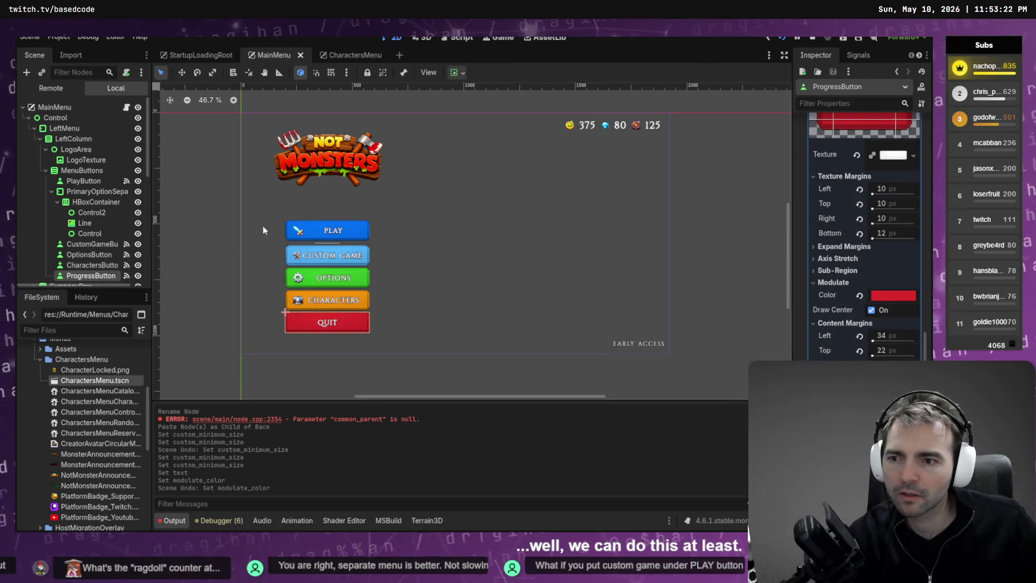
{"action": "double_click", "coordinate": [91, 276]}
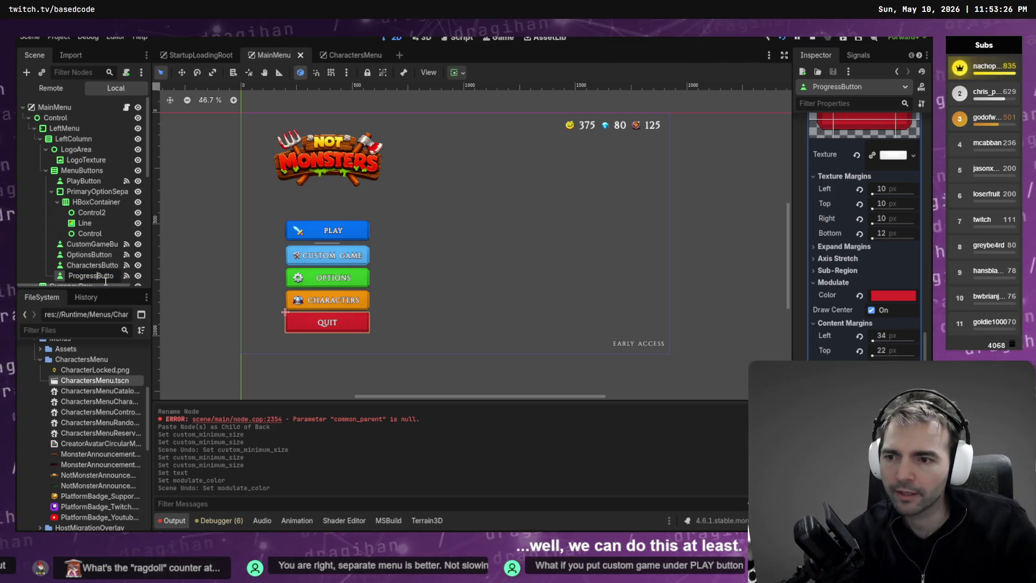
{"action": "type", "text": "QuitButton"}
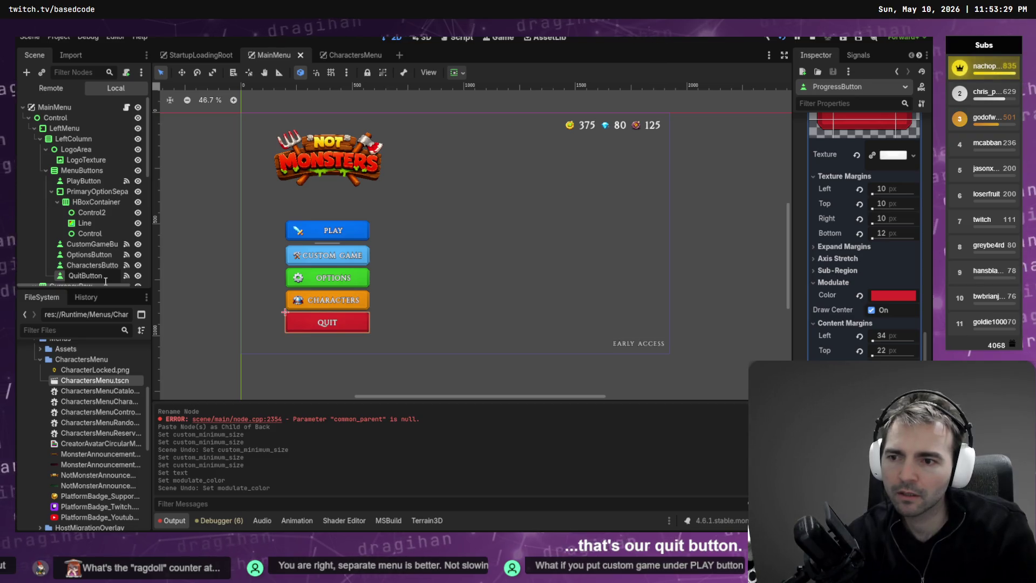
{"action": "key", "text": "Return"}
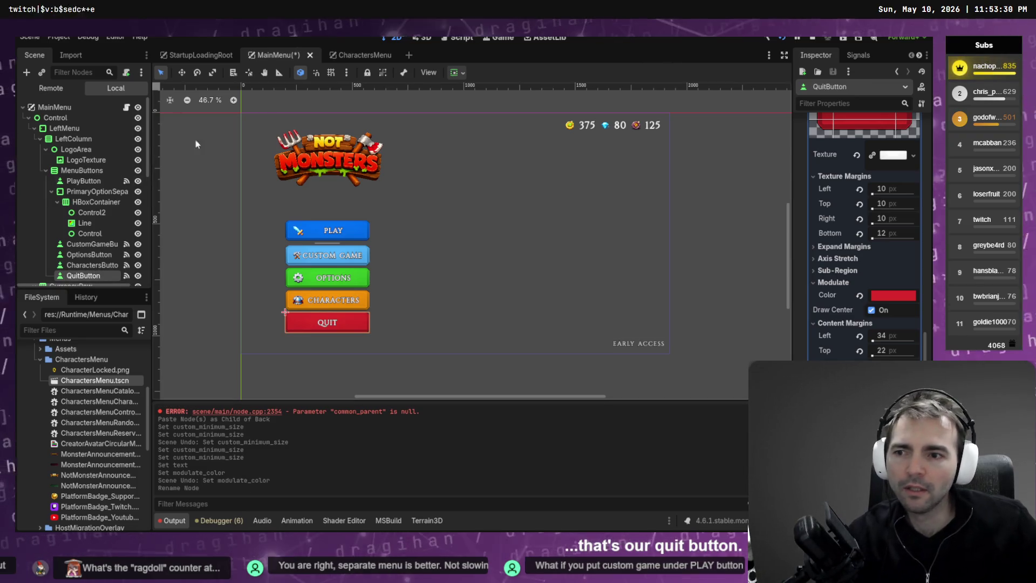
{"action": "key", "text": "ctrl+Tab"}
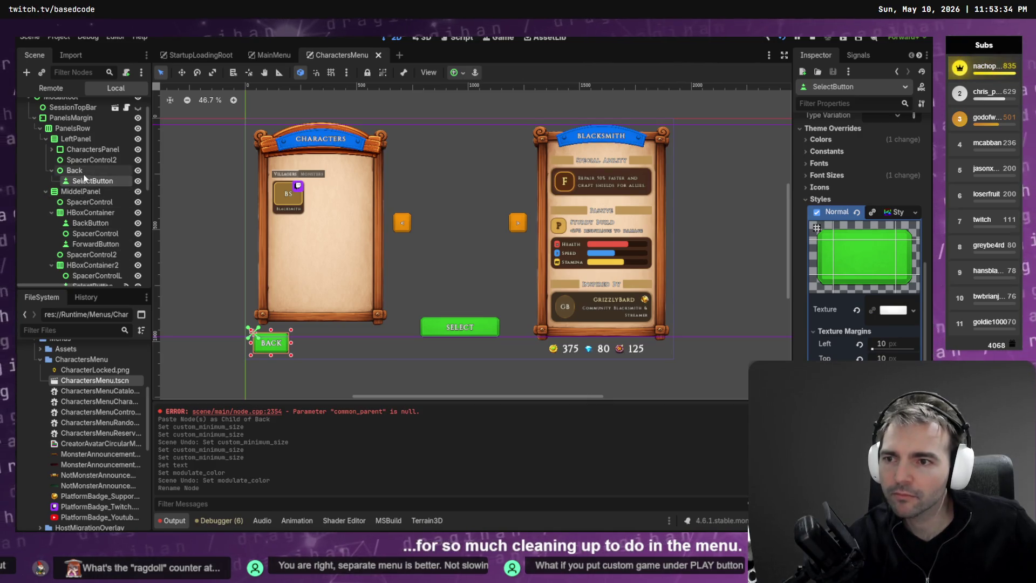
- Paste the red QuitButton copy into Back and delete the old green SelectButton
{"action": "key", "text": "ctrl+shift+v"}
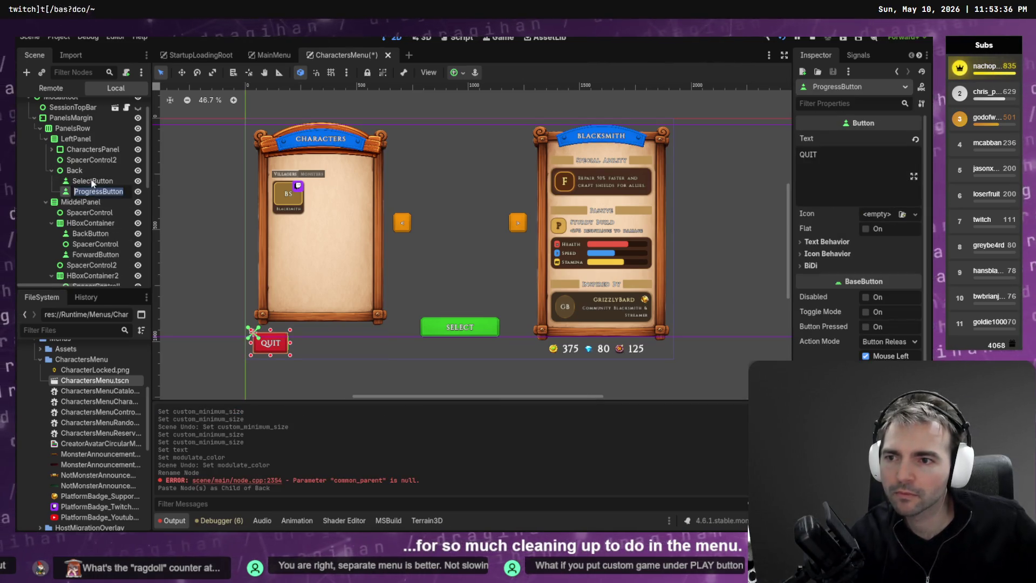
{"action": "left_click", "coordinate": [91, 182]}
{"action": "key", "text": "Delete"}
{"action": "key", "text": "Return"}
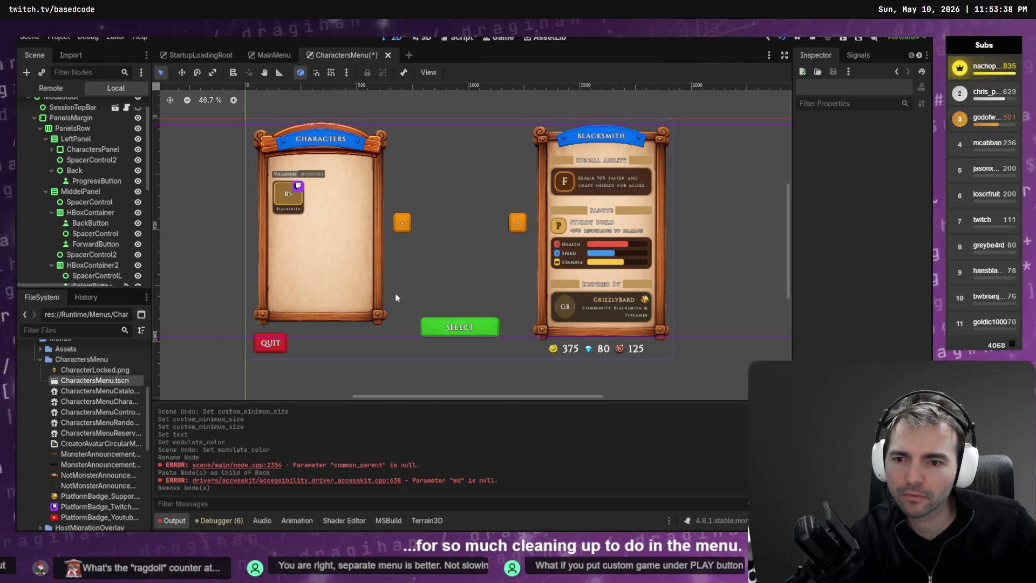
- Set the pasted red button's text to Back and save the Characters menu scene
{"action": "left_click", "coordinate": [270, 342]}
{"action": "left_click", "coordinate": [857, 156]}
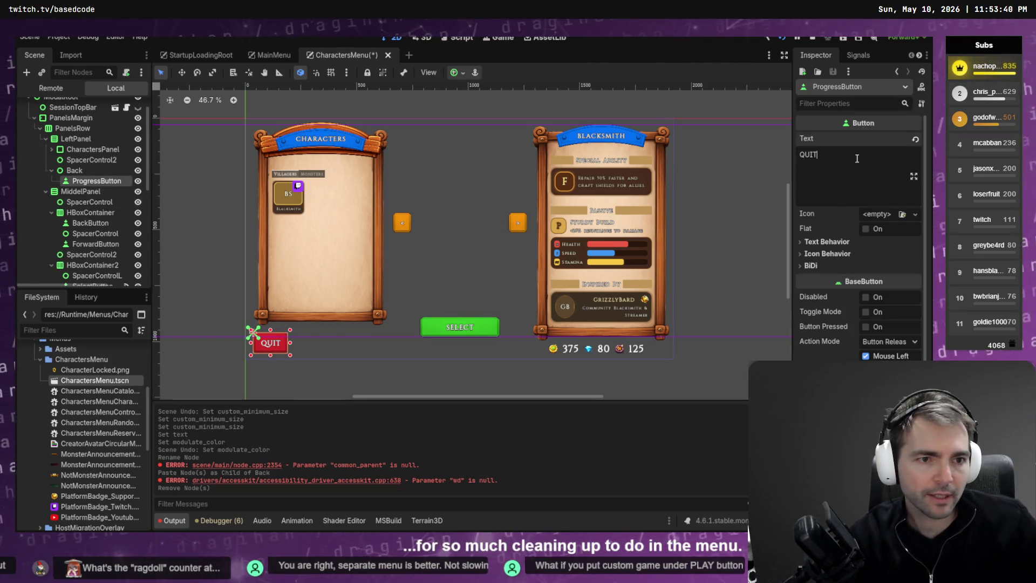
{"action": "type", "text": "Back"}
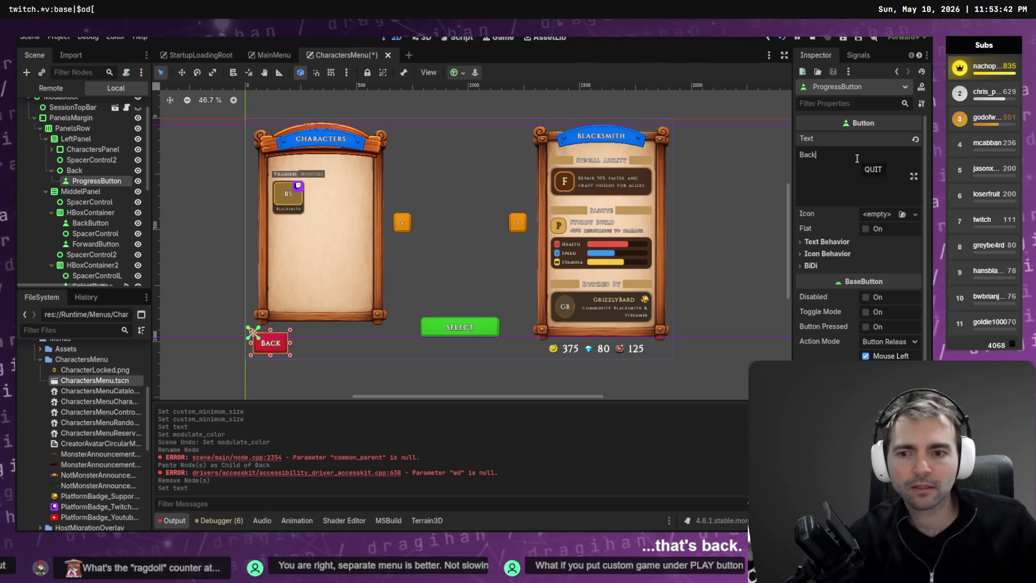
{"action": "left_click", "coordinate": [368, 376]}
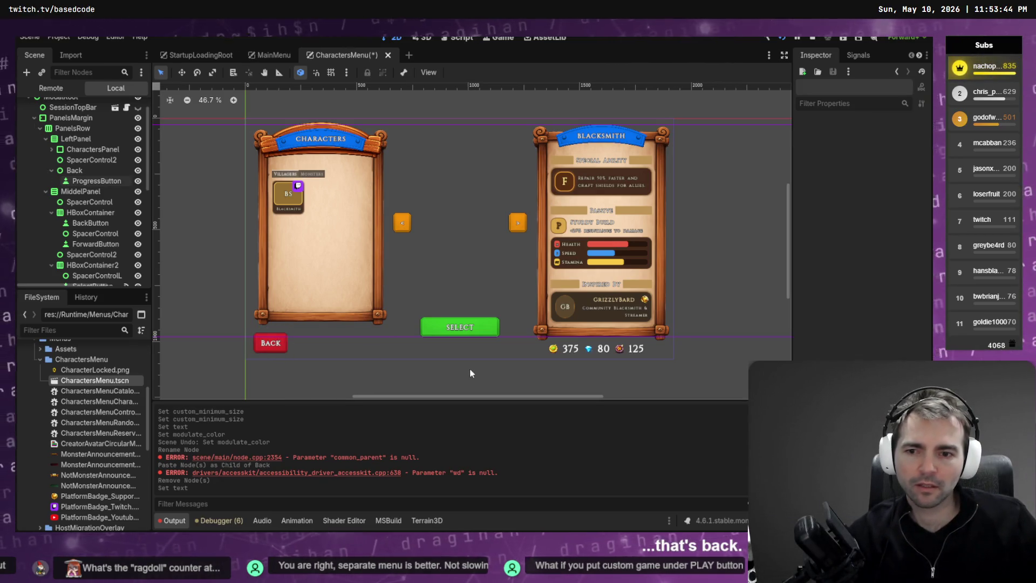
{"action": "key", "text": "ctrl+s"}
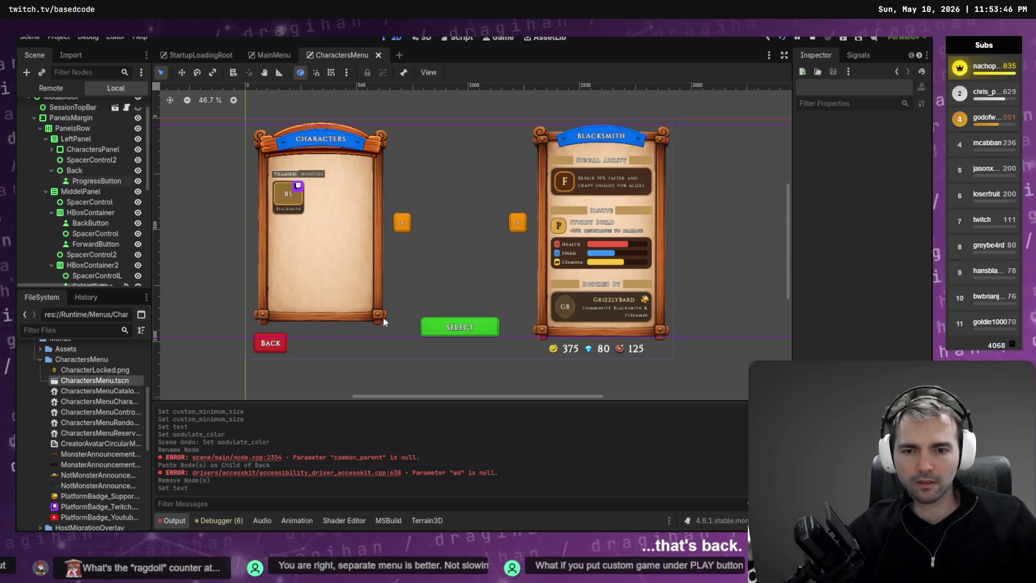
{"action": "left_click", "coordinate": [274, 348]}
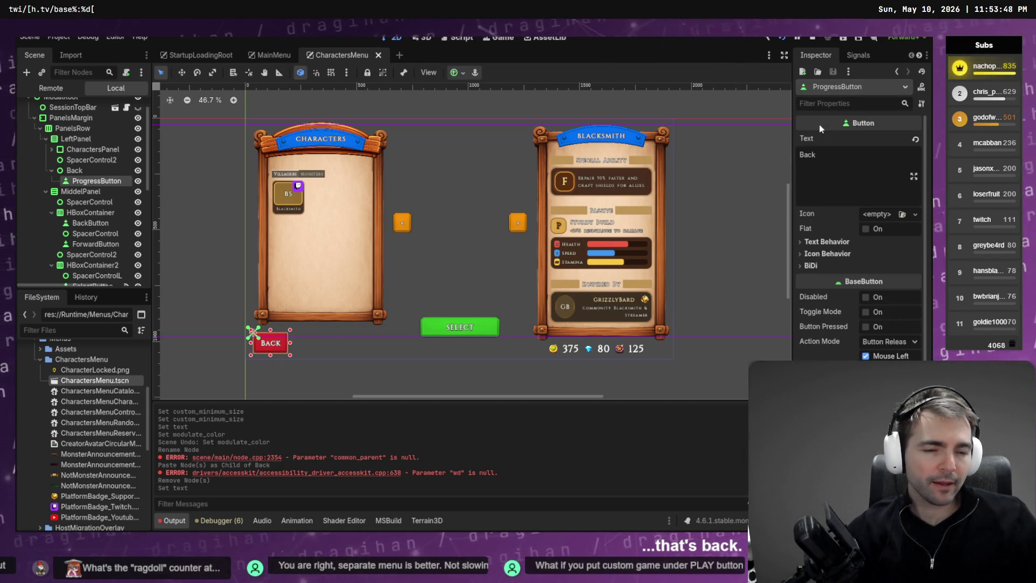
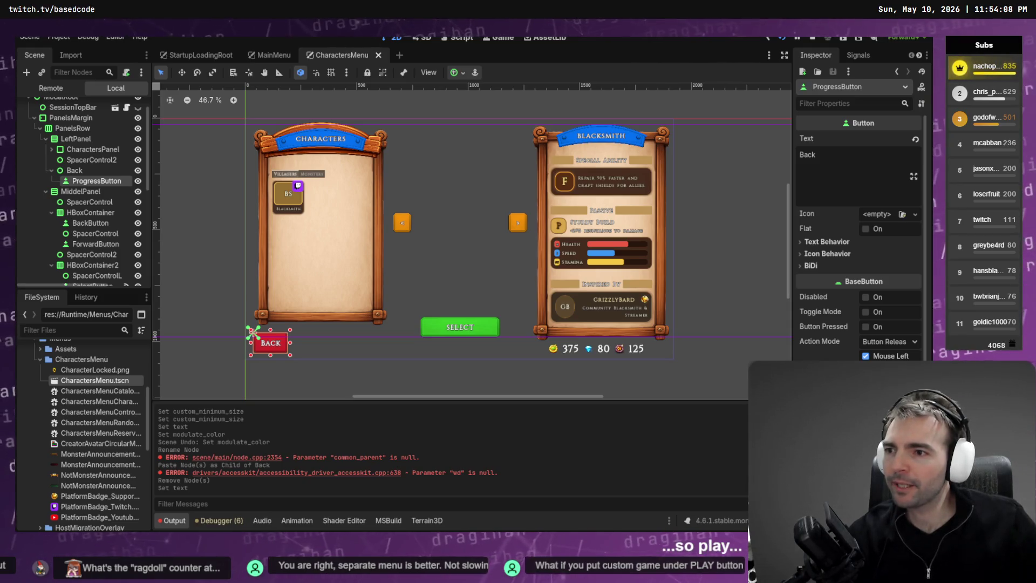
- In MainMenu, move CustomGameButton directly under PlayButton, above PrimaryOptionSeparator
{"action": "left_click", "coordinate": [267, 56]}
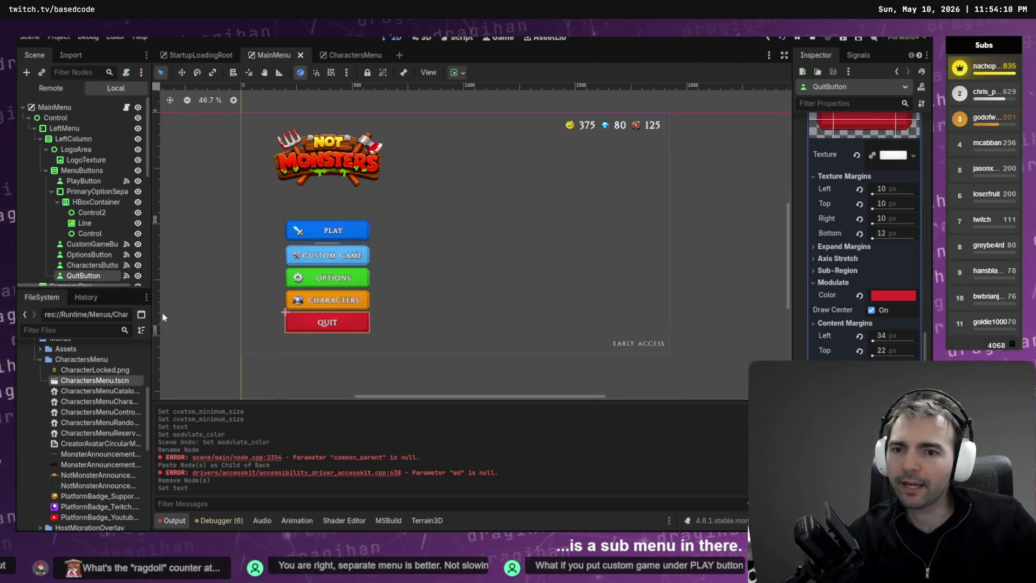
{"action": "left_click", "coordinate": [52, 192]}
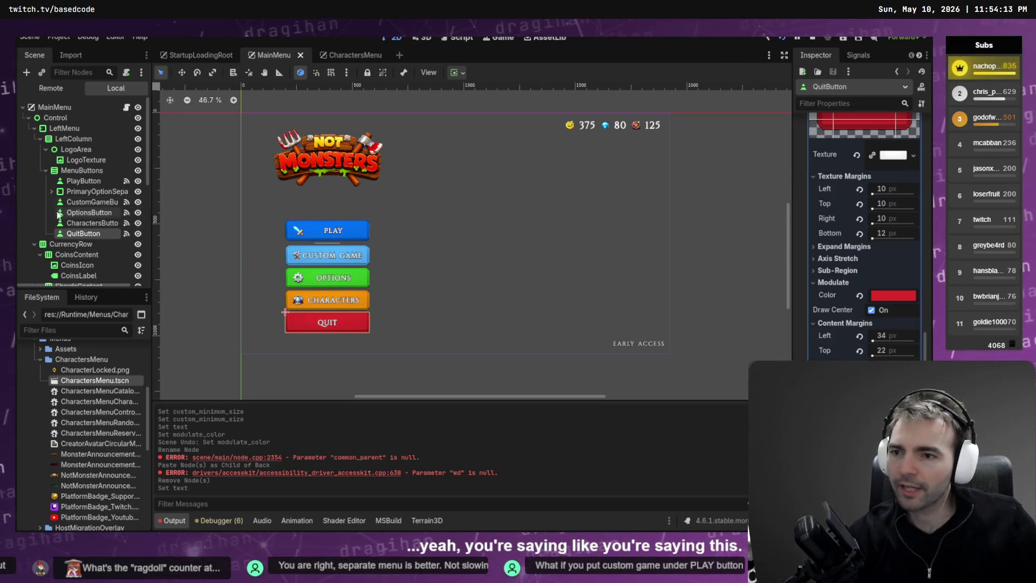
{"action": "left_click", "coordinate": [92, 202]}
{"action": "left_click_drag", "start_coordinate": [78, 203], "coordinate": [87, 189]}
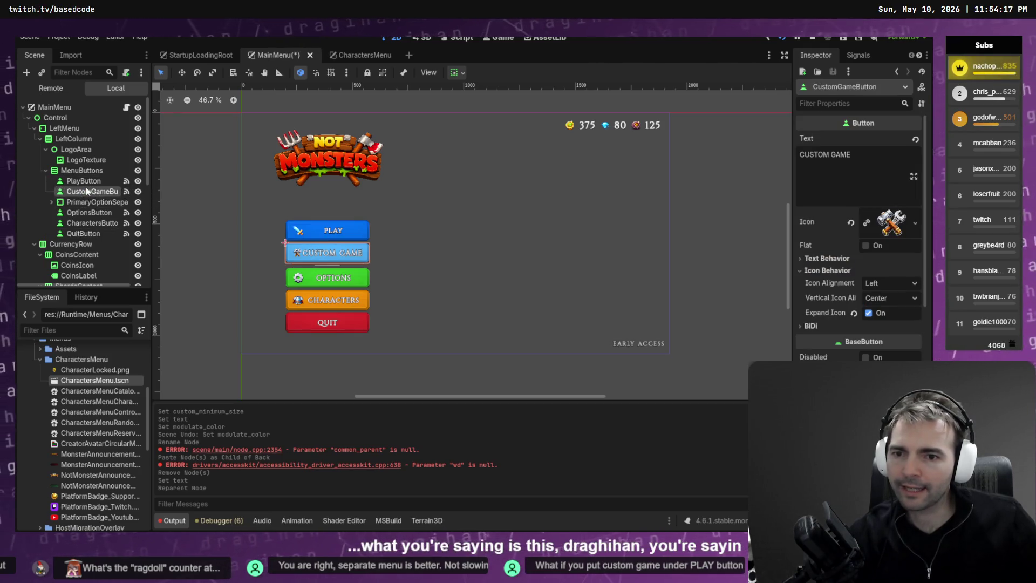
{"action": "left_click", "coordinate": [203, 234]}
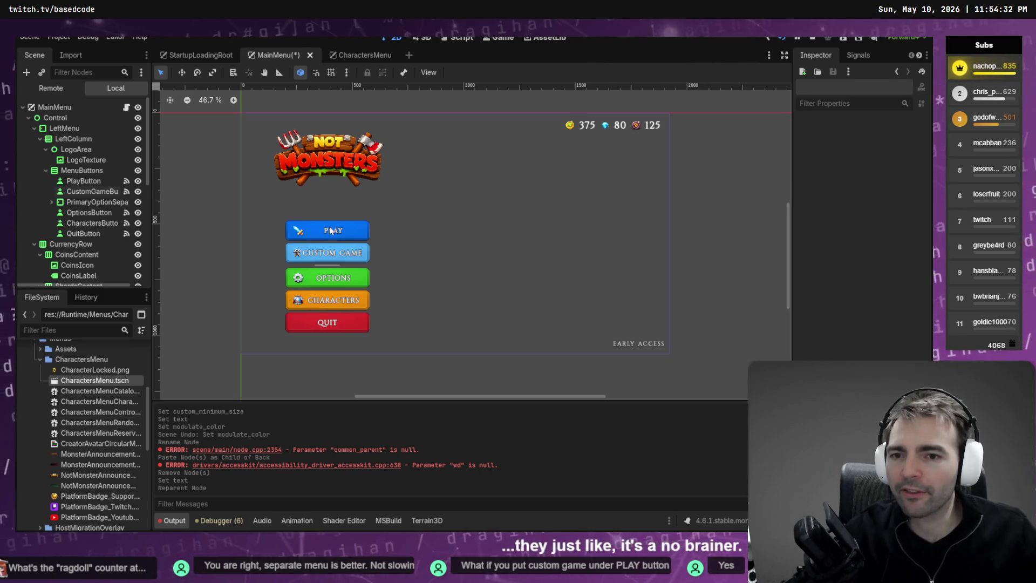
- Save the MainMenu scene, then switch to the CharactersMenu scene
{"action": "key", "text": "ctrl+s"}
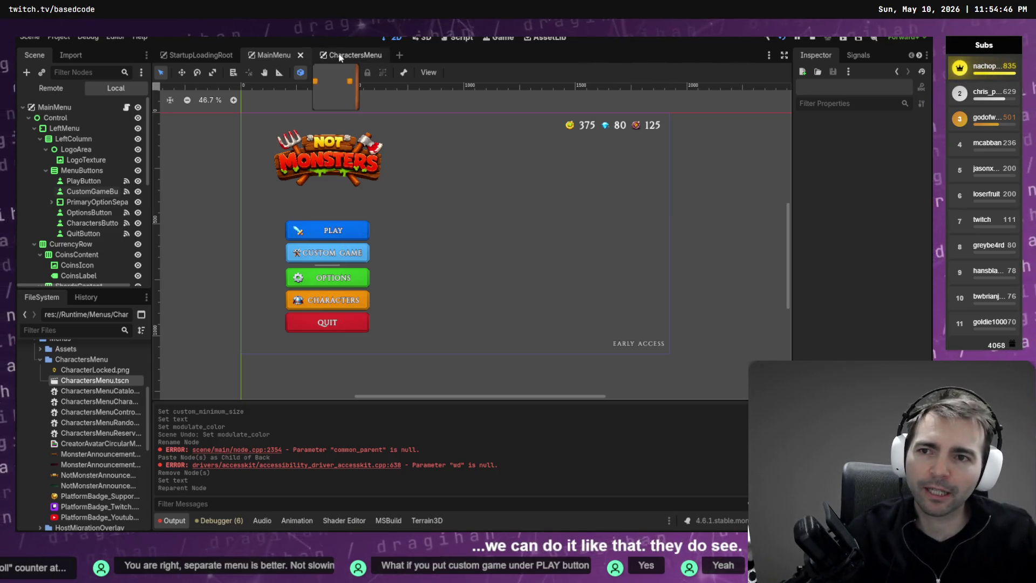
{"action": "left_click", "coordinate": [203, 55]}
{"action": "left_click", "coordinate": [274, 56]}
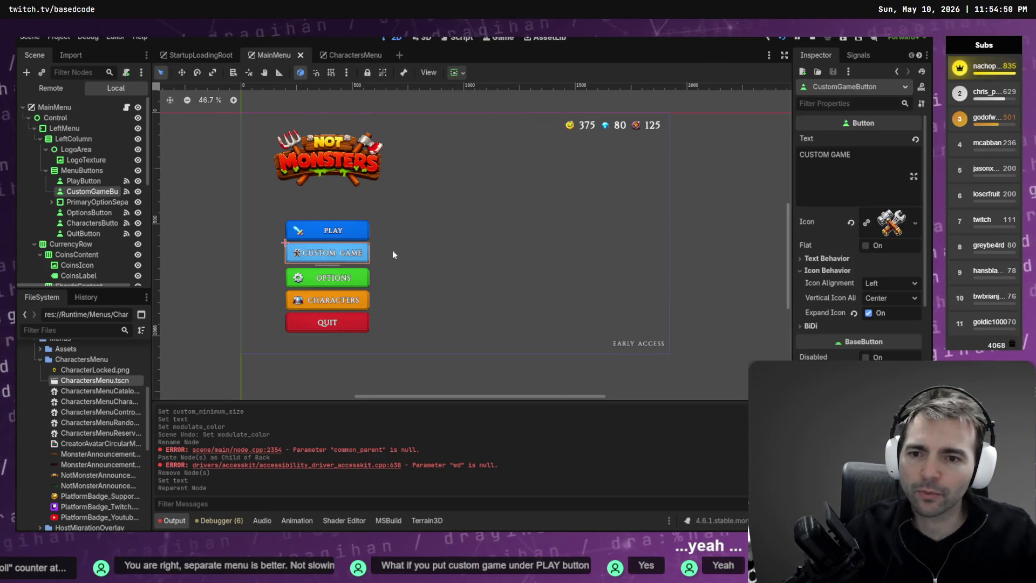
{"action": "left_click", "coordinate": [270, 262]}
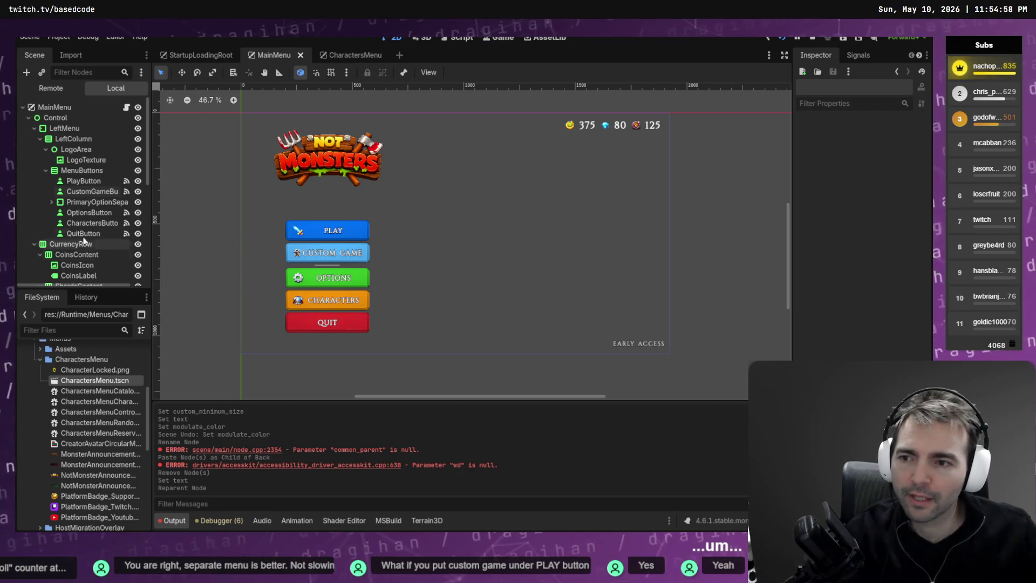
{"action": "left_click", "coordinate": [332, 56]}
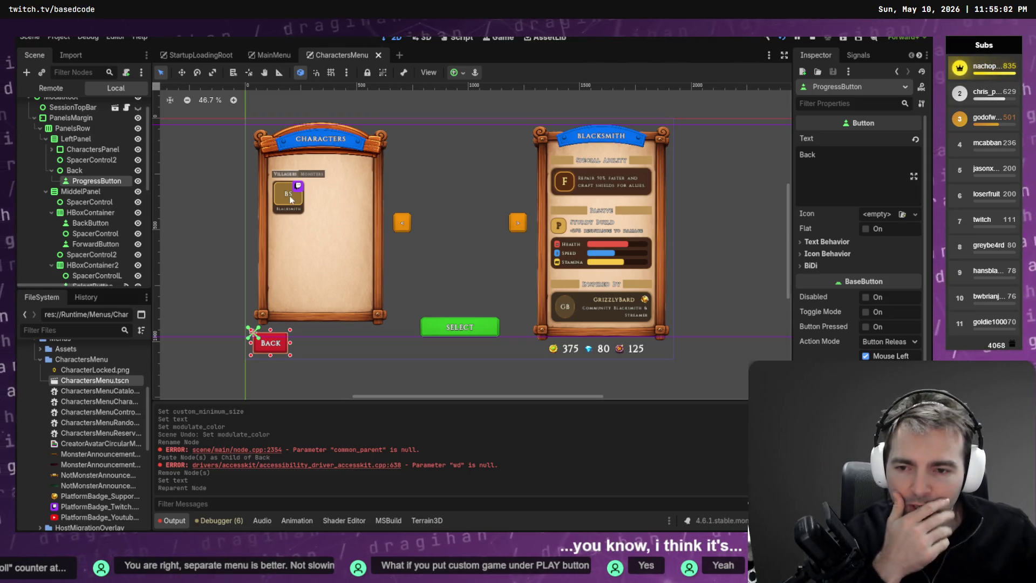
- Browse the Back button's Signals, Character Pipeline and Groups docks, then return to MainMenu
{"action": "left_click", "coordinate": [858, 55]}
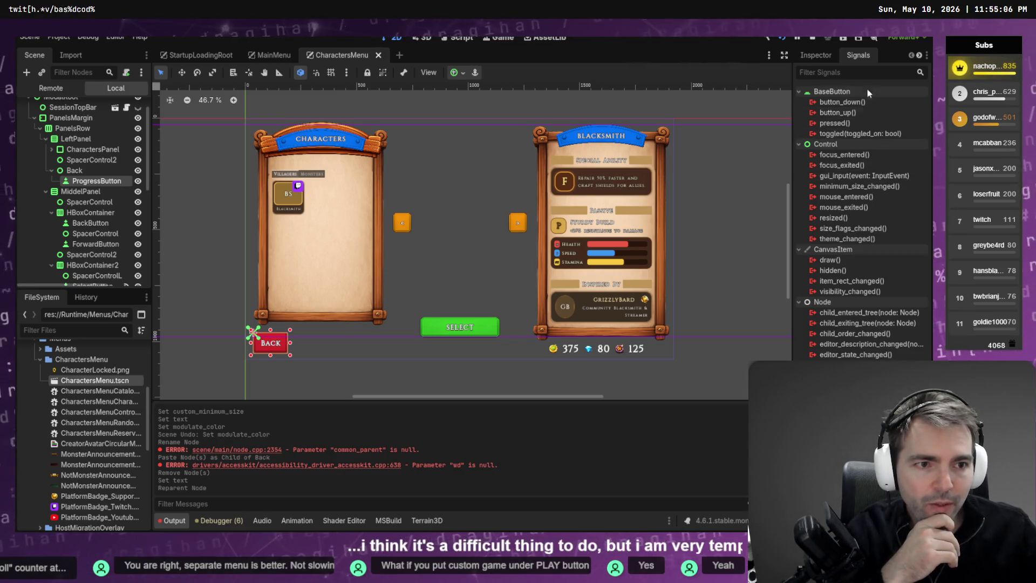
{"action": "scroll", "coordinate": [865, 59], "scroll_direction": "down", "scroll_amount": 2}
{"action": "scroll", "coordinate": [858, 60], "scroll_direction": "up", "scroll_amount": 2}
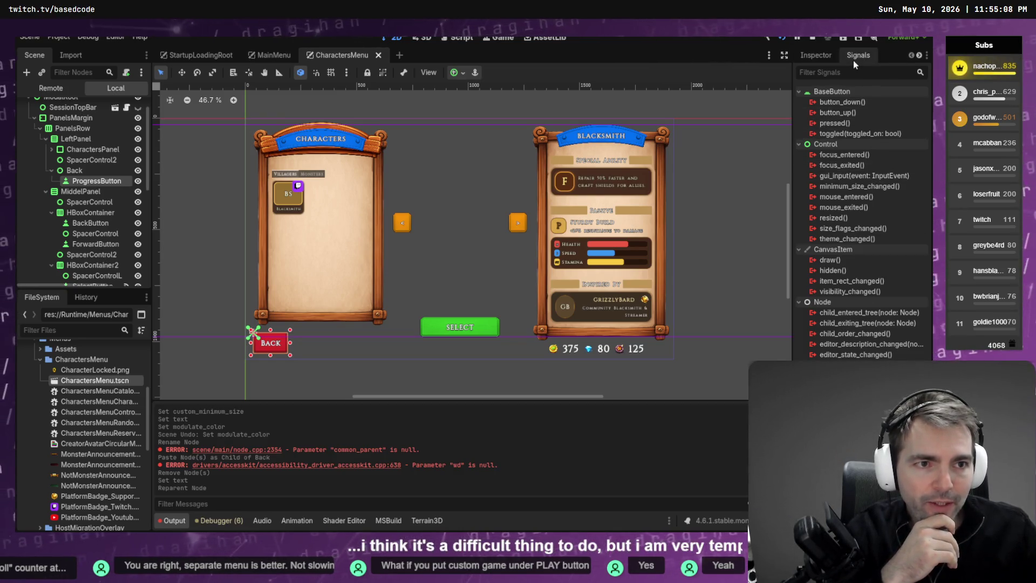
{"action": "scroll", "coordinate": [850, 57], "scroll_direction": "down", "scroll_amount": 2}
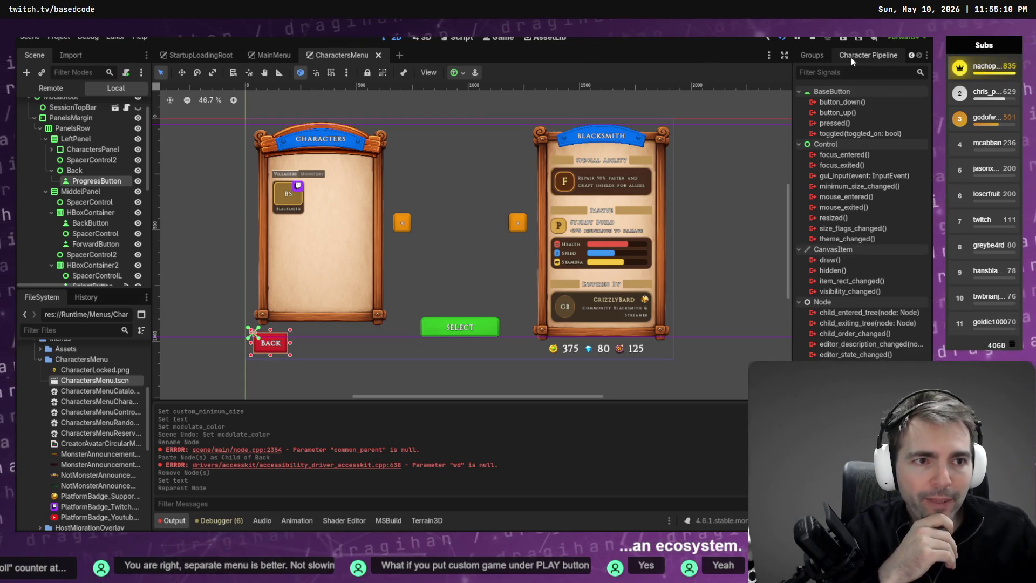
{"action": "left_click", "coordinate": [858, 57]}
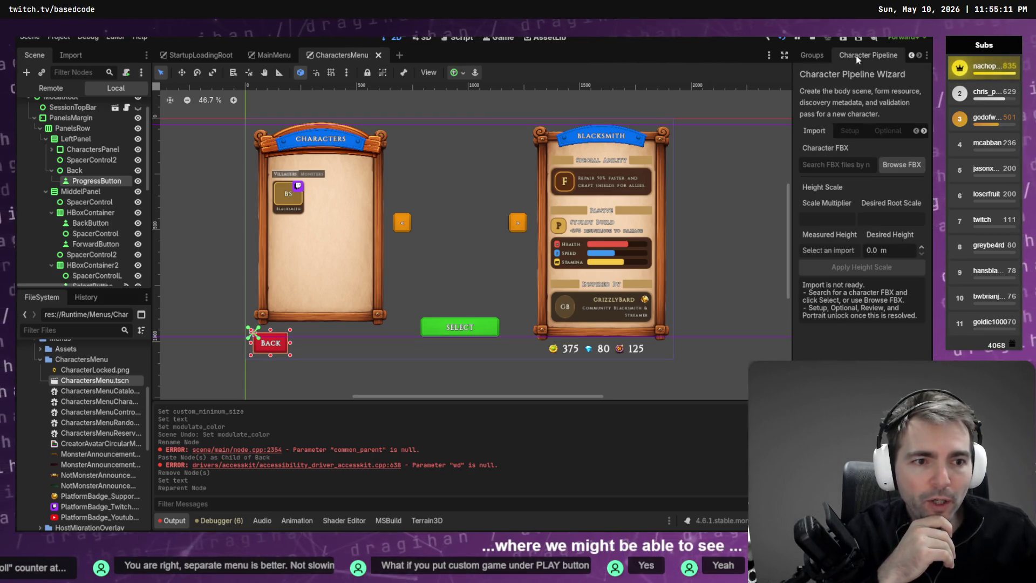
{"action": "left_click", "coordinate": [822, 58]}
{"action": "scroll", "coordinate": [821, 59], "scroll_direction": "up", "scroll_amount": 1}
{"action": "left_click", "coordinate": [819, 59]}
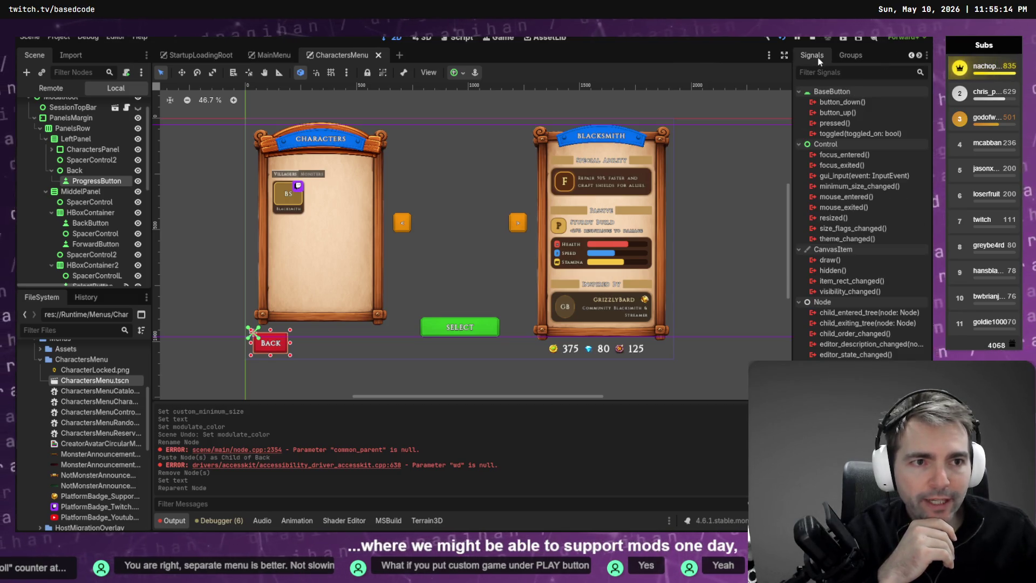
{"action": "scroll", "coordinate": [819, 60], "scroll_direction": "up", "scroll_amount": 1}
{"action": "left_click", "coordinate": [812, 56]}
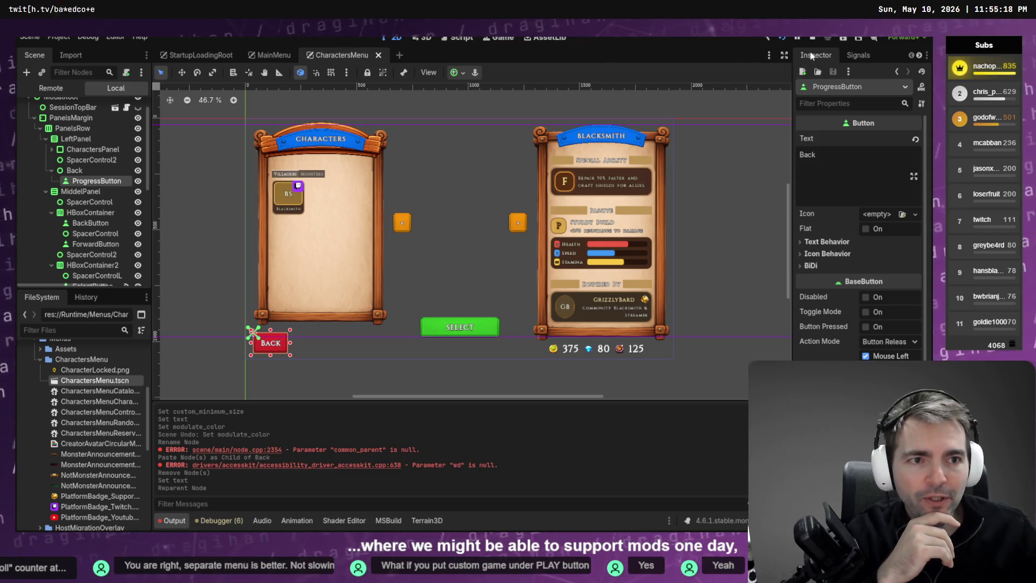
{"action": "left_click", "coordinate": [270, 55]}
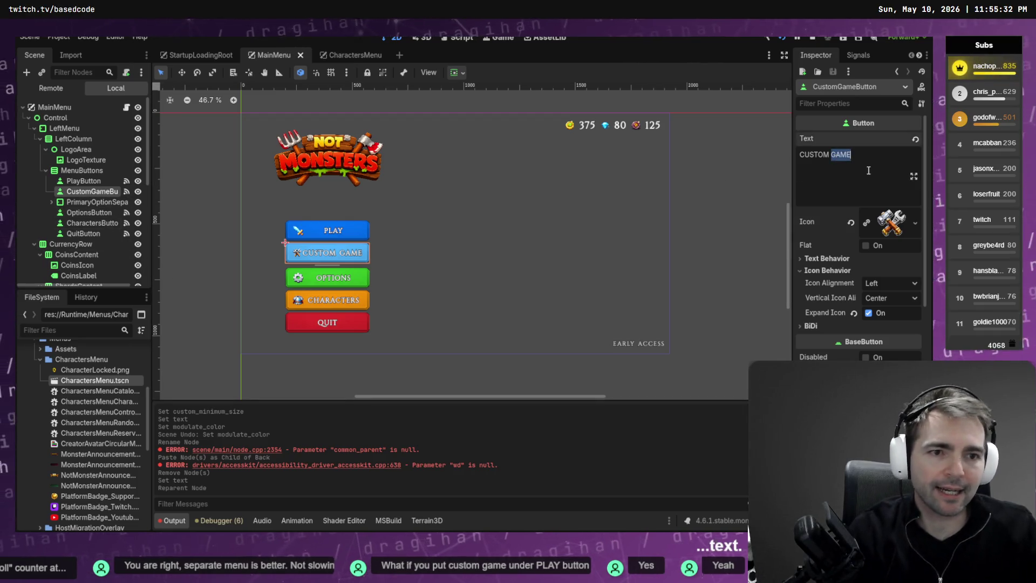
- Shorten the CustomGameButton text from 'CUSTOM GAME' to 'CUSTOM' and save the scene
{"action": "key", "text": "BackSpace"}
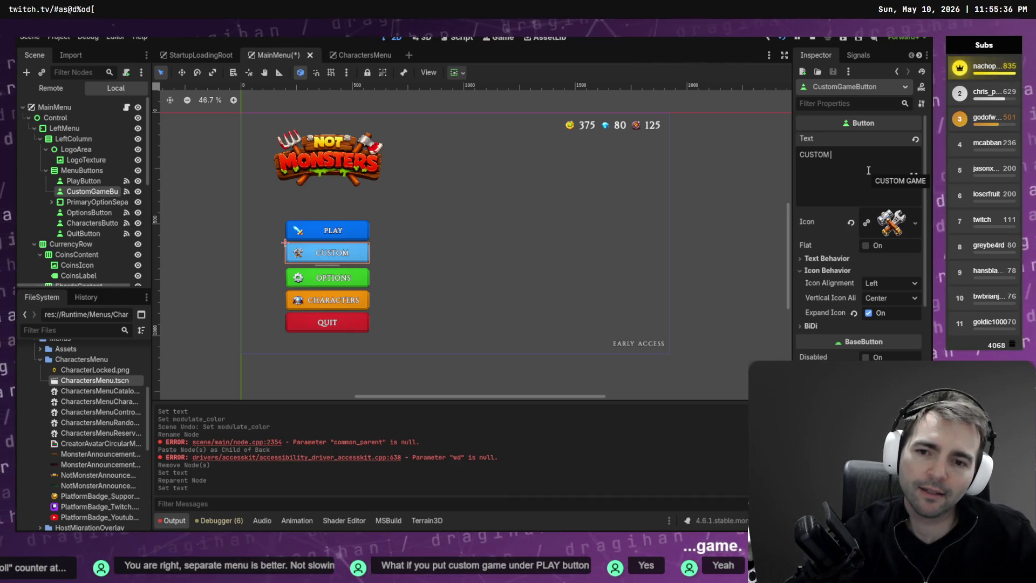
{"action": "key", "text": "BackSpace"}
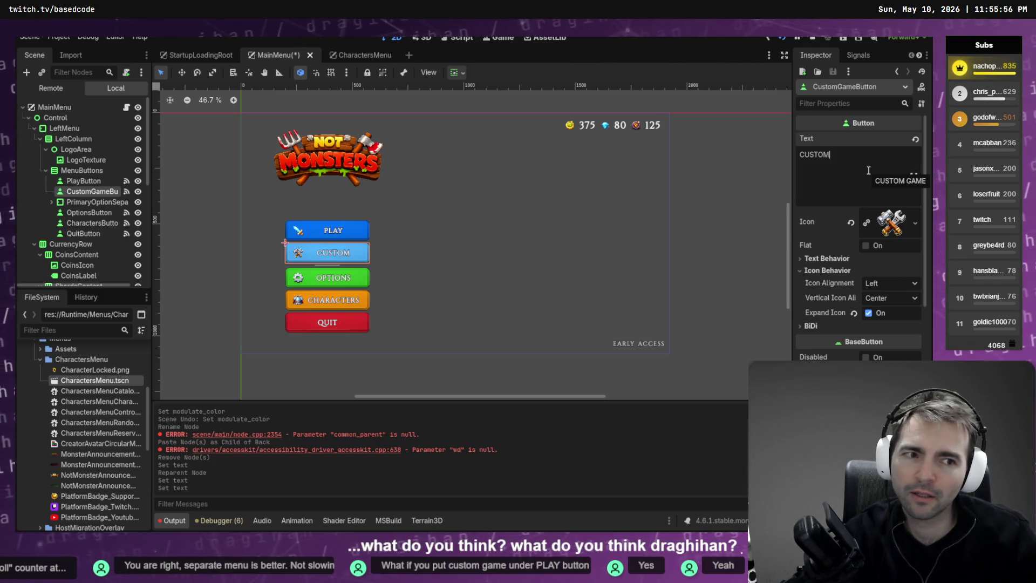
{"action": "key", "text": "Home"}
{"action": "type", "text": "Pla"}
{"action": "key", "text": "BackSpace"}
{"action": "key", "text": "BackSpace"}
{"action": "key", "text": "BackSpace"}
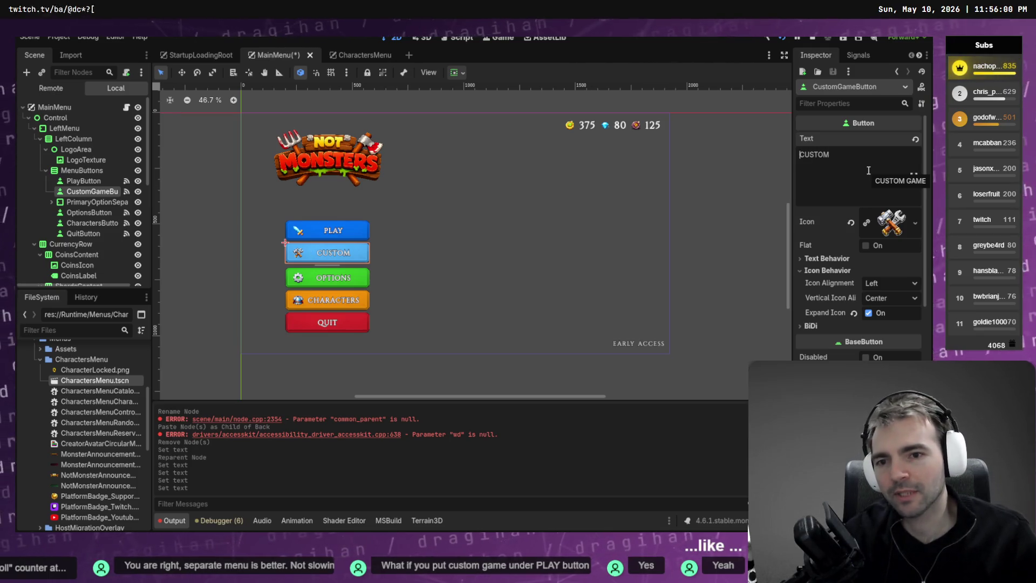
{"action": "left_click", "coordinate": [698, 201]}
{"action": "key", "text": "ctrl+s"}
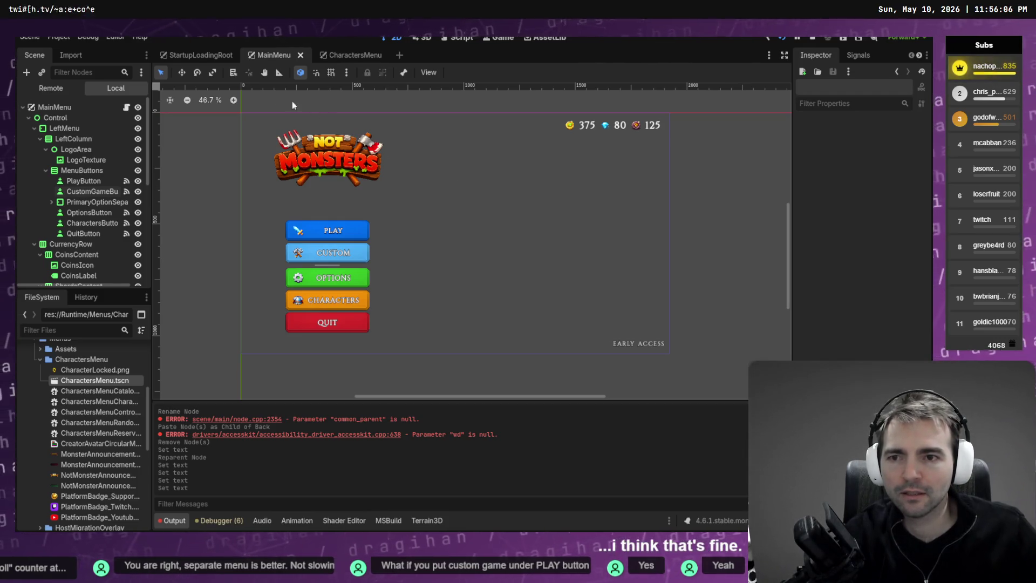
- Flip through the CharactersMenu and startup loading scenes, ending back on MainMenu
{"action": "left_click", "coordinate": [342, 56]}
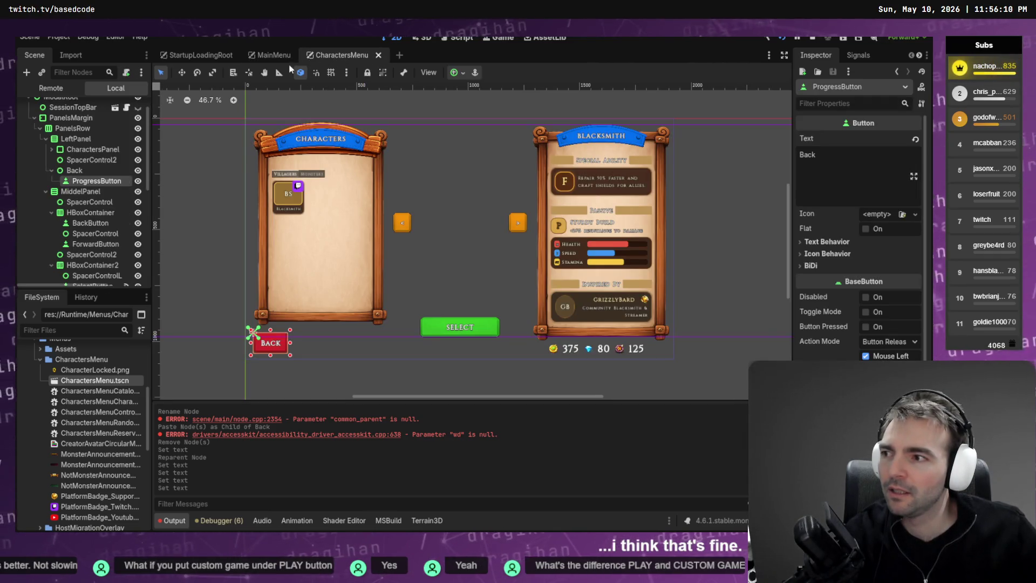
{"action": "left_click", "coordinate": [270, 55]}
{"action": "left_click", "coordinate": [203, 54]}
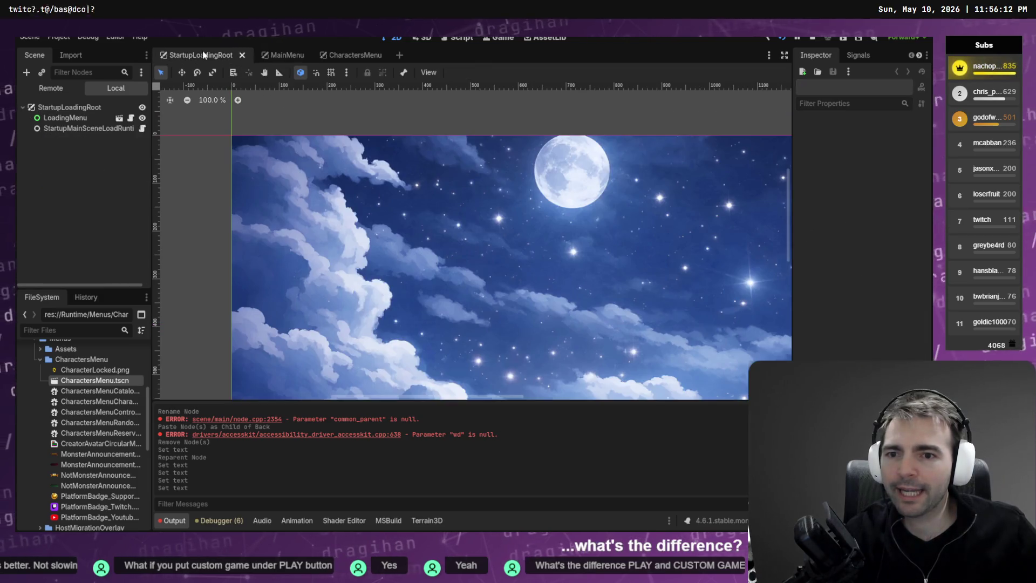
{"action": "left_click", "coordinate": [284, 55]}
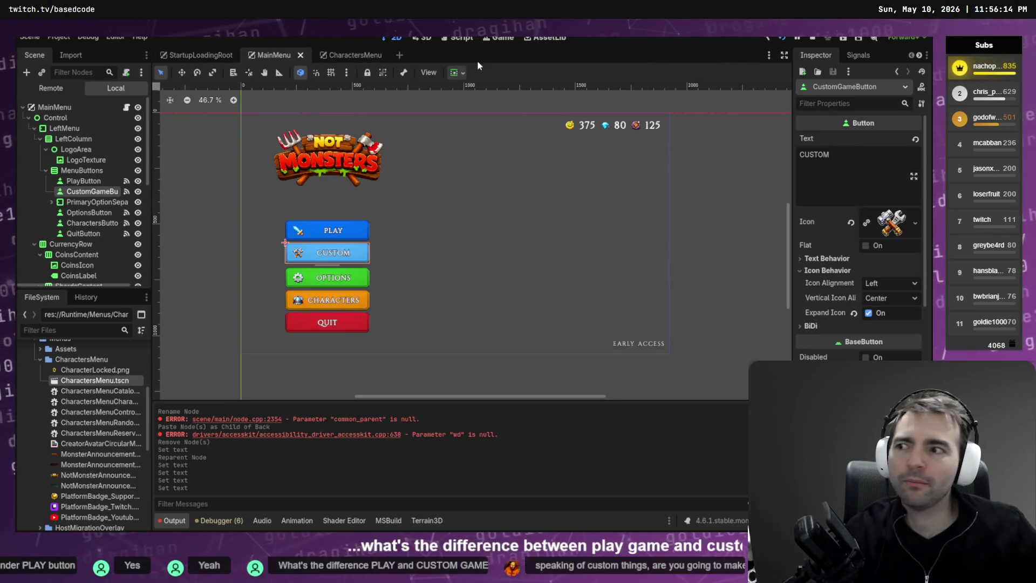
{"action": "key", "text": "F5"}
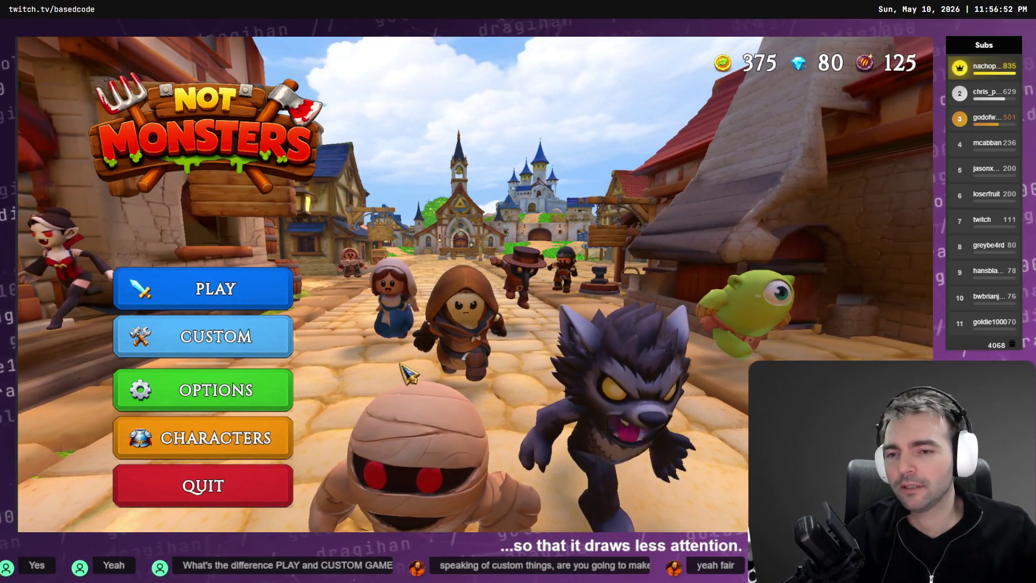
{"action": "key", "text": "alt+Tab"}
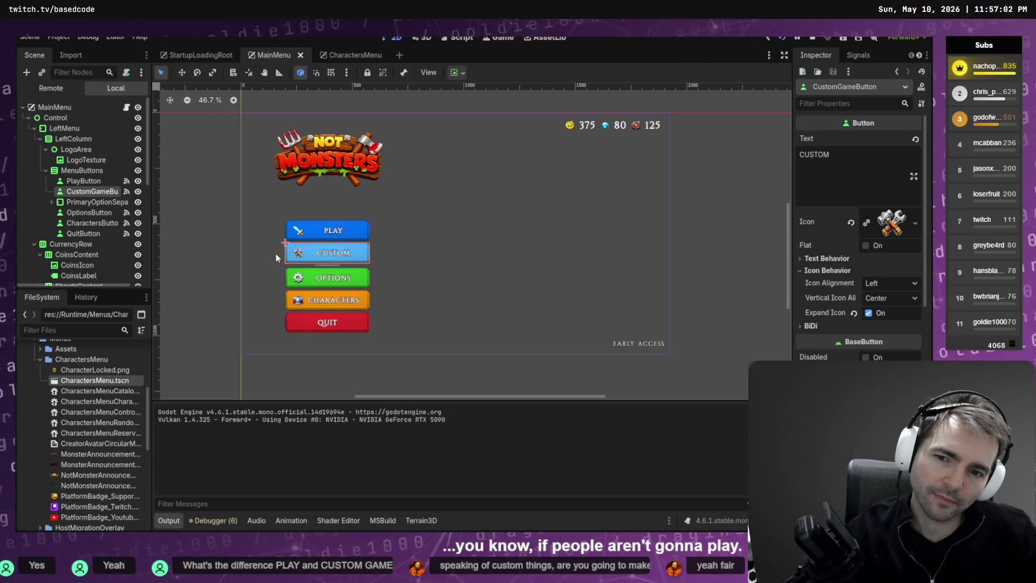
- Select PrimaryOptionSeparator and run the project with F5 to preview the menu
{"action": "left_click", "coordinate": [105, 203]}
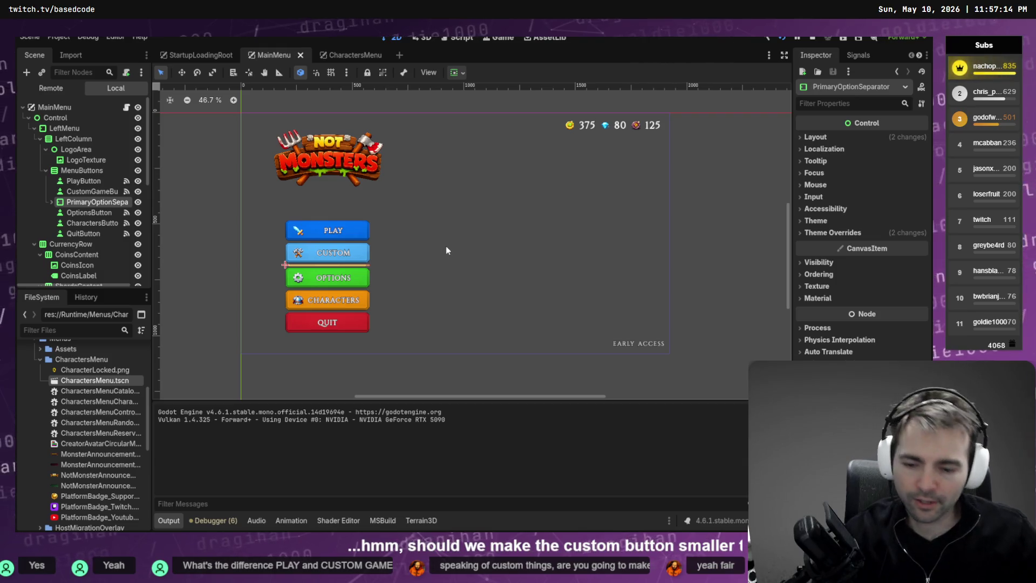
{"action": "key", "text": "F5"}
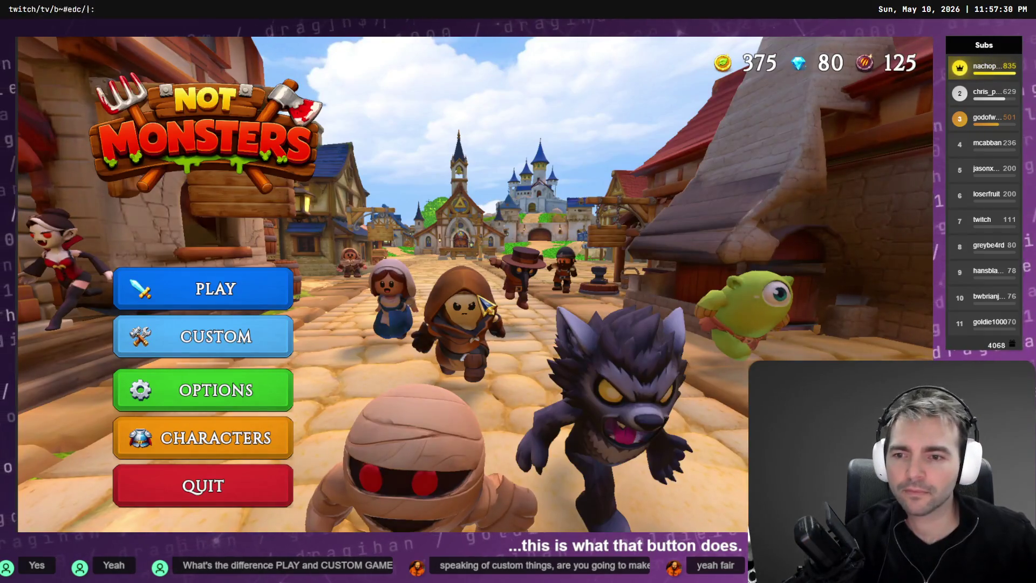
- In the running game, configure a public hosted room for 4 players, then back out
{"action": "left_click", "coordinate": [252, 336]}
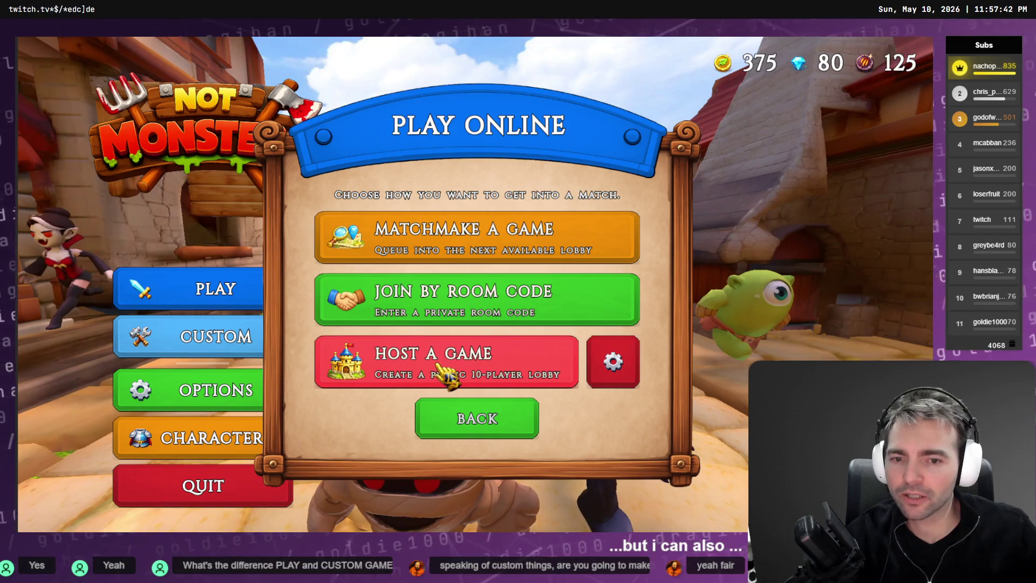
{"action": "left_click", "coordinate": [615, 360]}
{"action": "left_click_drag", "start_coordinate": [506, 348], "coordinate": [326, 353]}
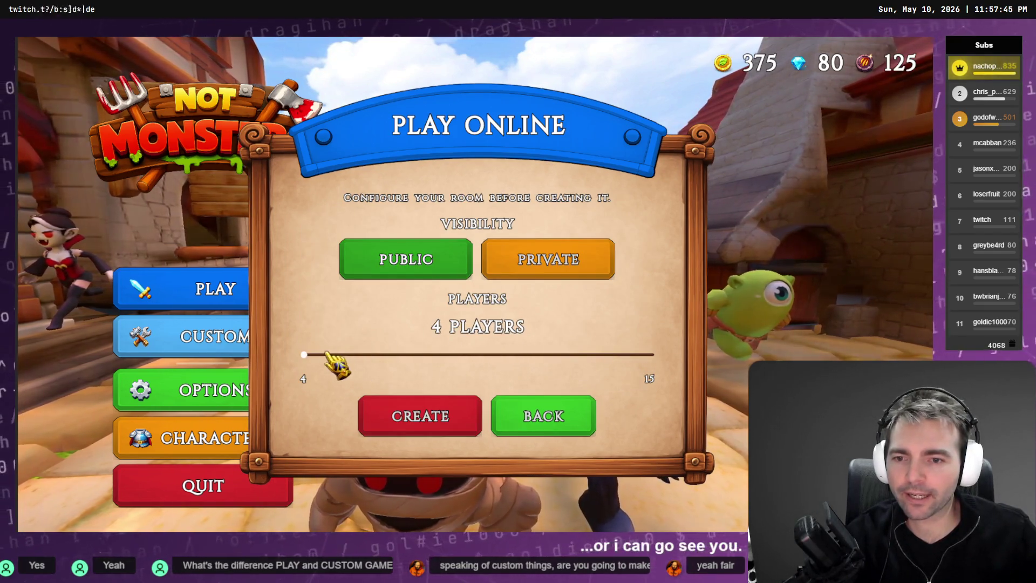
{"action": "left_click", "coordinate": [429, 264]}
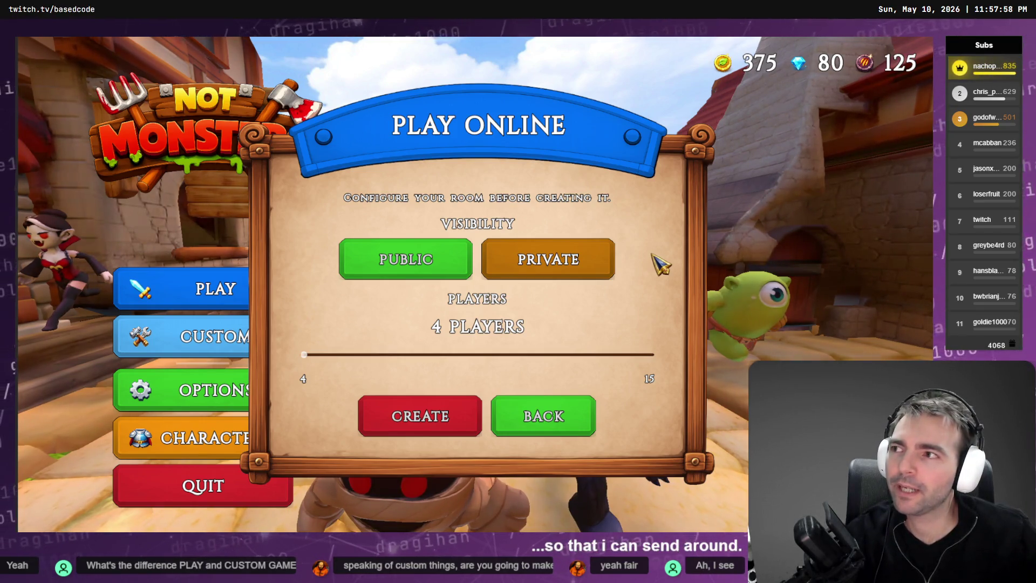
{"action": "left_click", "coordinate": [580, 424]}
{"action": "left_click", "coordinate": [511, 421]}
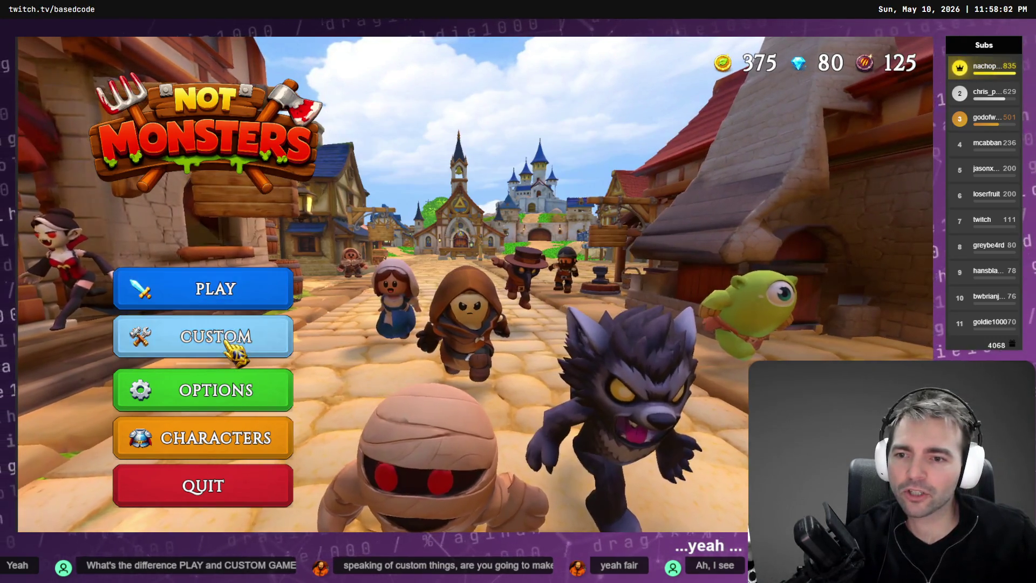
- Reopen the Play Online options and change the hosted room's maximum player count
{"action": "left_click", "coordinate": [233, 351]}
{"action": "left_click", "coordinate": [485, 420]}
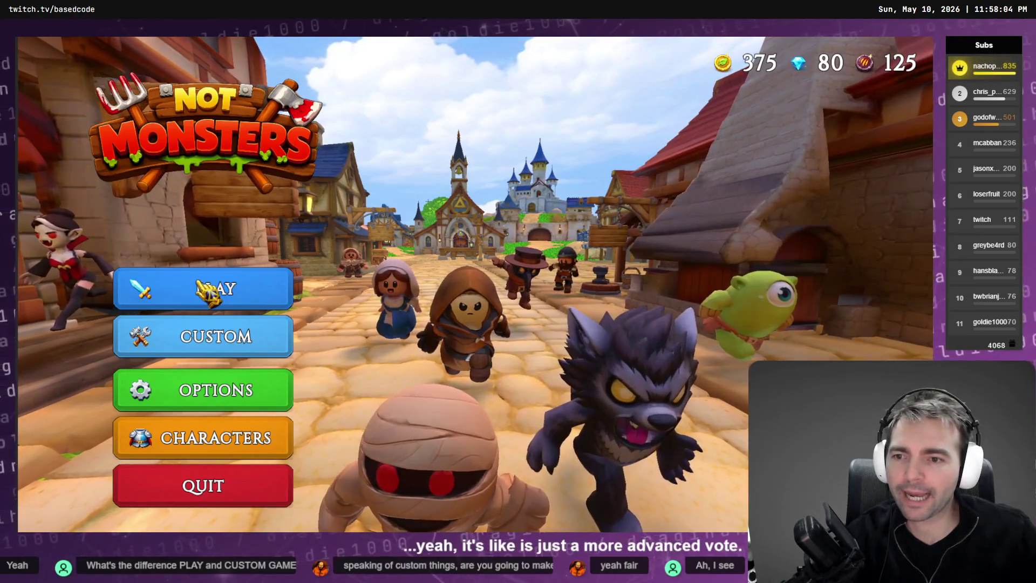
{"action": "left_click", "coordinate": [272, 337]}
{"action": "left_click", "coordinate": [620, 356]}
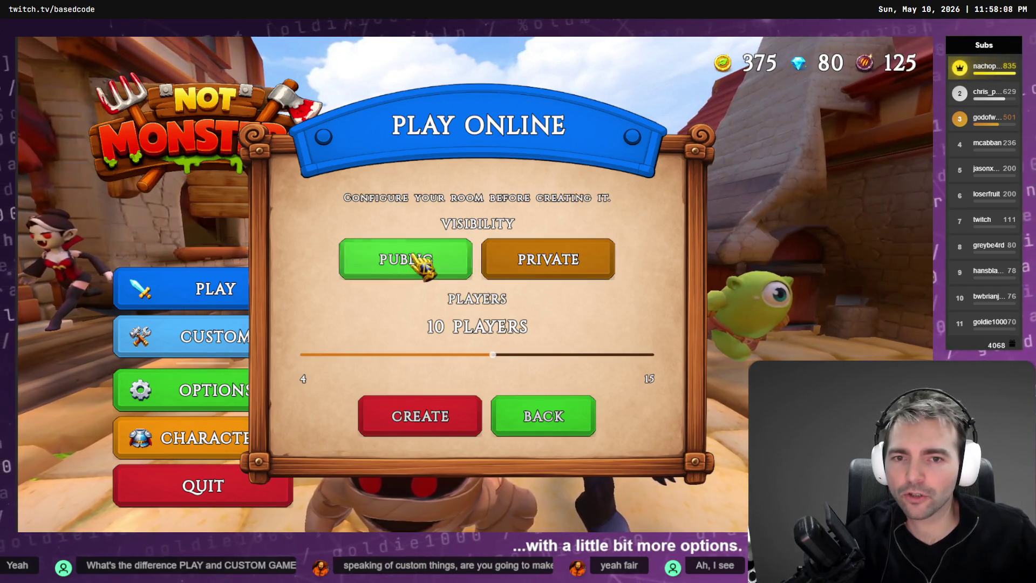
{"action": "mouse_move", "coordinate": [504, 365]}
{"action": "left_mouse_down"}
{"action": "mouse_move", "coordinate": [356, 371]}
{"action": "mouse_move", "coordinate": [492, 378]}
{"action": "mouse_move", "coordinate": [424, 366]}
{"action": "mouse_move", "coordinate": [648, 359]}
{"action": "left_mouse_up"}
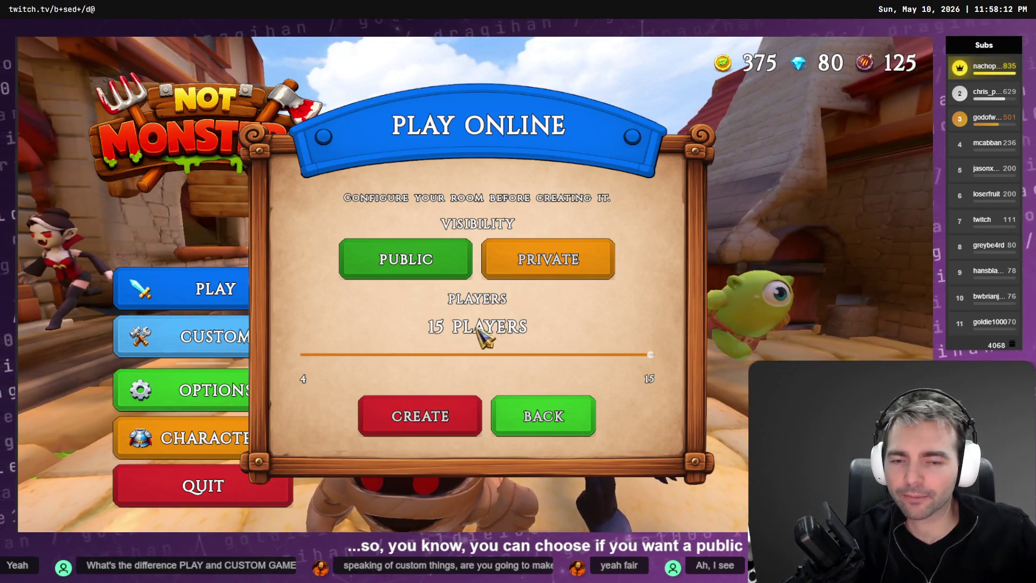
{"action": "left_click", "coordinate": [564, 416]}
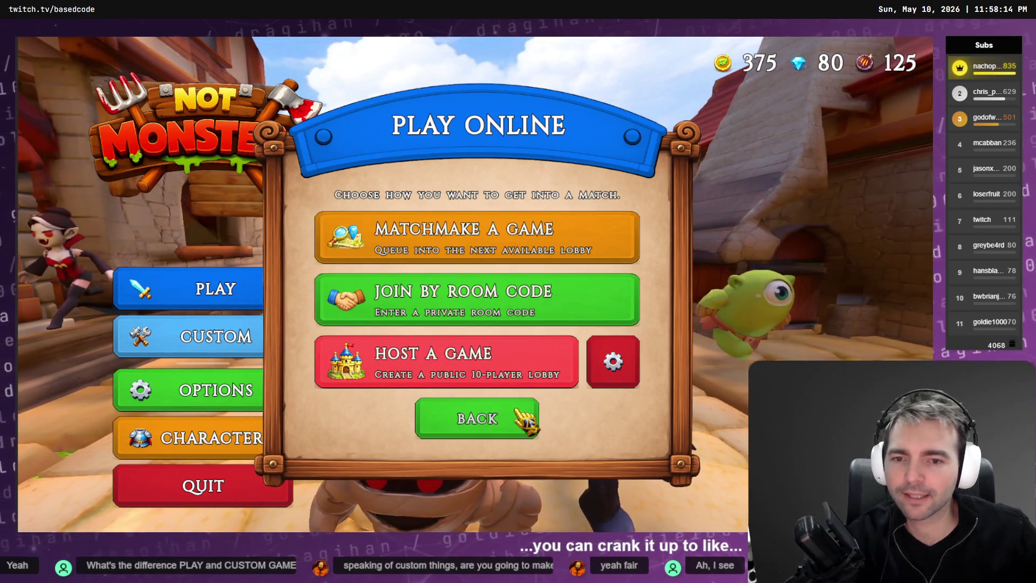
{"action": "left_click", "coordinate": [525, 418]}
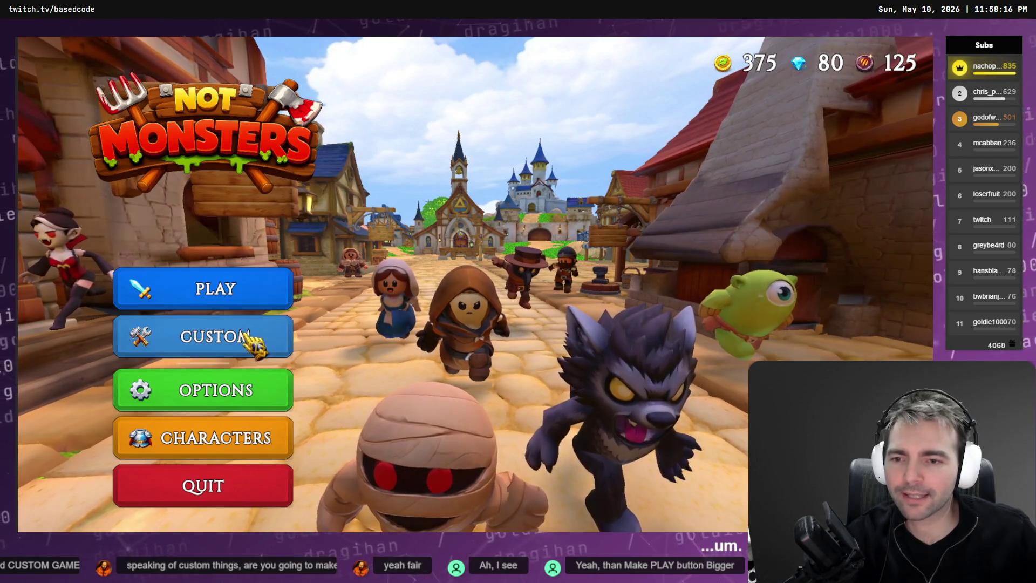
- Start a match search from PLAY, escape character selection, and close the game with F8
{"action": "left_click", "coordinate": [253, 342]}
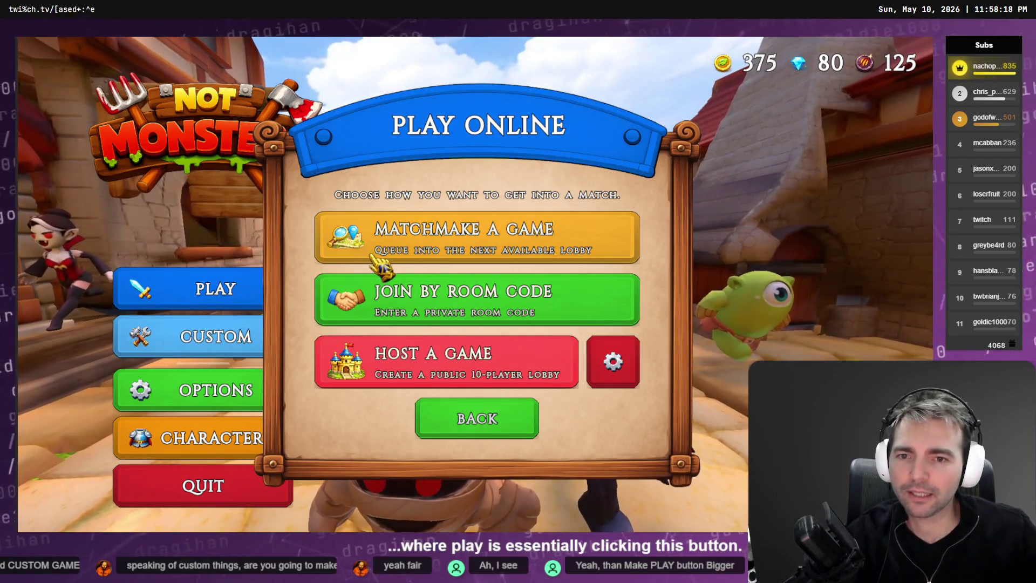
{"action": "left_click", "coordinate": [475, 416]}
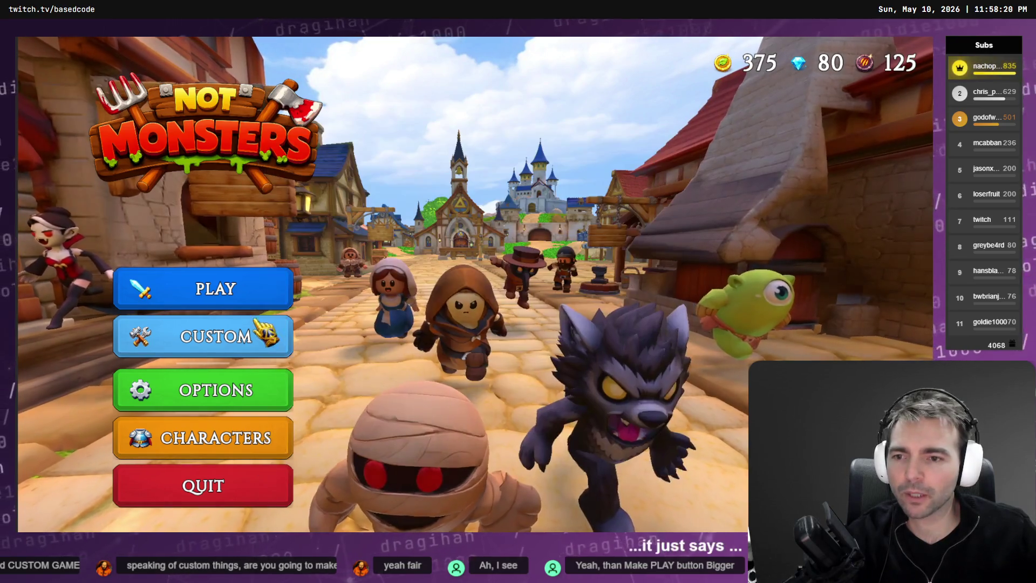
{"action": "left_click", "coordinate": [232, 294]}
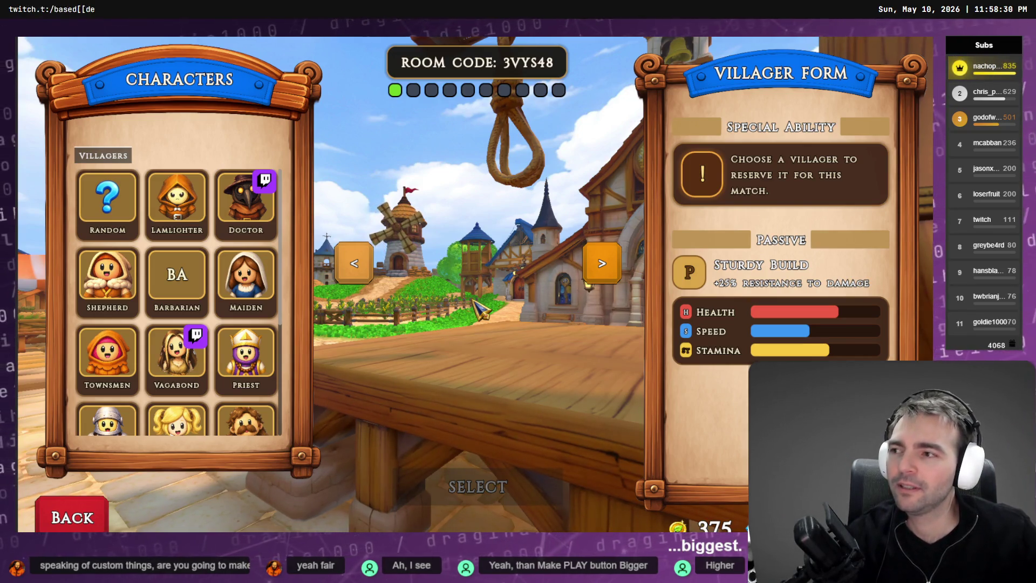
{"action": "key", "text": "Escape"}
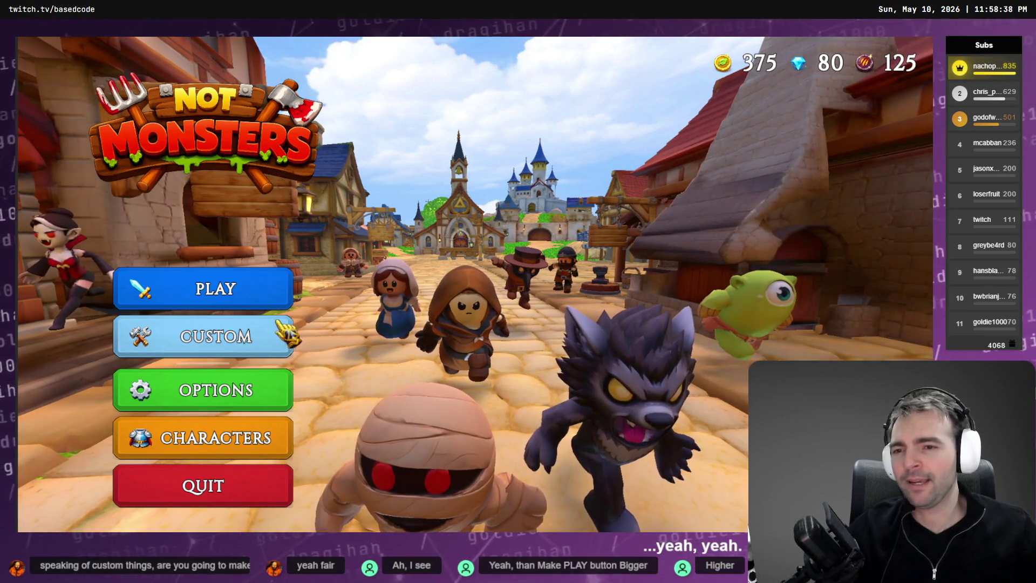
{"action": "key", "text": "F8"}
{"action": "left_click", "coordinate": [350, 232]}
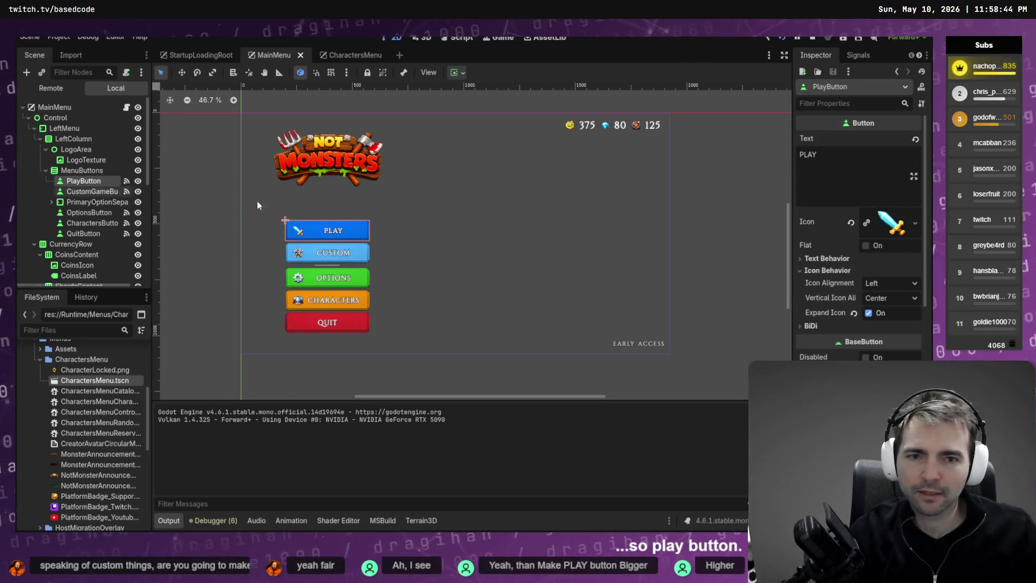
{"action": "left_click", "coordinate": [813, 270]}
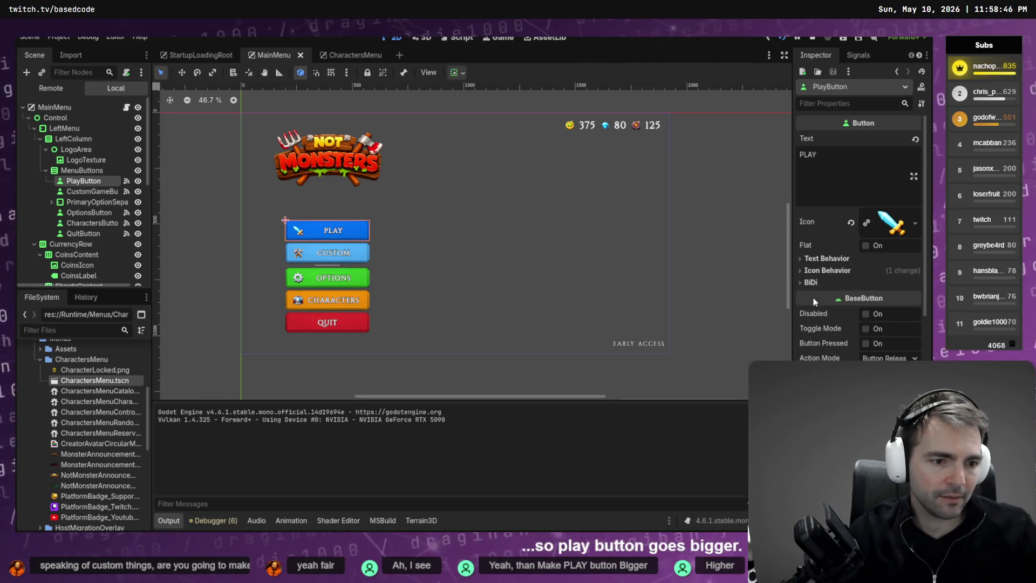
{"action": "scroll", "coordinate": [812, 296], "scroll_direction": "down", "scroll_amount": 5}
{"action": "scroll", "coordinate": [813, 296], "scroll_direction": "up", "scroll_amount": 5}
{"action": "scroll", "coordinate": [812, 296], "scroll_direction": "down", "scroll_amount": 5}
{"action": "left_click_drag", "start_coordinate": [874, 292], "coordinate": [879, 292]}
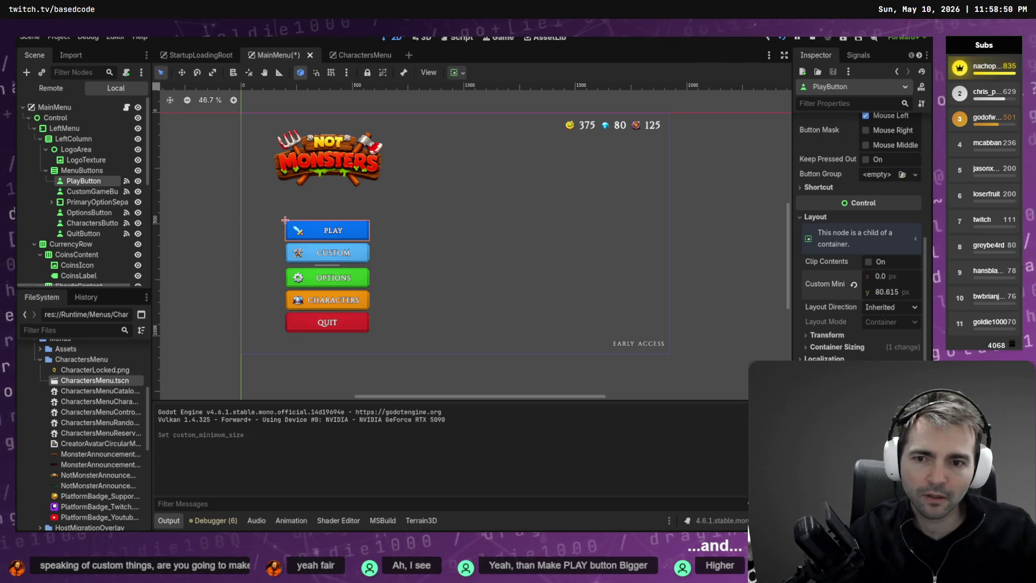
{"action": "key", "text": "ctrl+z"}
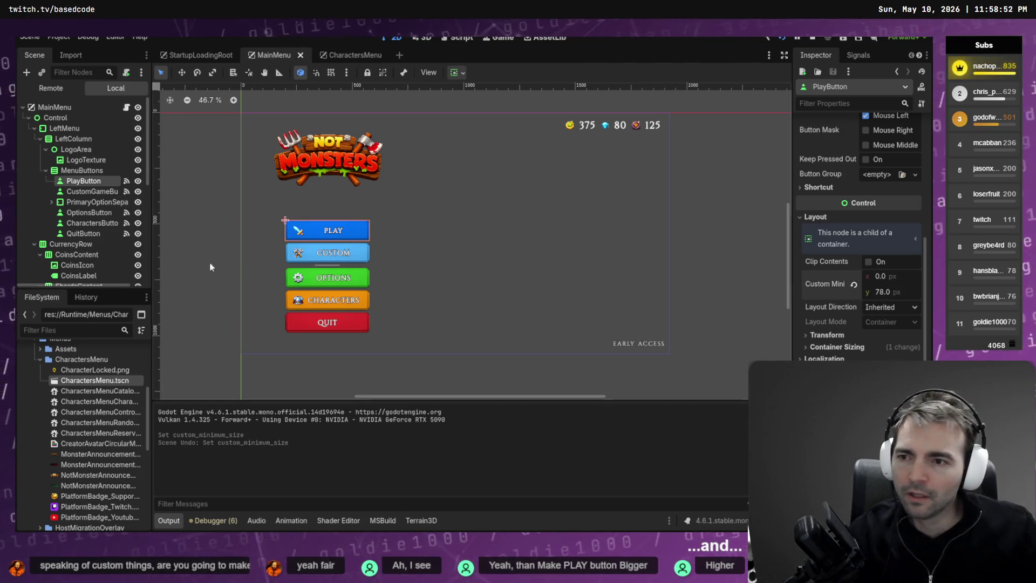
{"action": "left_click", "coordinate": [81, 182]}
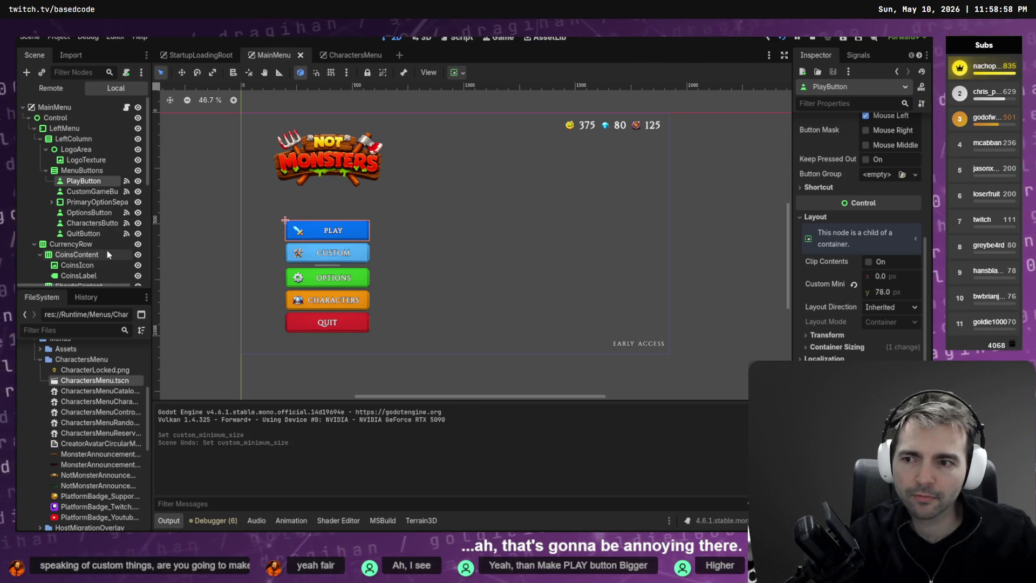
{"action": "left_click", "coordinate": [89, 201]}
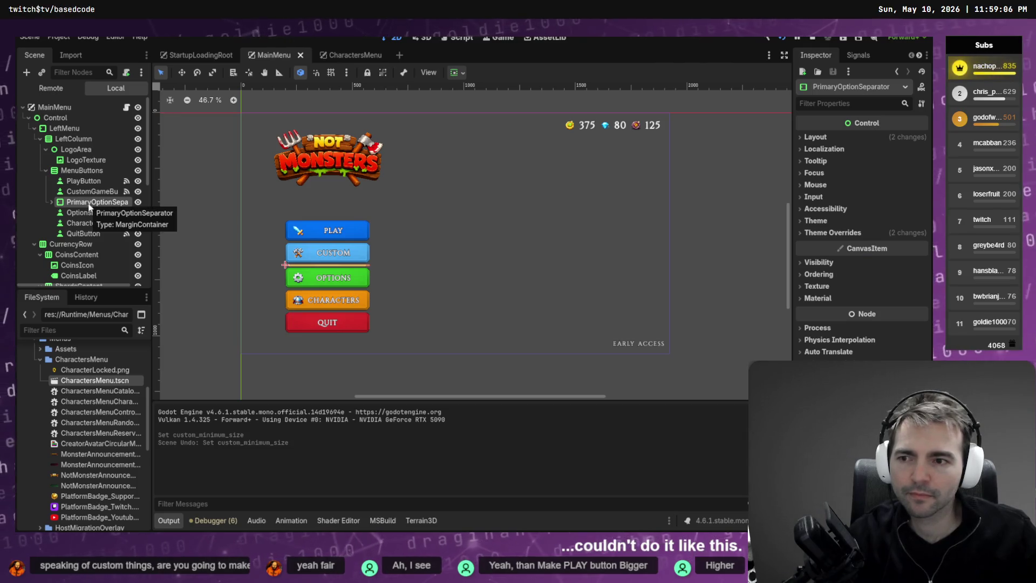
- Paste a copy of PrimaryOptionSeparator under MenuButtons
{"action": "left_click", "coordinate": [81, 170]}
{"action": "right_click", "coordinate": [80, 170]}
{"action": "left_click", "coordinate": [200, 181]}
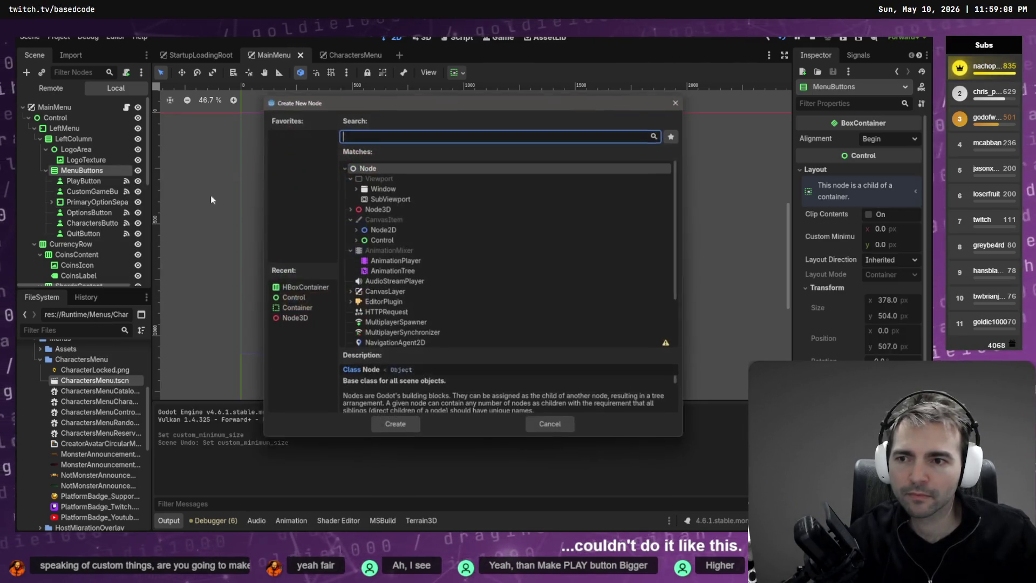
{"action": "key", "text": "Escape"}
{"action": "left_click", "coordinate": [95, 199]}
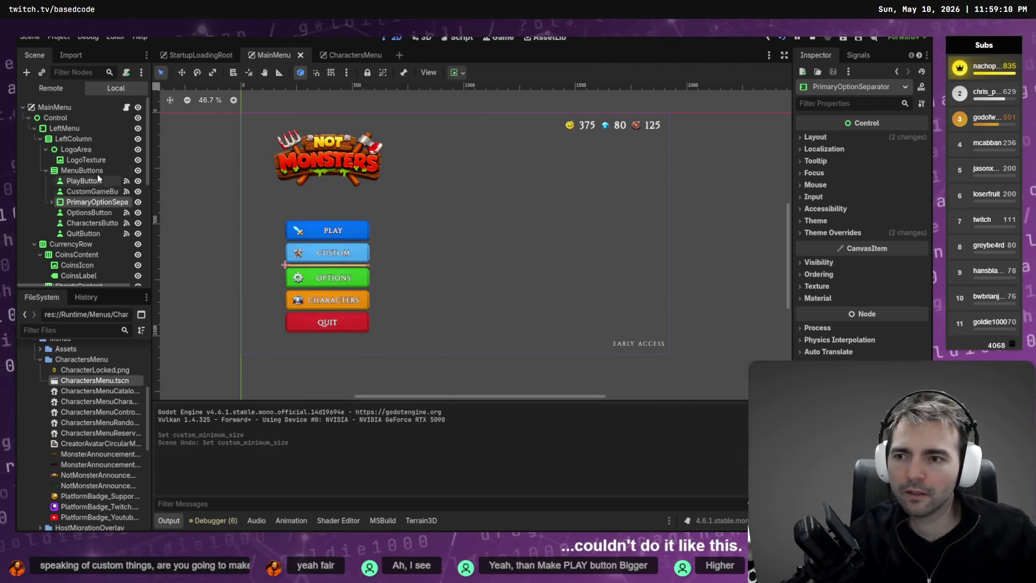
{"action": "left_click", "coordinate": [98, 174]}
{"action": "key", "text": "ctrl+v"}
- Move the copy's HBoxContainer directly below PlayButton and delete the empty PrimaryOptionSeparator2
{"action": "left_click_drag", "start_coordinate": [95, 246], "coordinate": [101, 190]}
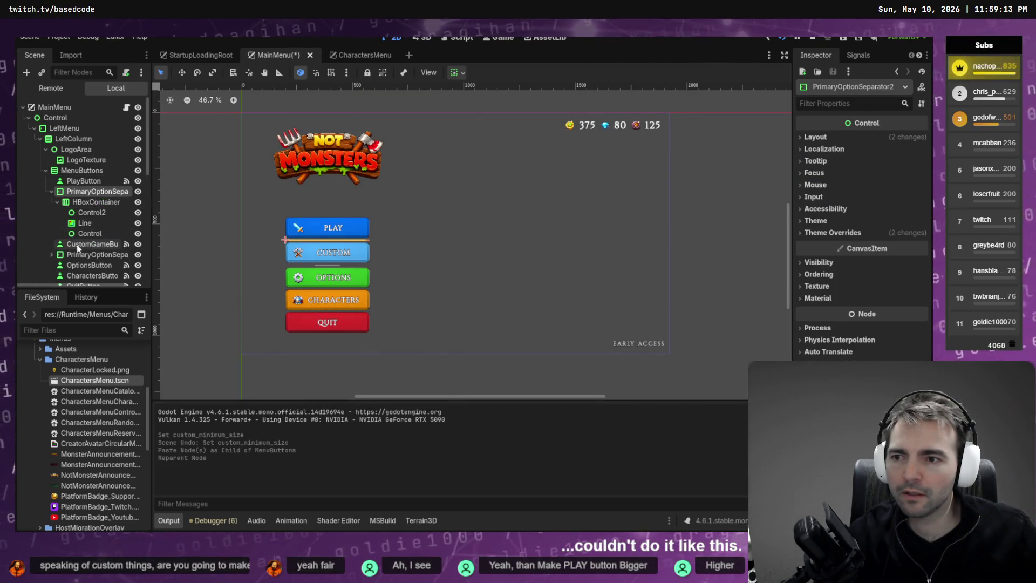
{"action": "left_click", "coordinate": [57, 203]}
{"action": "left_click_drag", "start_coordinate": [97, 206], "coordinate": [75, 197]}
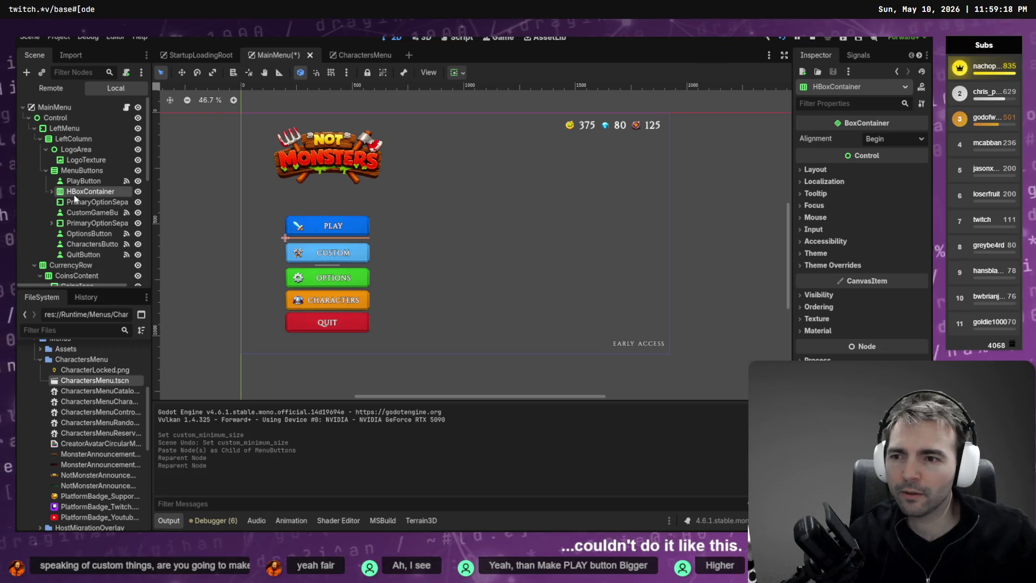
{"action": "left_click", "coordinate": [77, 203]}
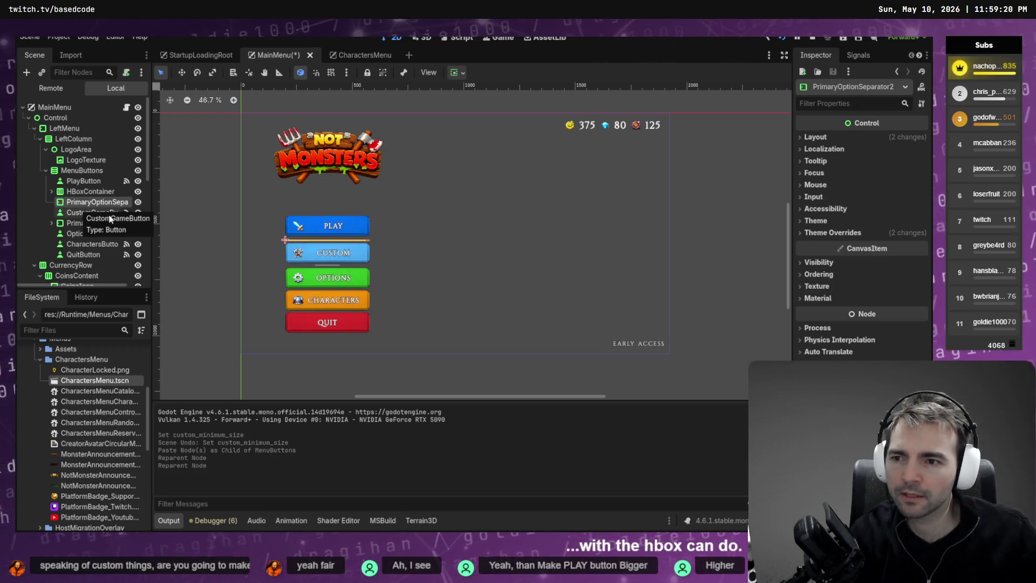
{"action": "key", "text": "Delete"}
{"action": "key", "text": "Return"}
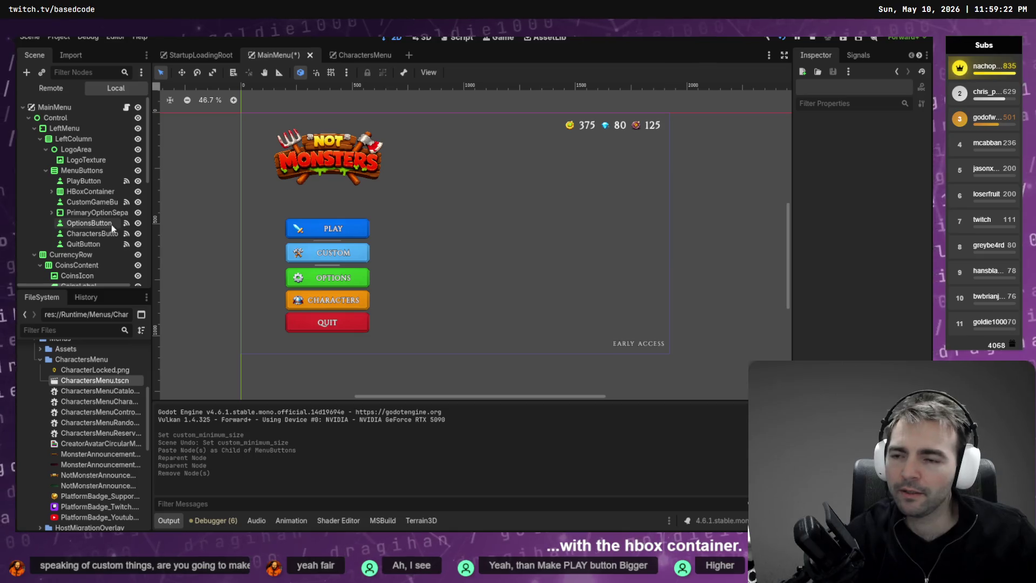
- Expand the HBoxContainer and inspect its Control2 and Line children
{"action": "left_click", "coordinate": [81, 214]}
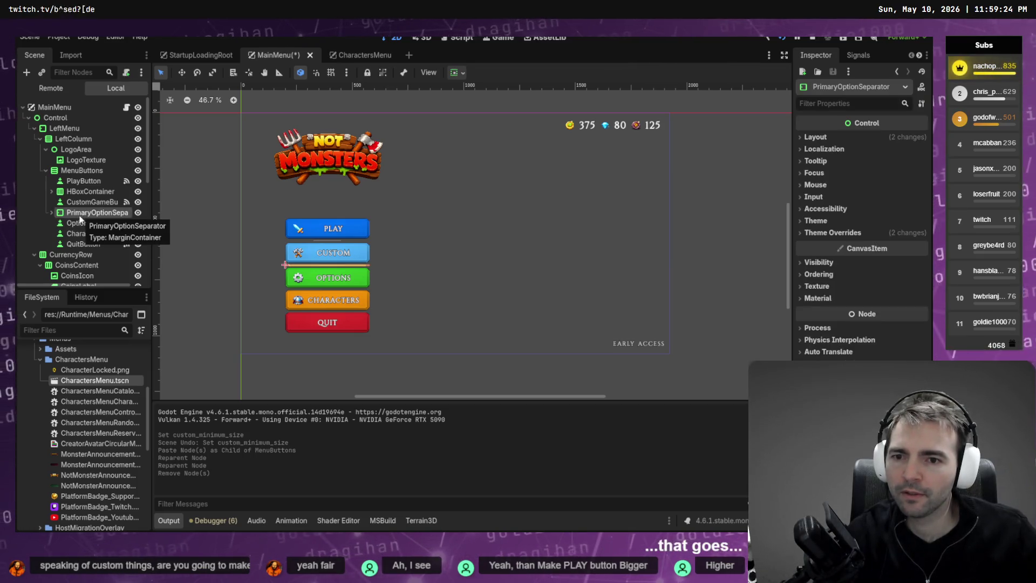
{"action": "left_click", "coordinate": [52, 191]}
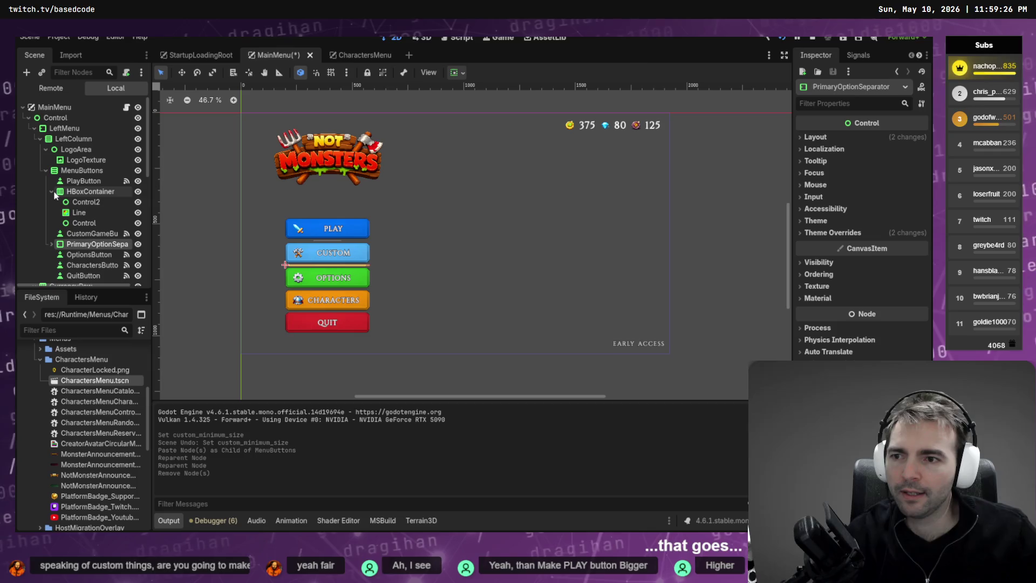
{"action": "left_click", "coordinate": [87, 201]}
{"action": "left_click", "coordinate": [91, 212]}
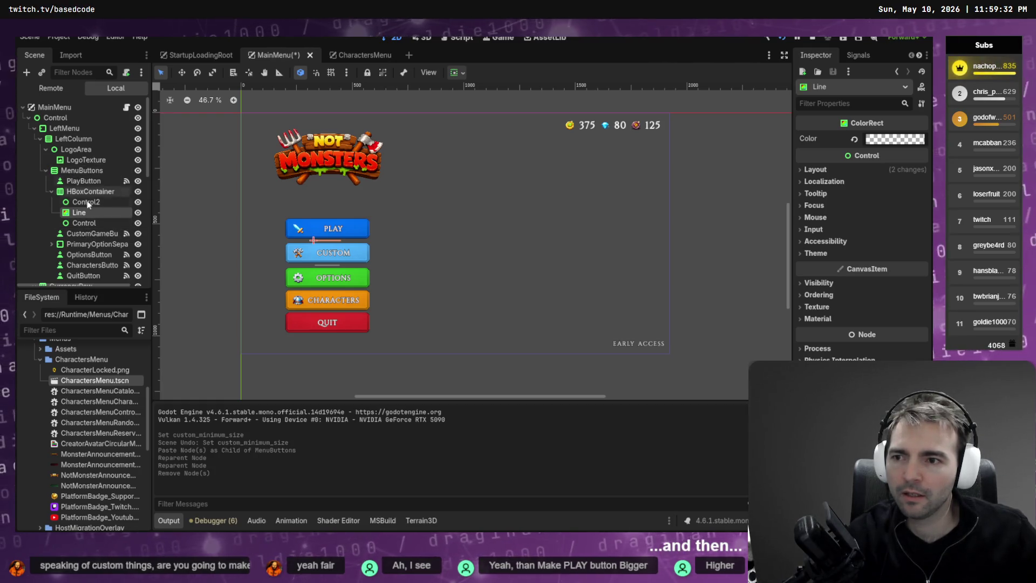
{"action": "right_click", "coordinate": [100, 191]}
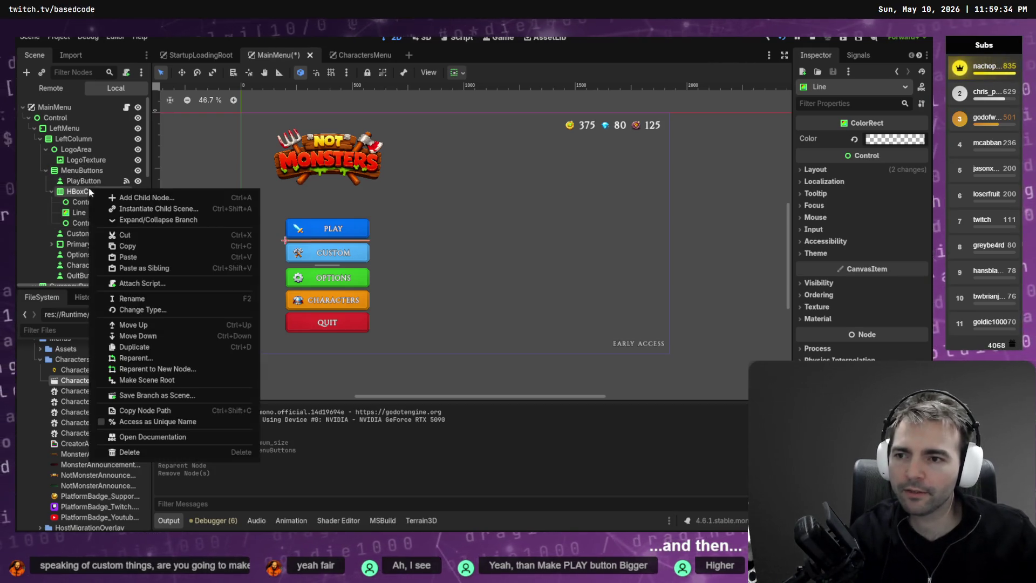
- Add a VBoxContainer to HBoxContainer, placed right after Control2
{"action": "left_click", "coordinate": [151, 198]}
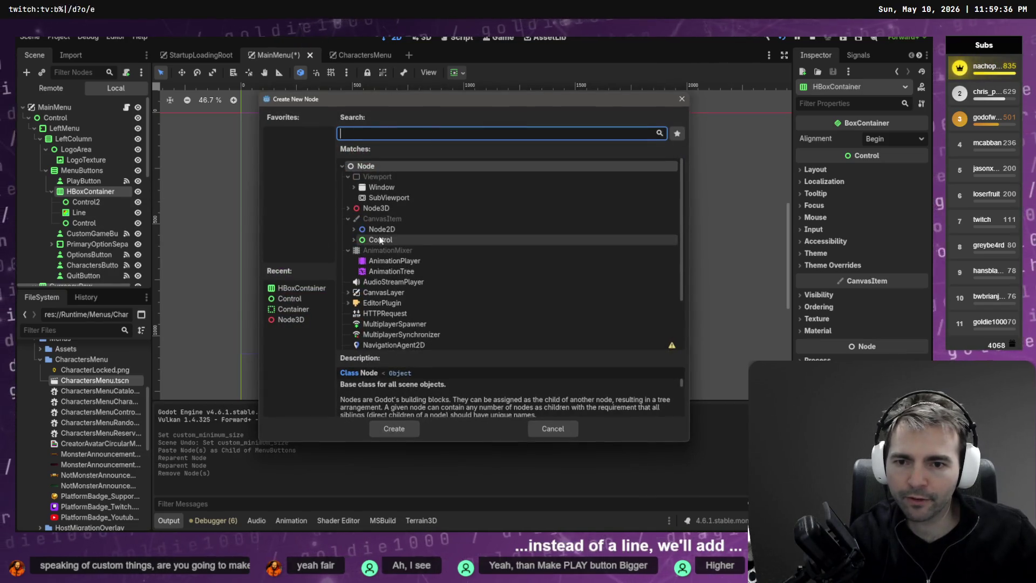
{"action": "left_click", "coordinate": [410, 139]}
{"action": "type", "text": "VB"}
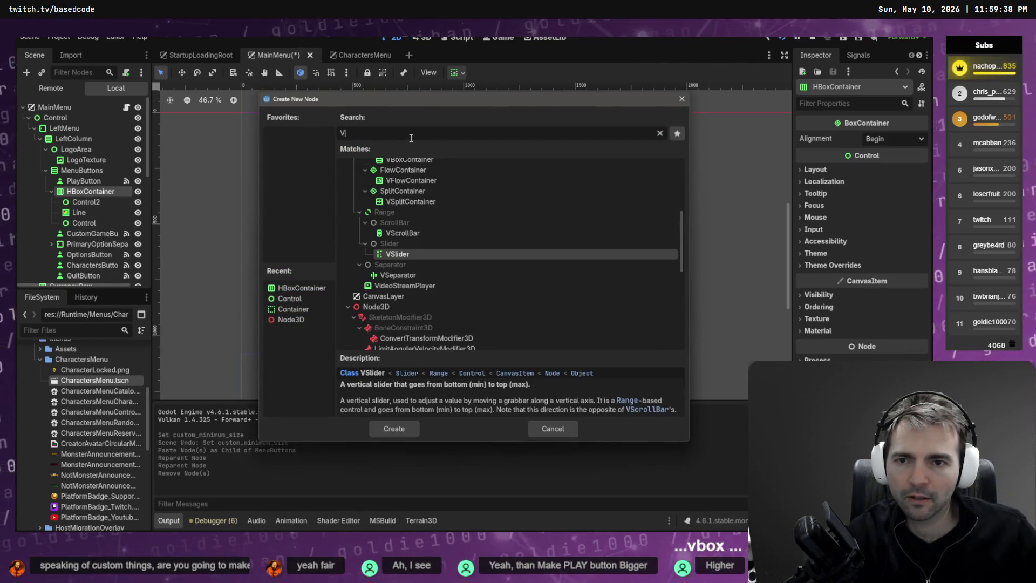
{"action": "double_click", "coordinate": [366, 255]}
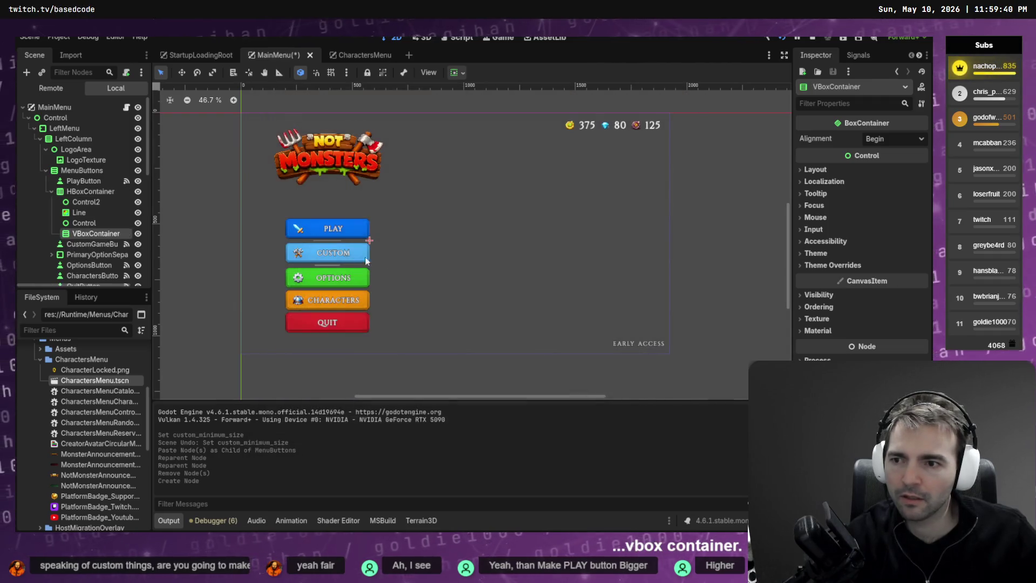
{"action": "left_click_drag", "start_coordinate": [90, 229], "coordinate": [84, 209]}
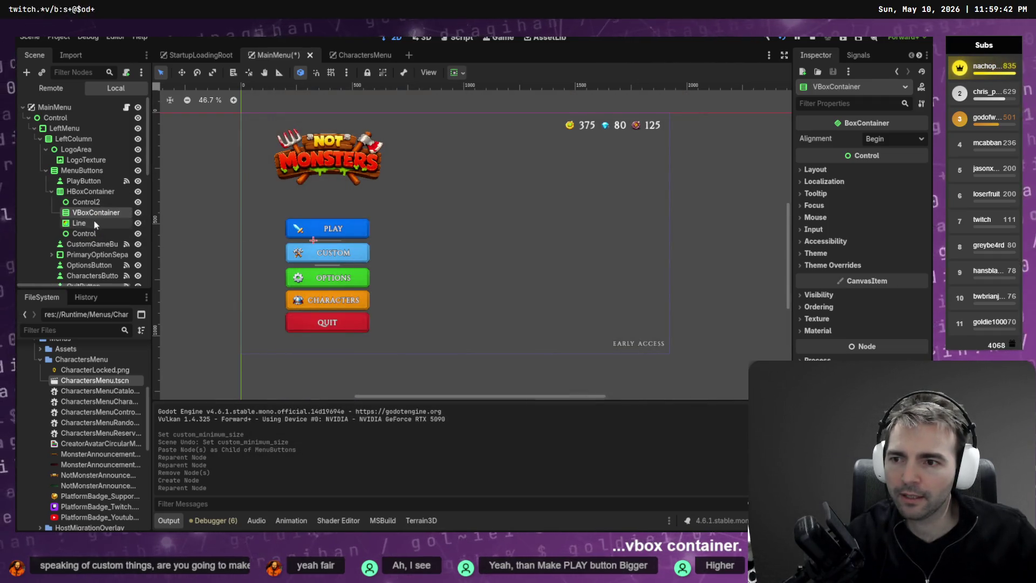
- Delete the Line node and move CustomGameButton through QuitButton into the VBoxContainer
{"action": "left_click", "coordinate": [93, 224]}
{"action": "key", "text": "Delete"}
{"action": "key", "text": "Return"}
{"action": "left_click", "coordinate": [102, 235]}
{"action": "left_click", "coordinate": [98, 275], "text": "shift"}
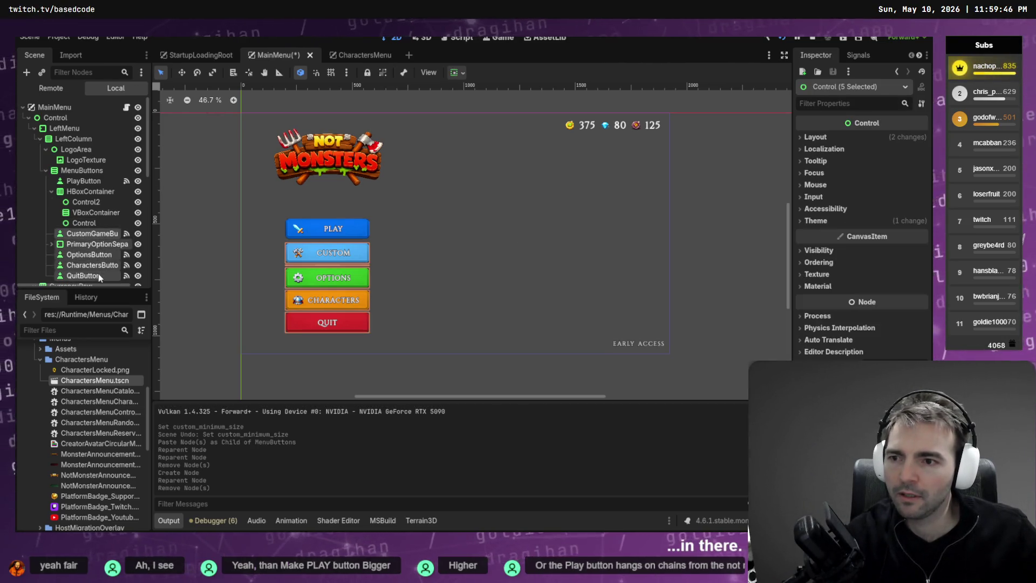
{"action": "left_click_drag", "start_coordinate": [93, 235], "coordinate": [99, 215]}
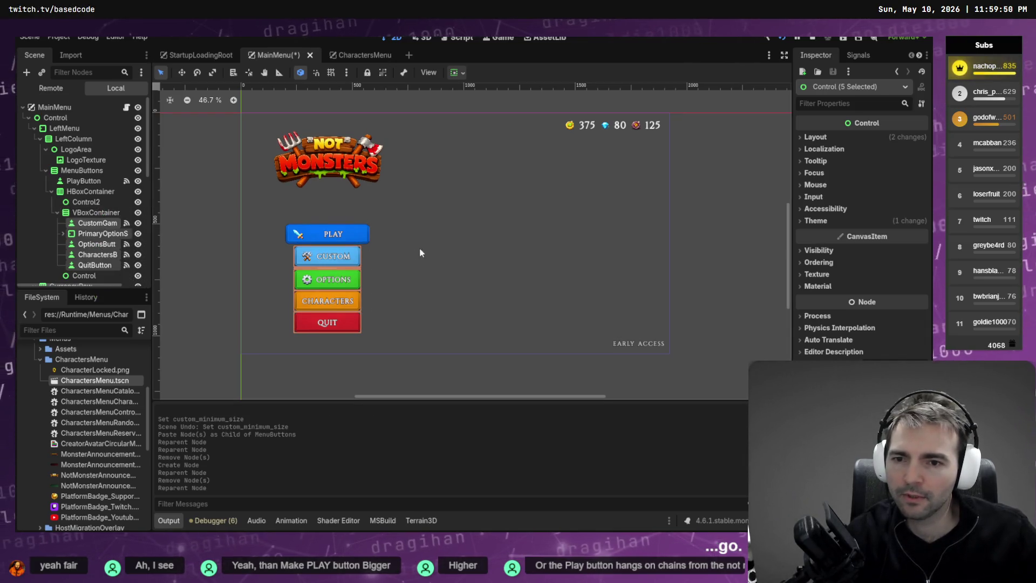
{"action": "left_click", "coordinate": [199, 265]}
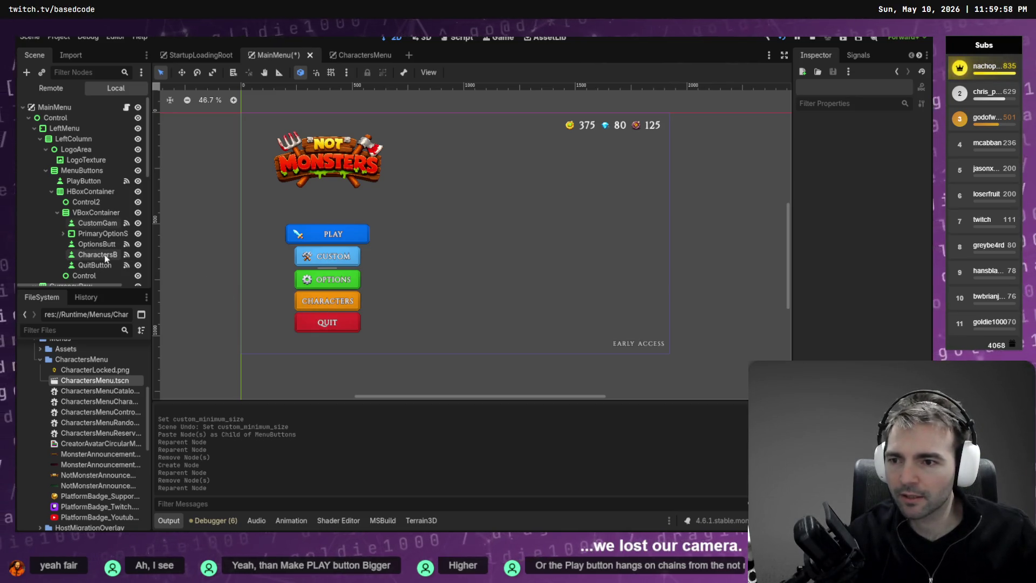
{"action": "left_click", "coordinate": [97, 223]}
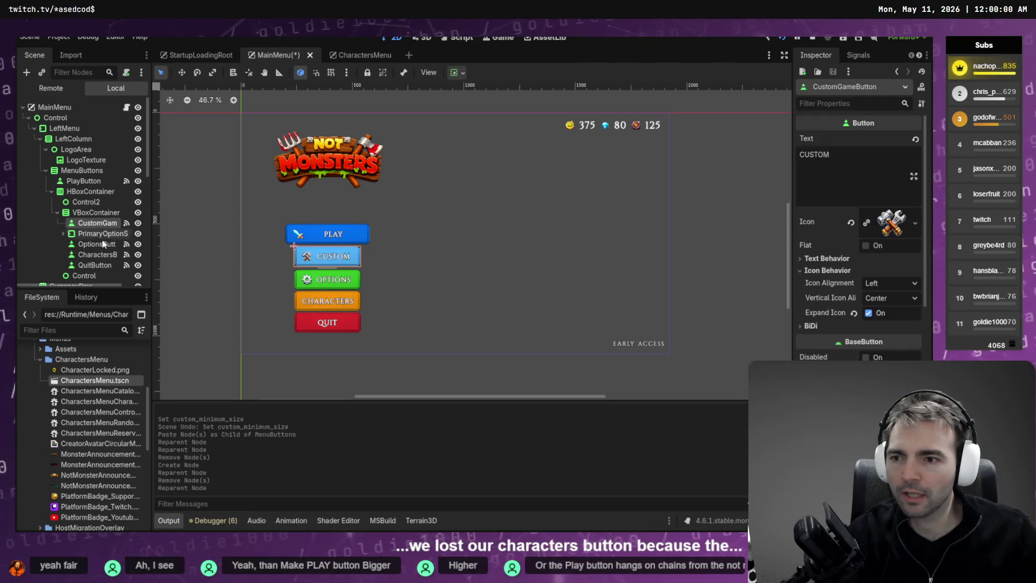
- Select the four menu buttons without the separator and review their Inspector font size settings
{"action": "left_click", "coordinate": [94, 265], "text": "shift"}
{"action": "left_click", "coordinate": [93, 232], "text": "ctrl"}
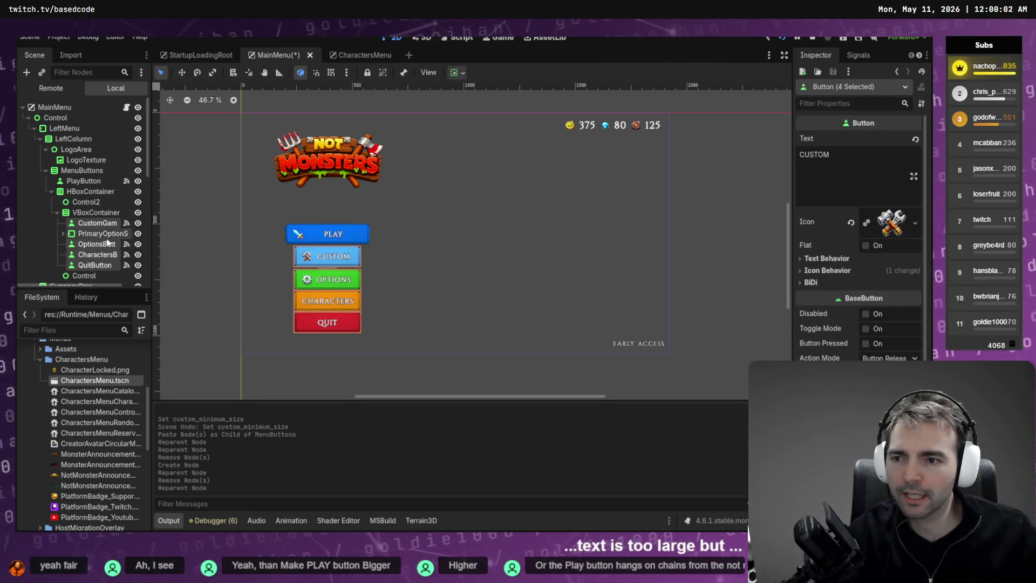
{"action": "scroll", "coordinate": [870, 316], "scroll_direction": "down", "scroll_amount": 4}
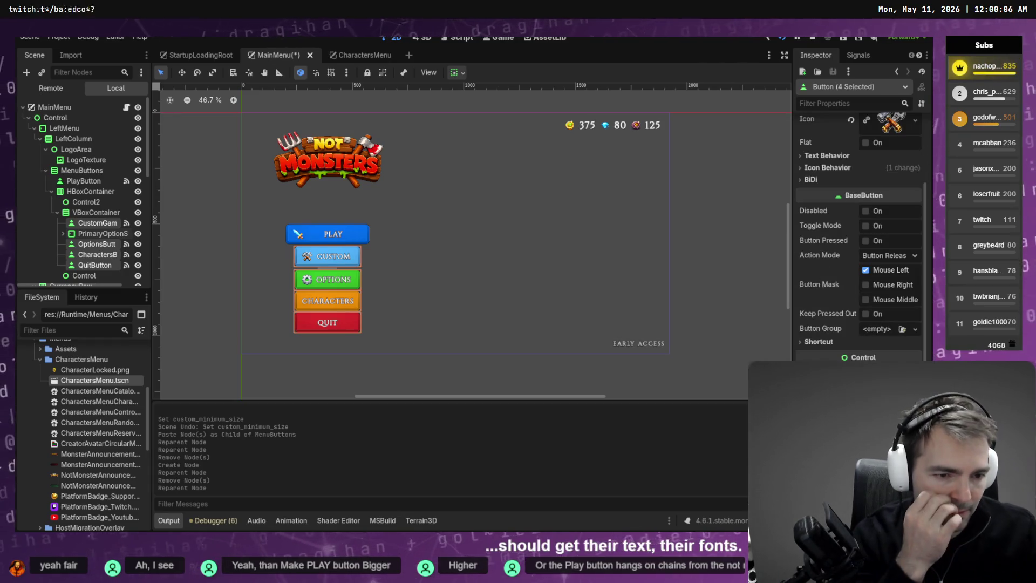
{"action": "scroll", "coordinate": [860, 243], "scroll_direction": "down", "scroll_amount": 4}
{"action": "scroll", "coordinate": [861, 243], "scroll_direction": "up", "scroll_amount": 2}
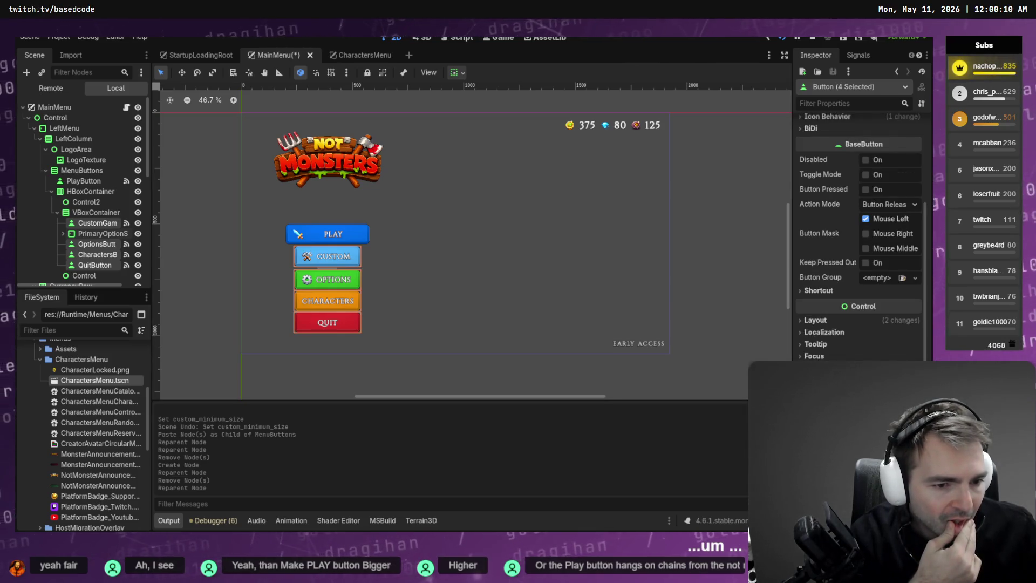
{"action": "scroll", "coordinate": [861, 243], "scroll_direction": "down", "scroll_amount": 4}
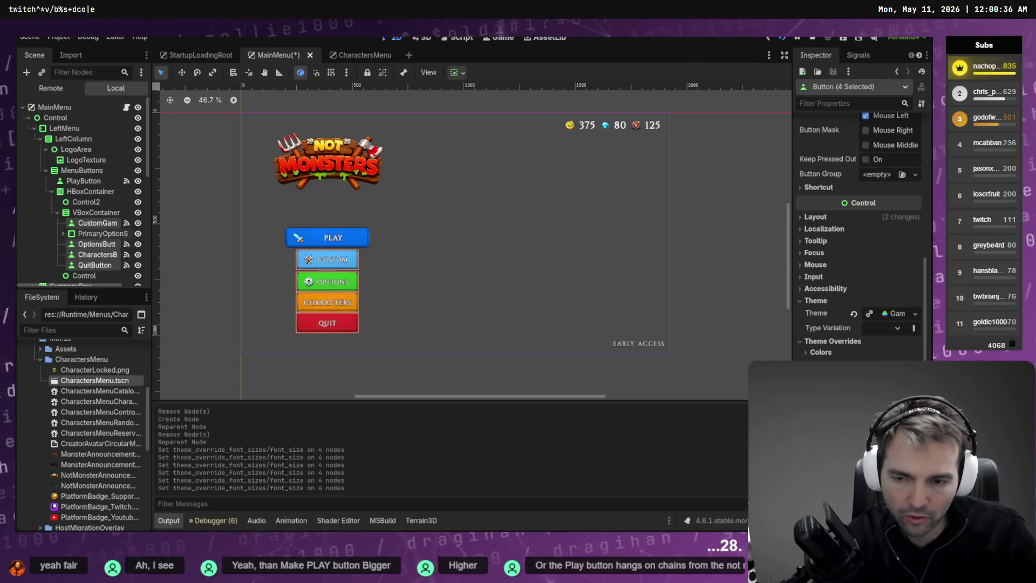
{"action": "left_click", "coordinate": [92, 245]}
{"action": "left_click", "coordinate": [95, 254]}
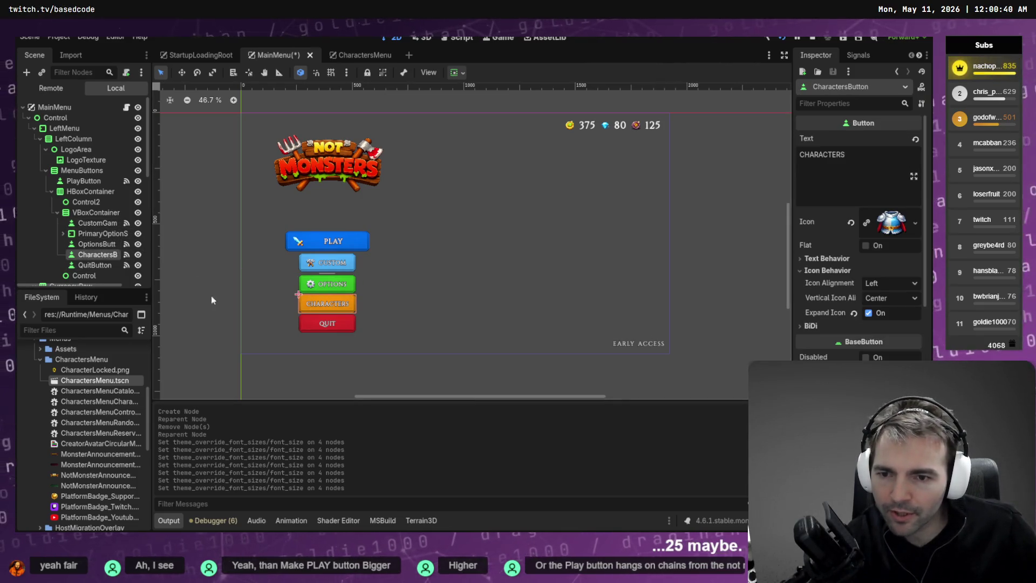
{"action": "left_click", "coordinate": [862, 162]}
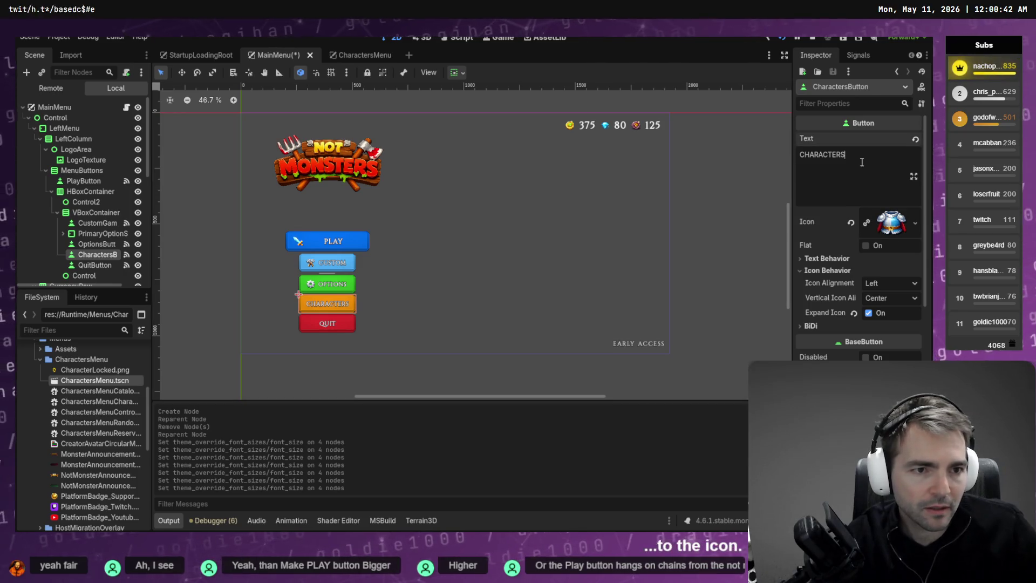
{"action": "key", "text": "BackSpace"}
{"action": "key", "text": "BackSpace"}
{"action": "key", "text": "BackSpace"}
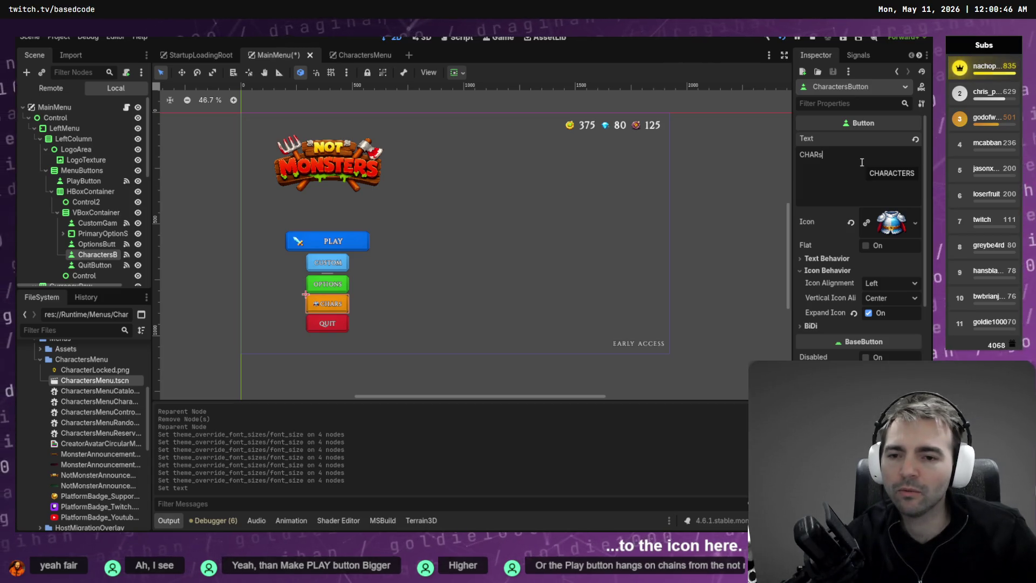
{"action": "left_click", "coordinate": [890, 173]}
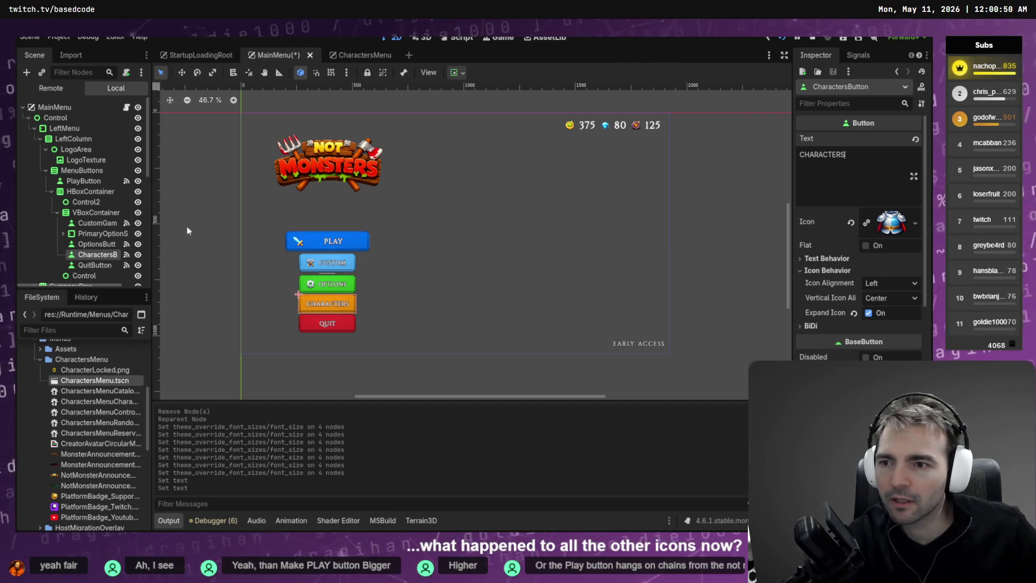
{"action": "left_click", "coordinate": [100, 235]}
{"action": "left_click", "coordinate": [62, 234]}
{"action": "left_click", "coordinate": [103, 254]}
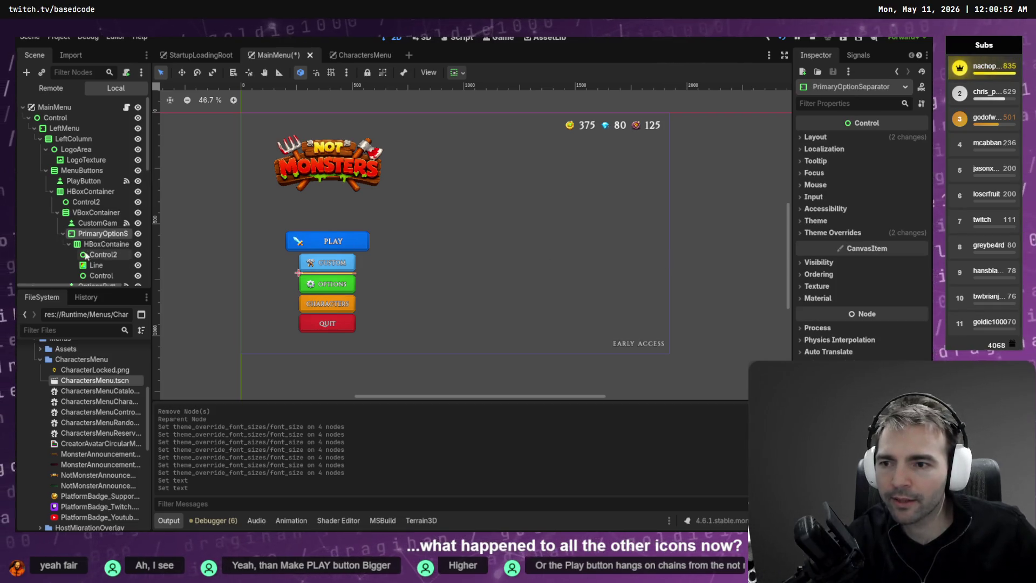
{"action": "left_click", "coordinate": [815, 137]}
{"action": "left_click", "coordinate": [883, 323]}
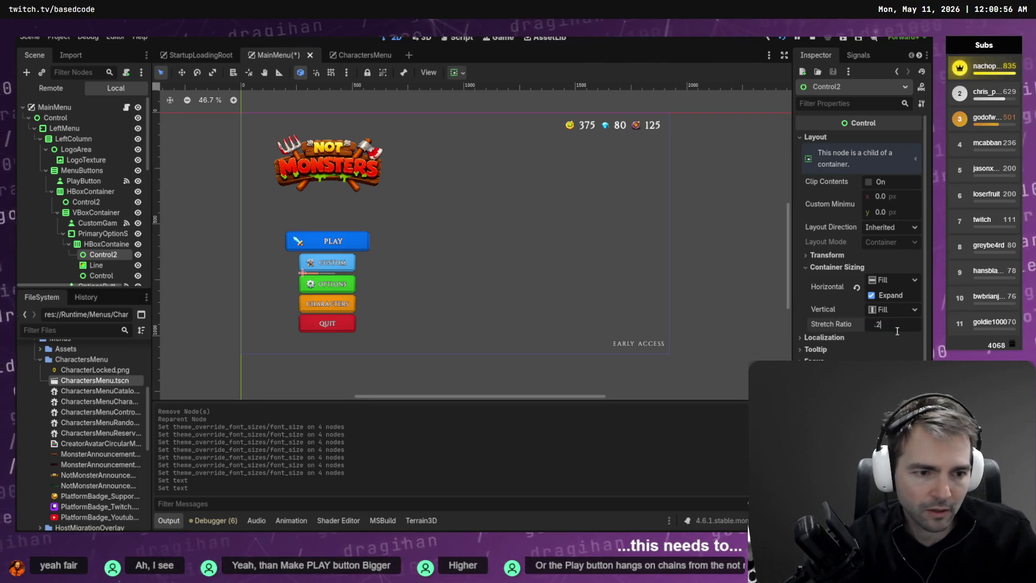
{"action": "key", "text": "Return"}
{"action": "key", "text": "ctrl+z"}
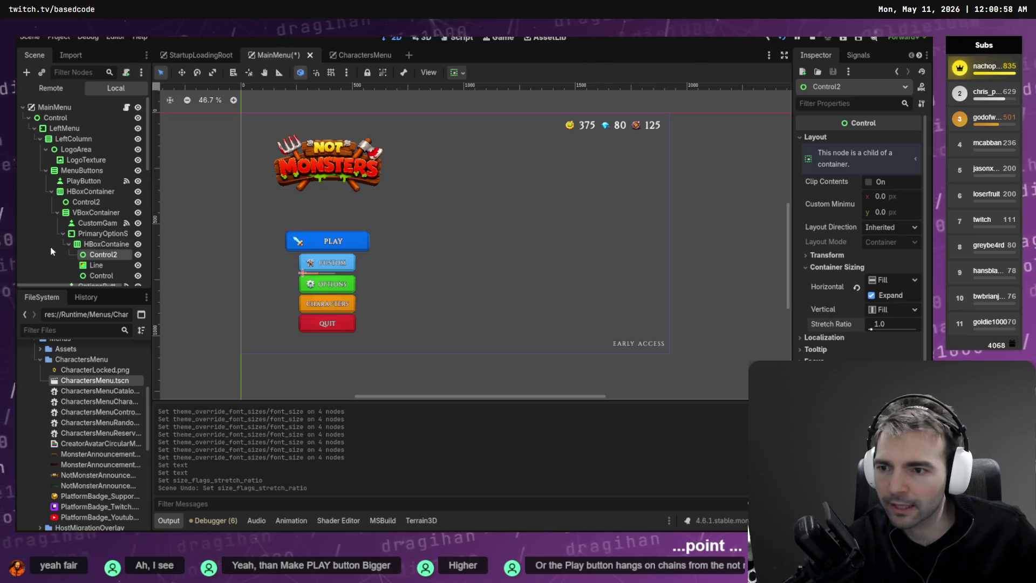
{"action": "left_click", "coordinate": [69, 244]}
{"action": "scroll", "coordinate": [99, 235], "scroll_direction": "down", "scroll_amount": 2}
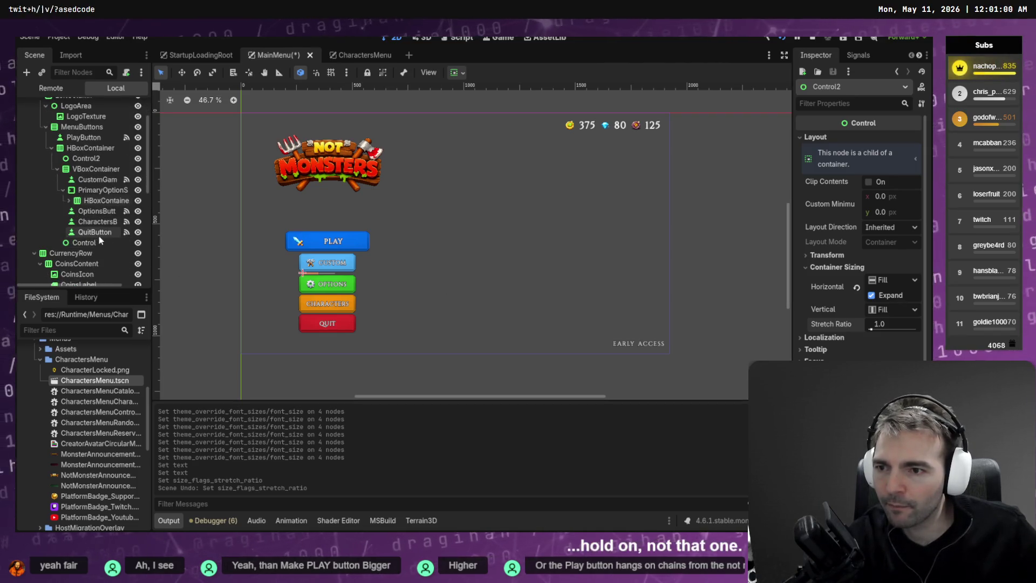
{"action": "left_click", "coordinate": [99, 242]}
{"action": "left_click", "coordinate": [100, 159]}
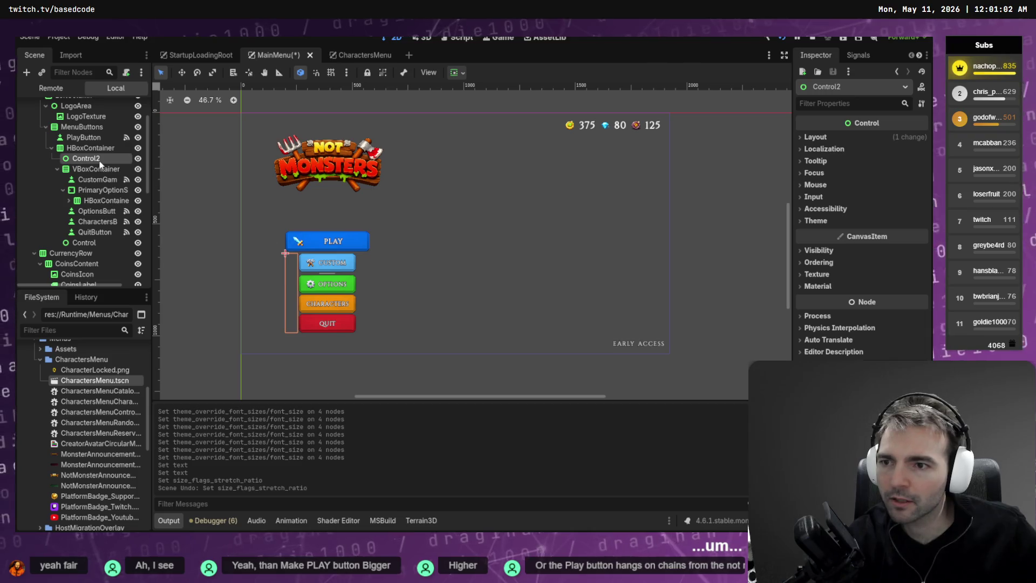
- Rename Control2 to LSpacer and the right-hand Control to RSpacer
{"action": "double_click", "coordinate": [100, 159]}
{"action": "type", "text": "LSpacer"}
{"action": "key", "text": "Return"}
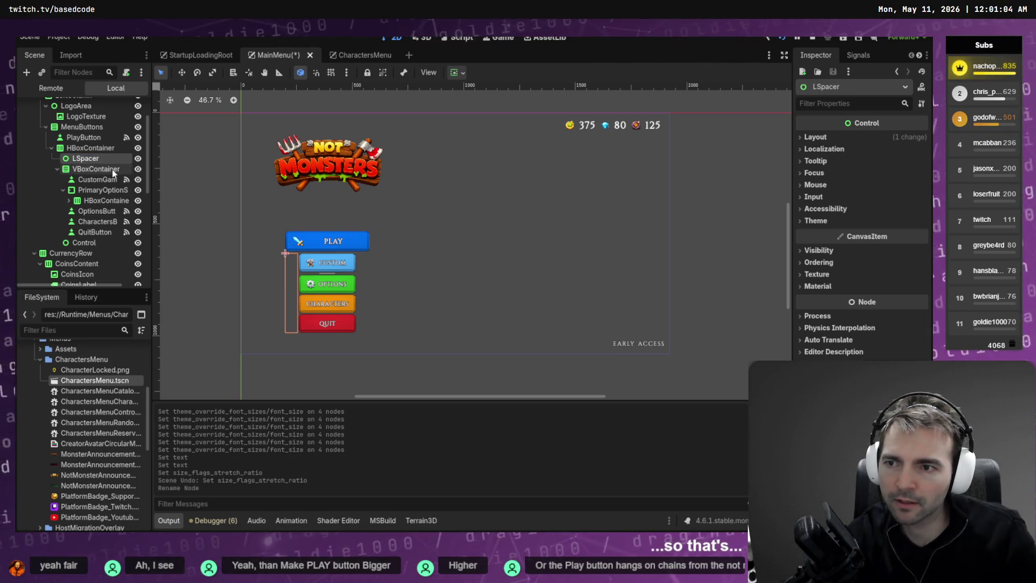
{"action": "left_click", "coordinate": [86, 243]}
{"action": "double_click", "coordinate": [94, 242]}
{"action": "type", "text": "R"}
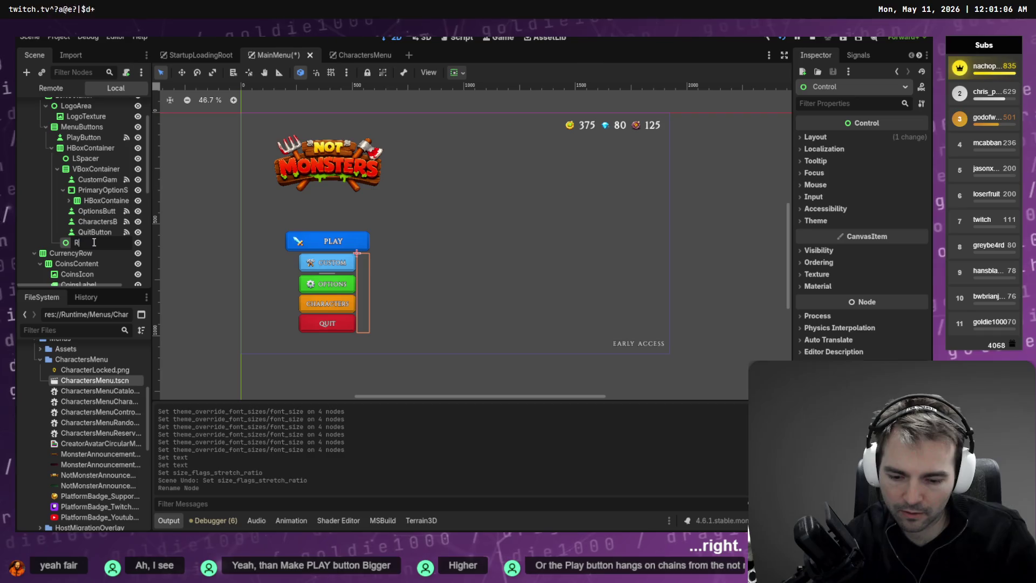
{"action": "type", "text": "Spacer"}
{"action": "key", "text": "Return"}
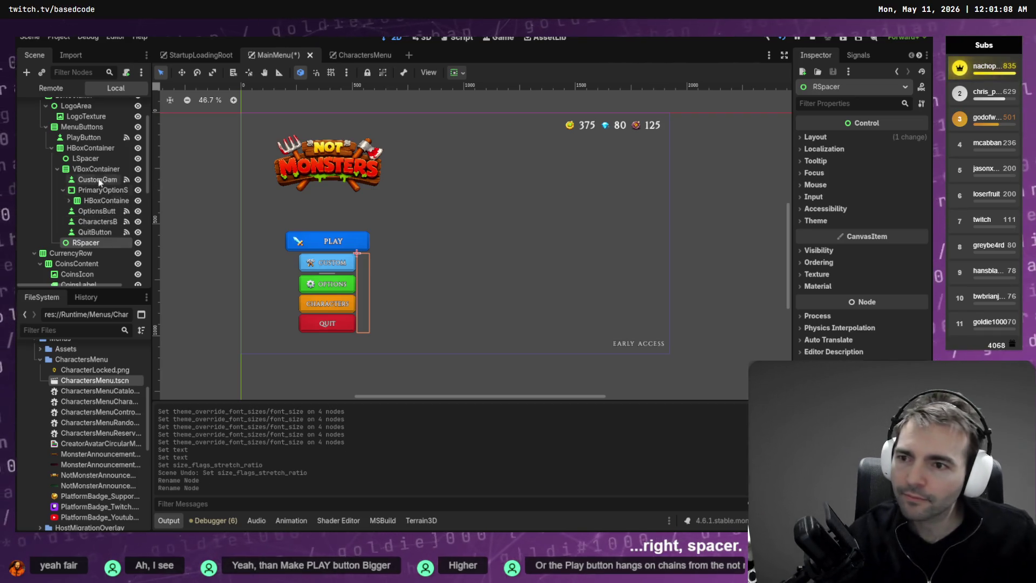
- Select both spacers and try Container Sizing stretch ratios of 0.2, then 0
{"action": "left_click", "coordinate": [86, 159], "text": "ctrl"}
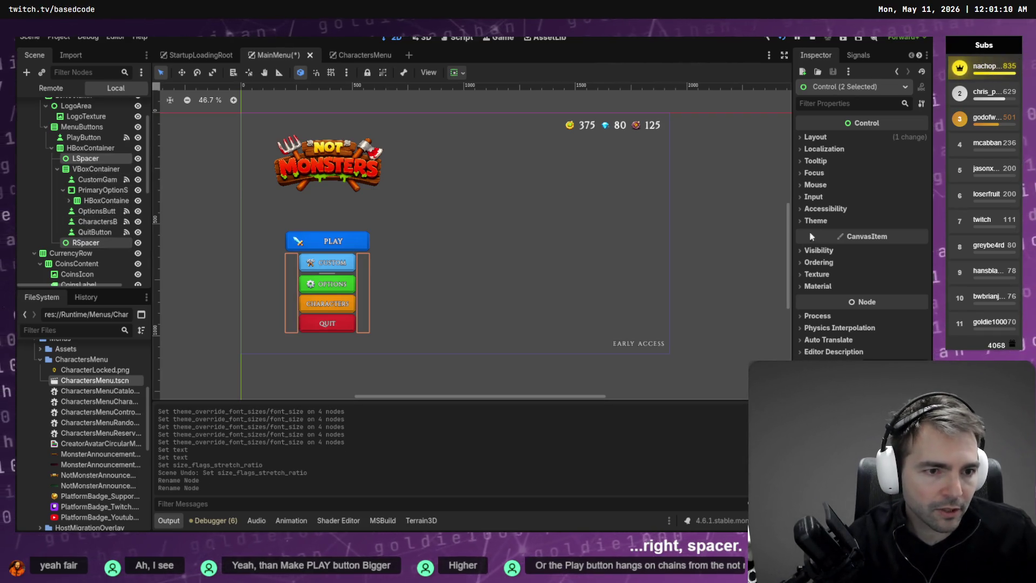
{"action": "left_click", "coordinate": [815, 137]}
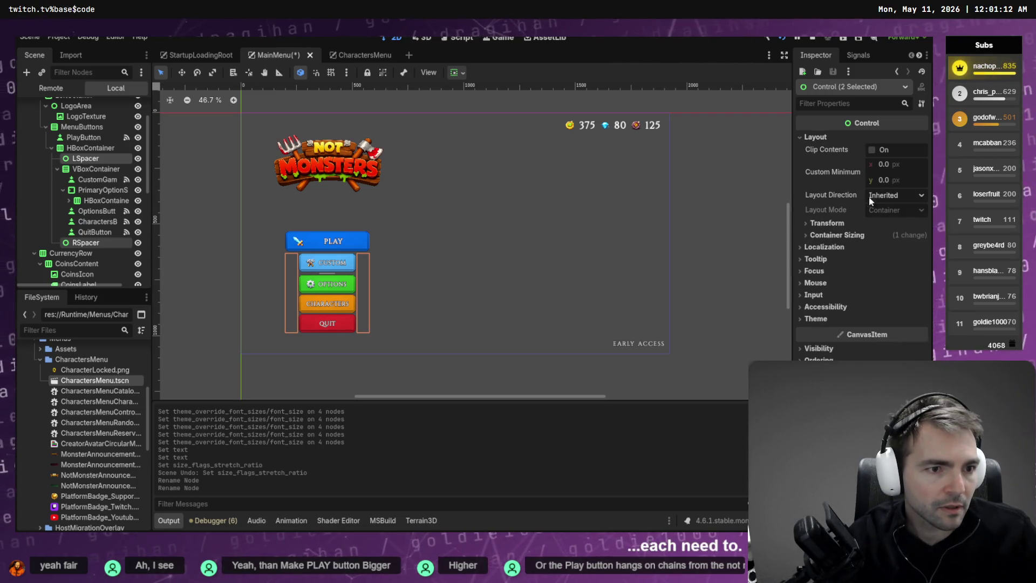
{"action": "left_click", "coordinate": [837, 234]}
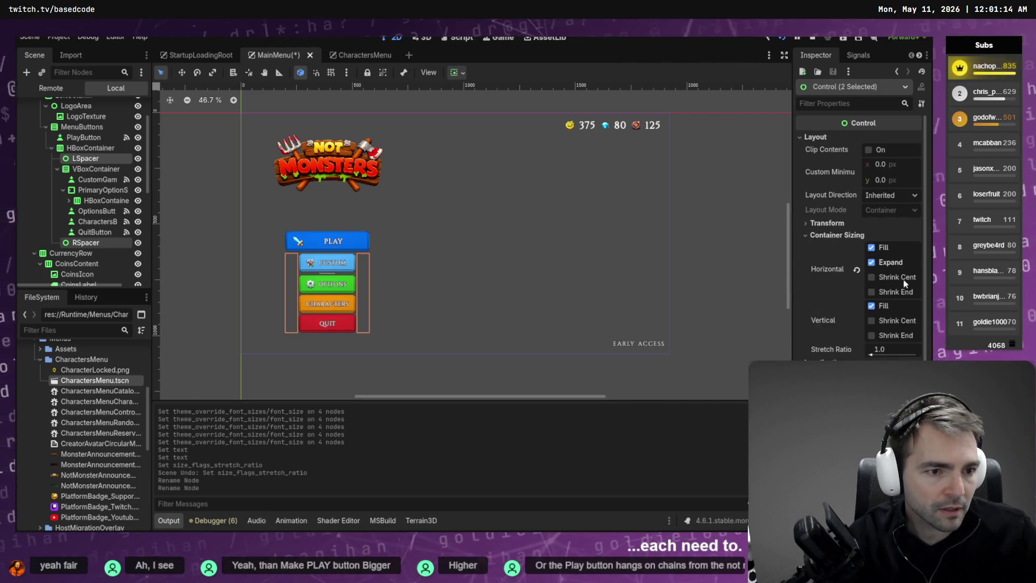
{"action": "left_click", "coordinate": [891, 349]}
{"action": "type", "text": "0.2"}
{"action": "key", "text": "Return"}
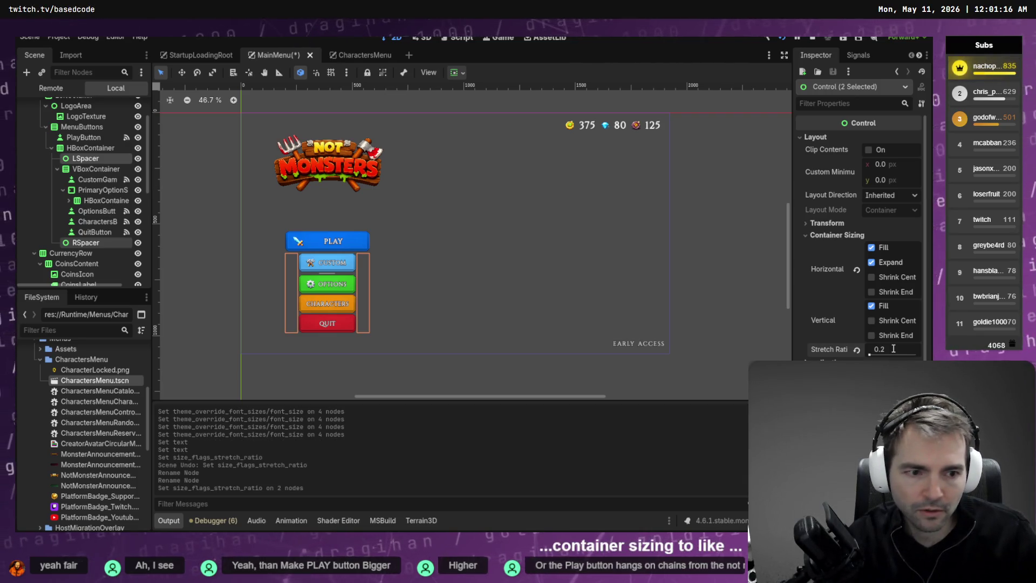
{"action": "left_click", "coordinate": [894, 349]}
{"action": "type", "text": "0"}
{"action": "key", "text": "Return"}
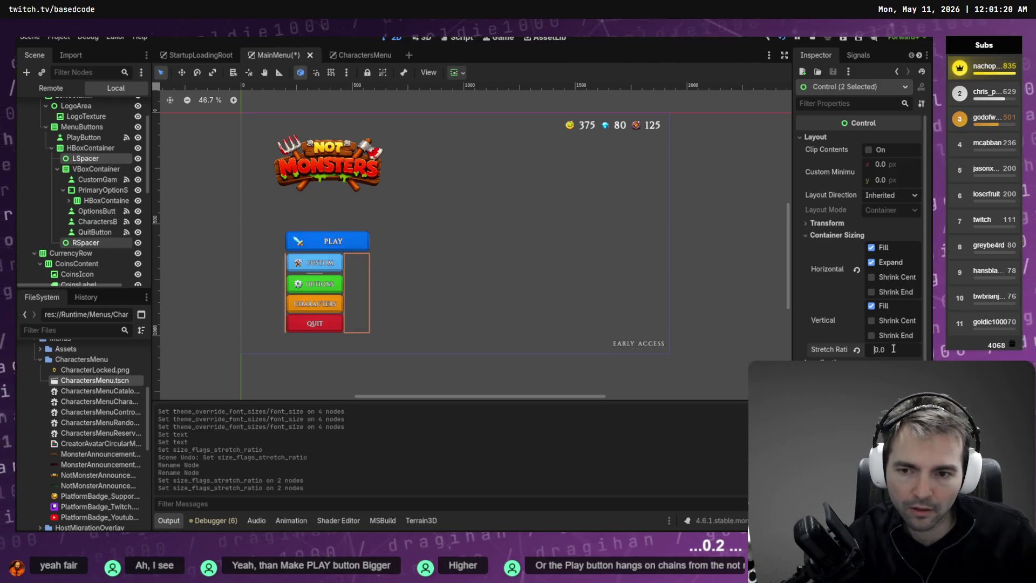
- Try 0.1, then settle both spacers' stretch ratio at 0.05
{"action": "type", "text": "0.1"}
{"action": "key", "text": "Return"}
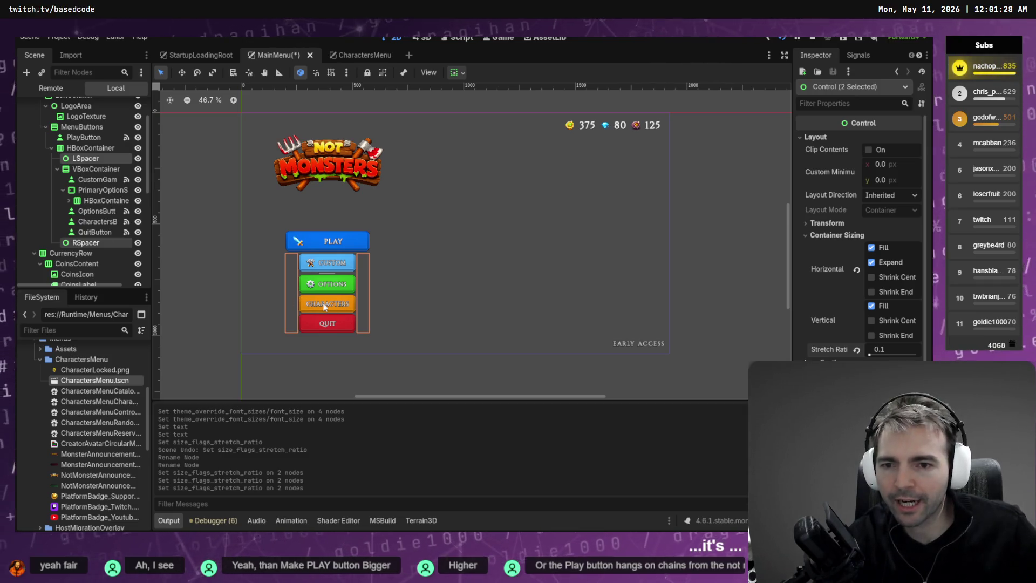
{"action": "left_click", "coordinate": [897, 349]}
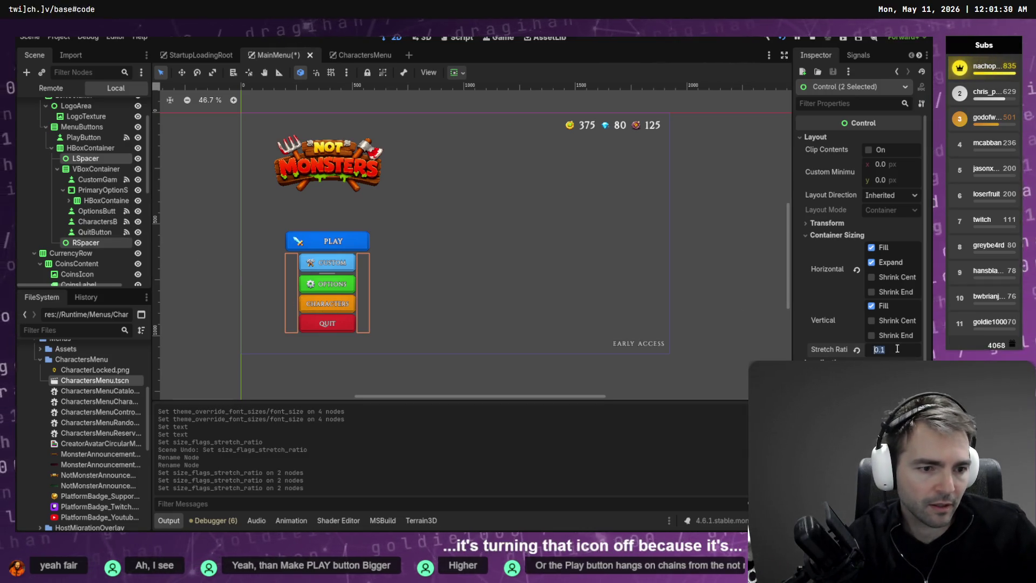
{"action": "key", "text": "Return"}
{"action": "type", "text": "0"}
{"action": "key", "text": "Return"}
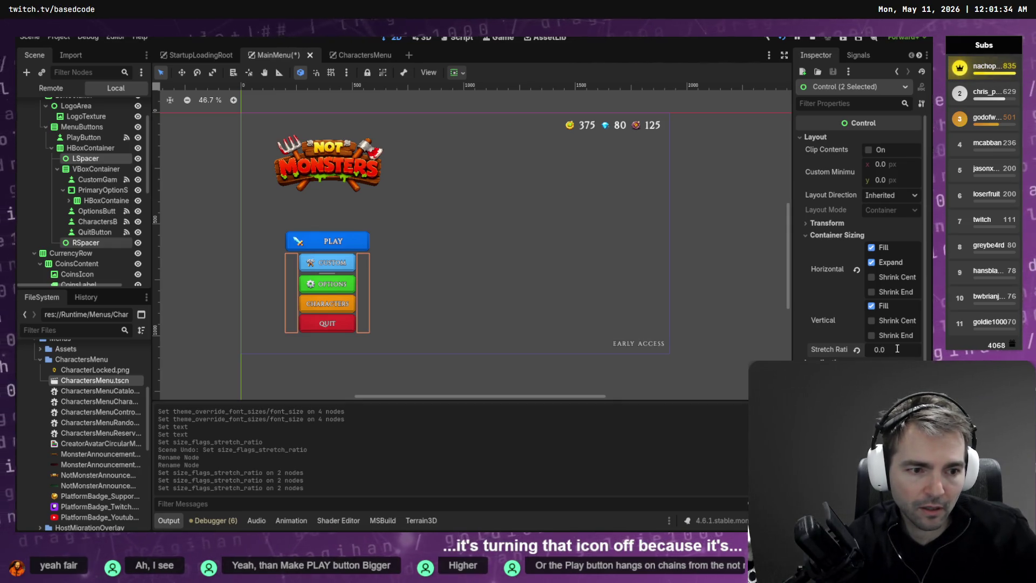
{"action": "left_click_drag", "start_coordinate": [897, 349], "coordinate": [901, 349]}
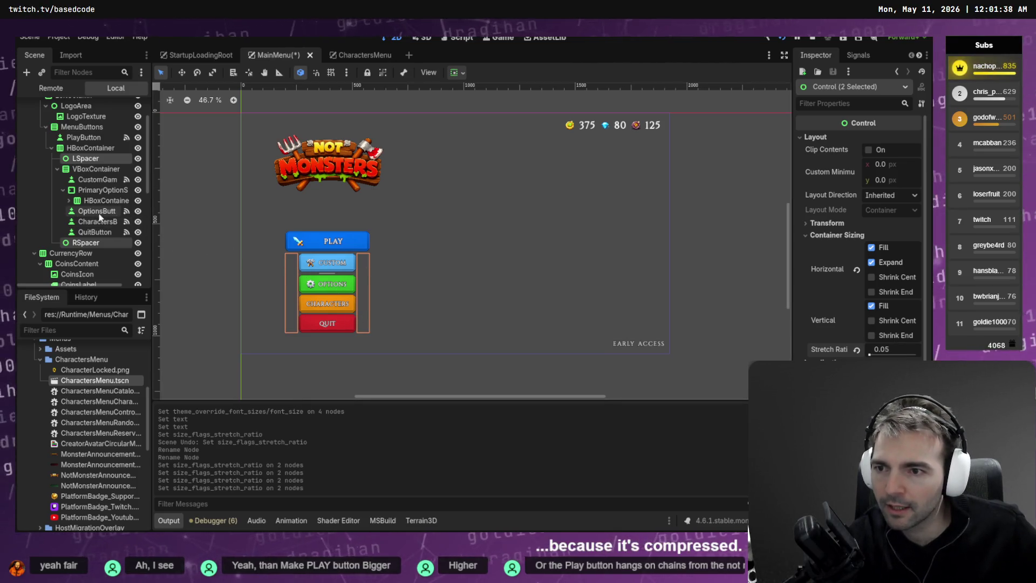
- Select the VBoxContainer and expand it to show its buttons
{"action": "left_click", "coordinate": [57, 168]}
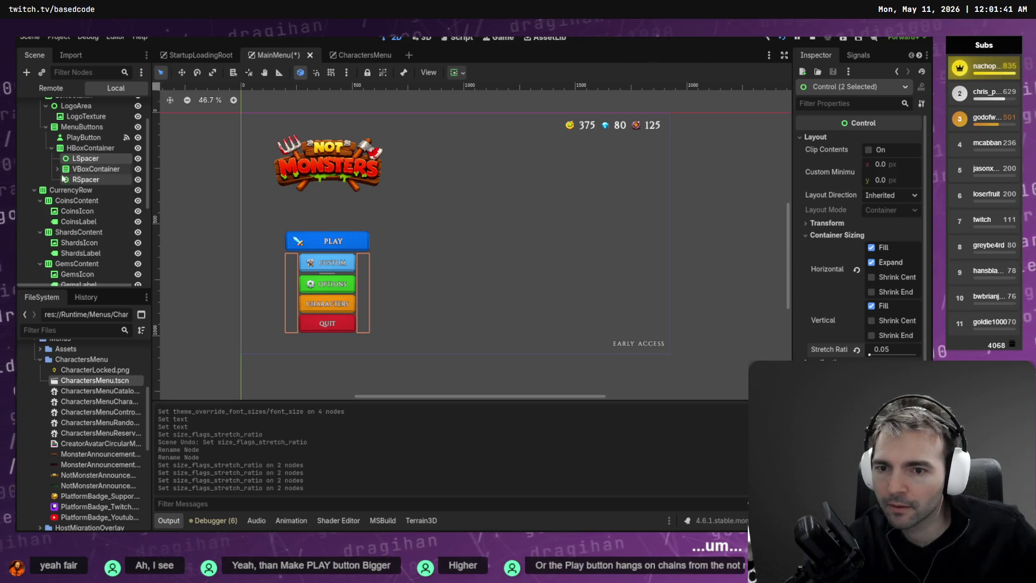
{"action": "left_click", "coordinate": [89, 169]}
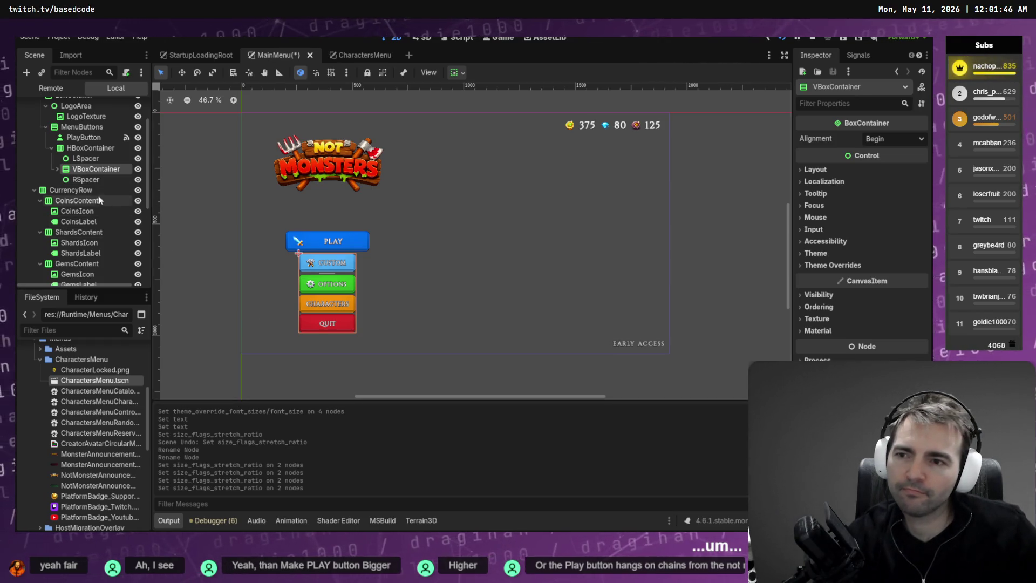
{"action": "key", "text": "Right"}
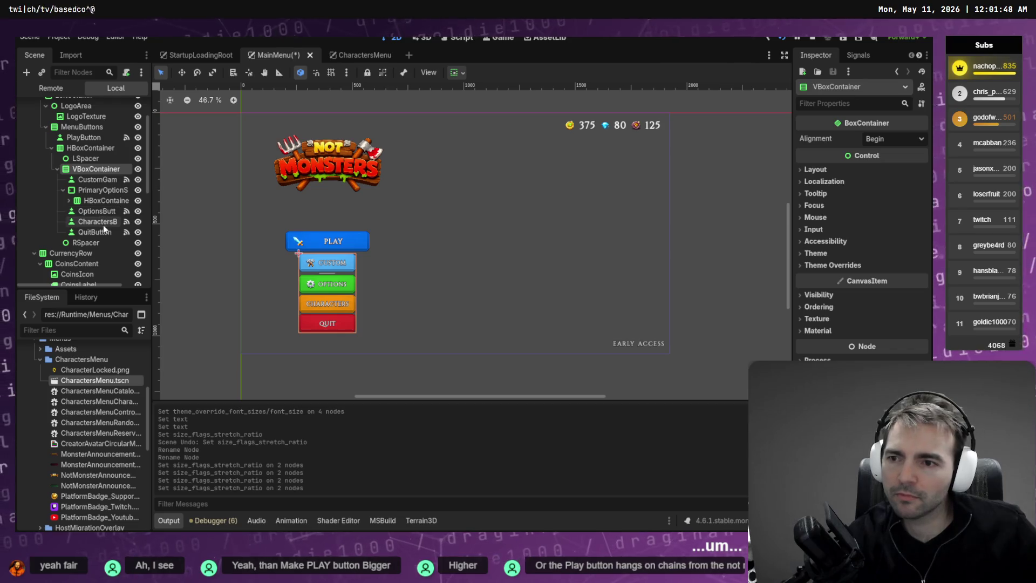
{"action": "left_click", "coordinate": [102, 224]}
{"action": "left_click", "coordinate": [855, 167]}
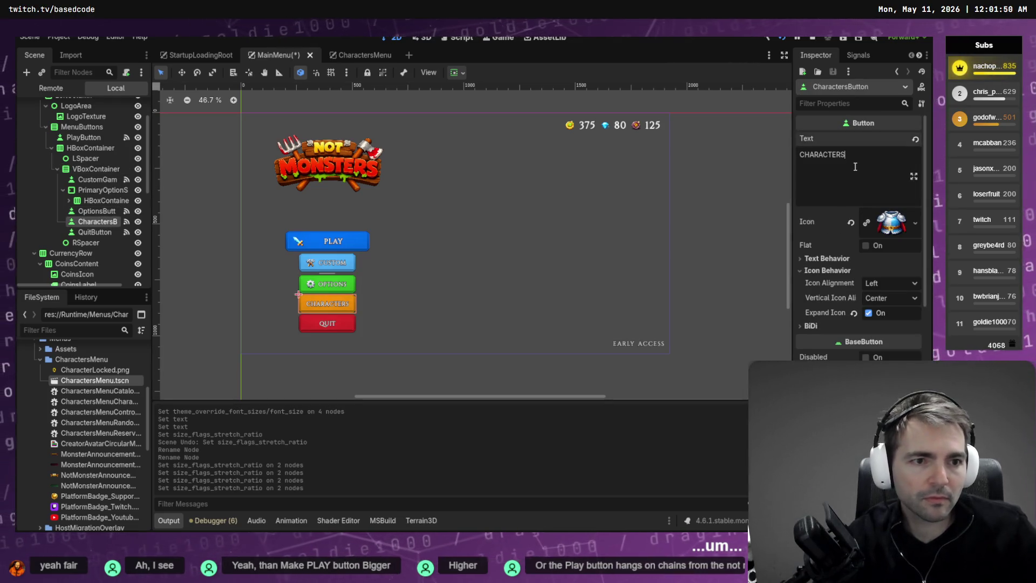
{"action": "key", "text": "shift+Left"}
{"action": "key", "text": "shift+Left"}
{"action": "key", "text": "shift+Left"}
{"action": "key", "text": "BackSpace"}
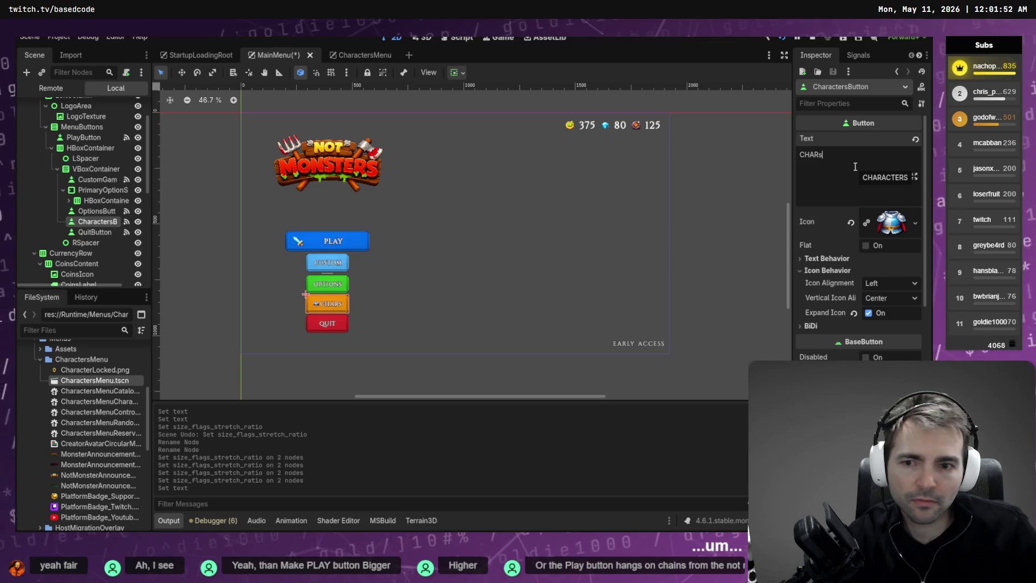
{"action": "type", "text": "S"}
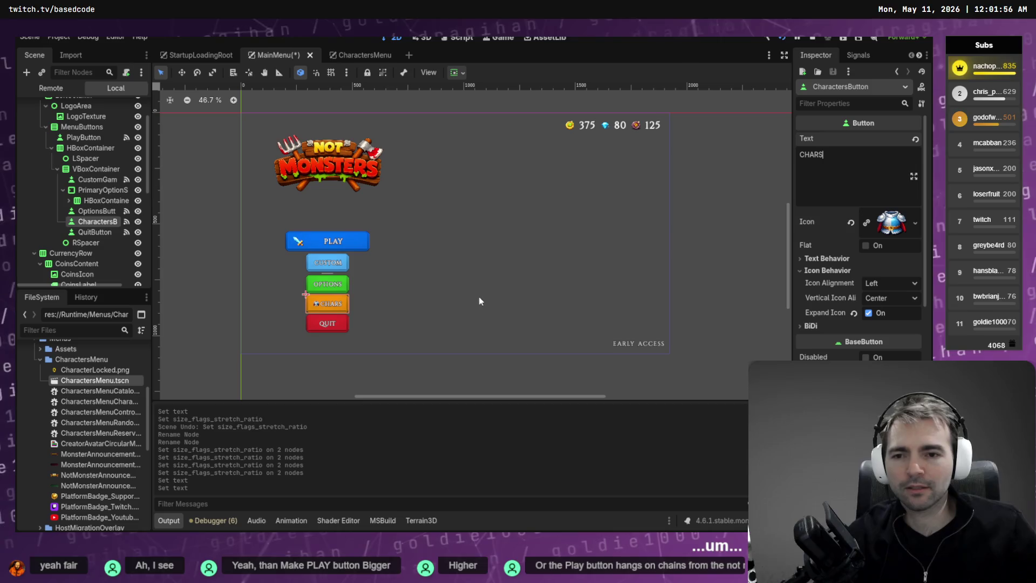
{"action": "left_click", "coordinate": [81, 242]}
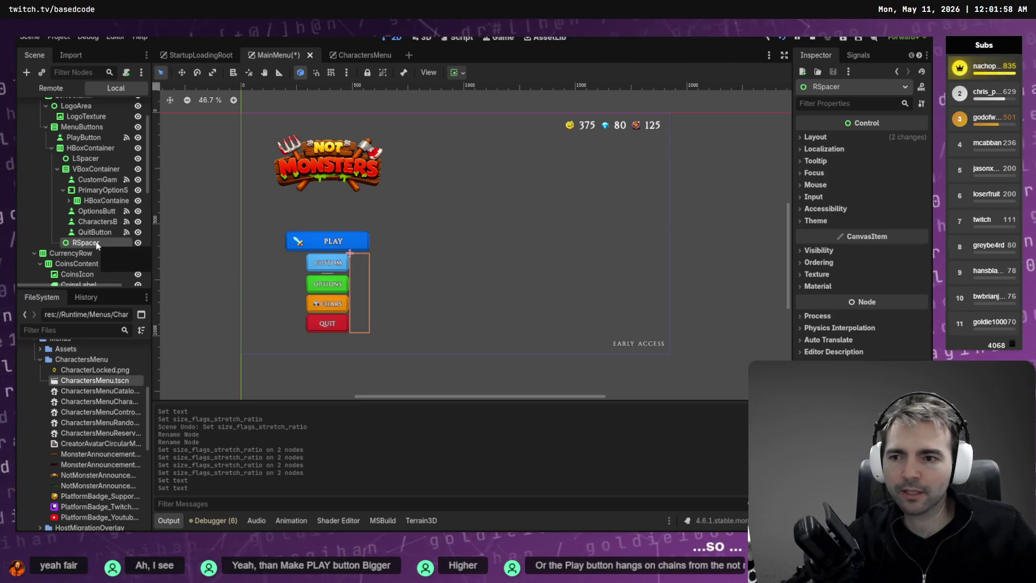
{"action": "left_click", "coordinate": [96, 179], "text": "ctrl"}
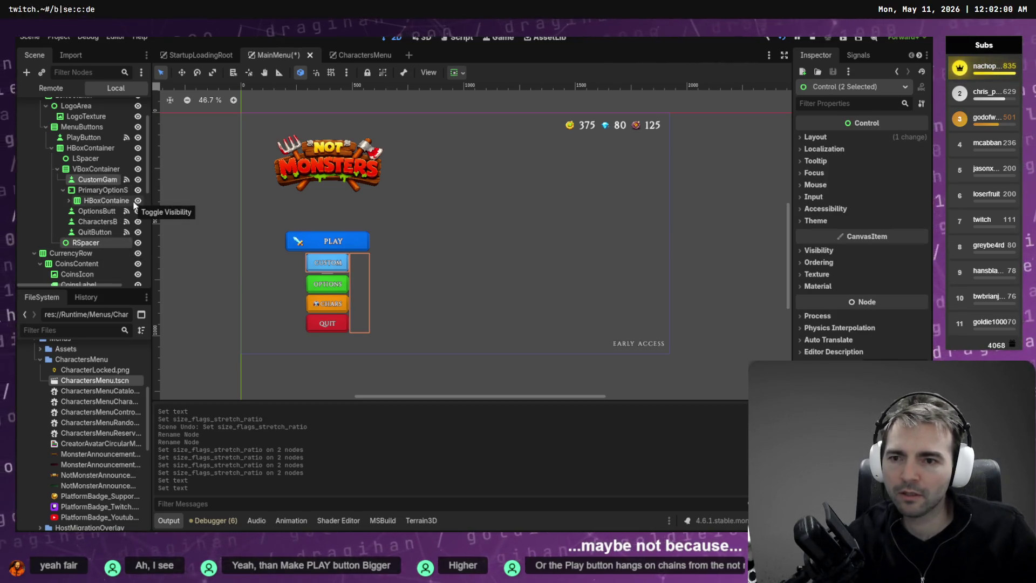
{"action": "left_click", "coordinate": [85, 158]}
{"action": "left_click", "coordinate": [89, 243], "text": "ctrl"}
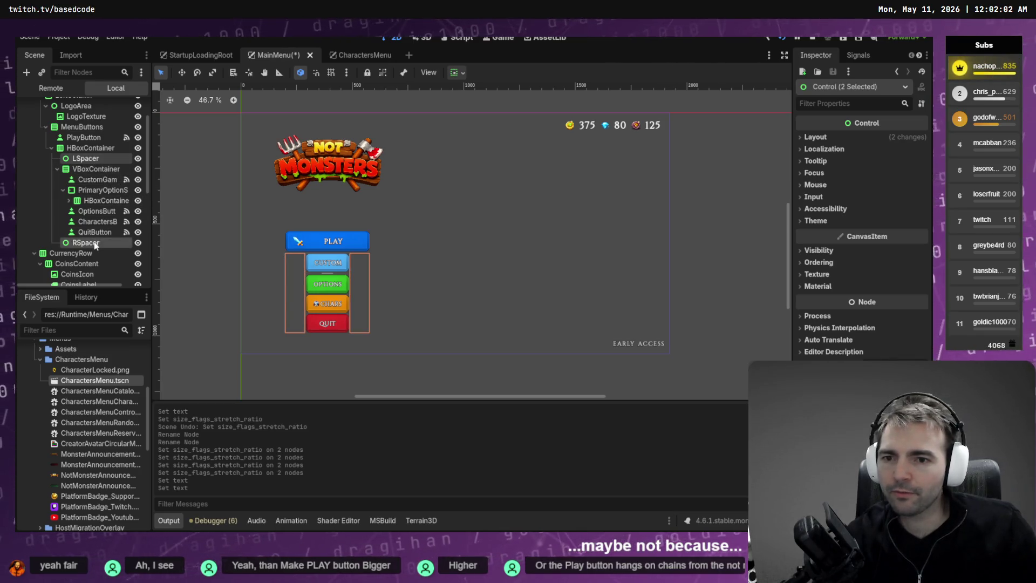
{"action": "key", "text": "Delete"}
{"action": "key", "text": "Return"}
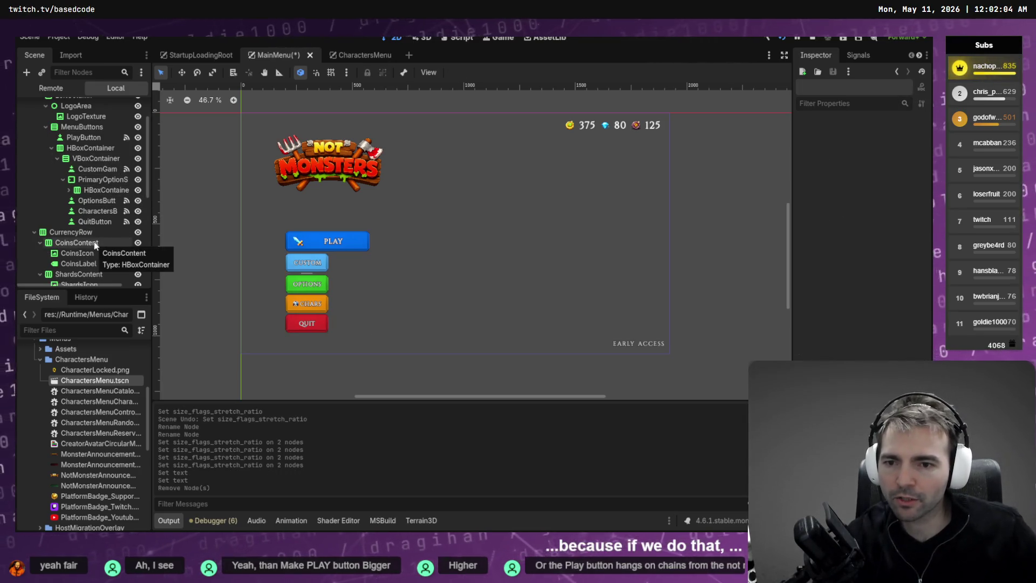
{"action": "left_click", "coordinate": [89, 157]}
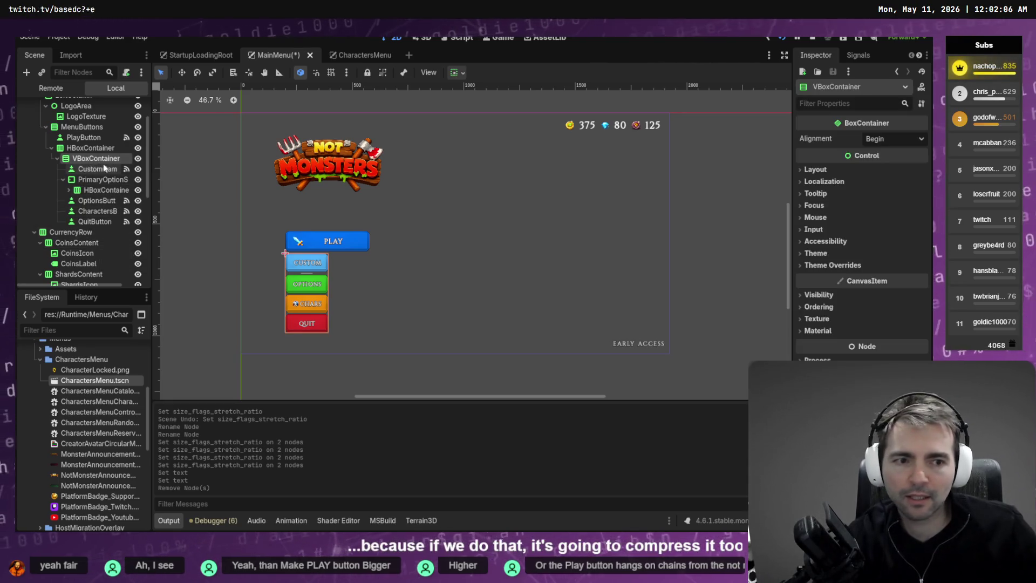
{"action": "left_click", "coordinate": [97, 151]}
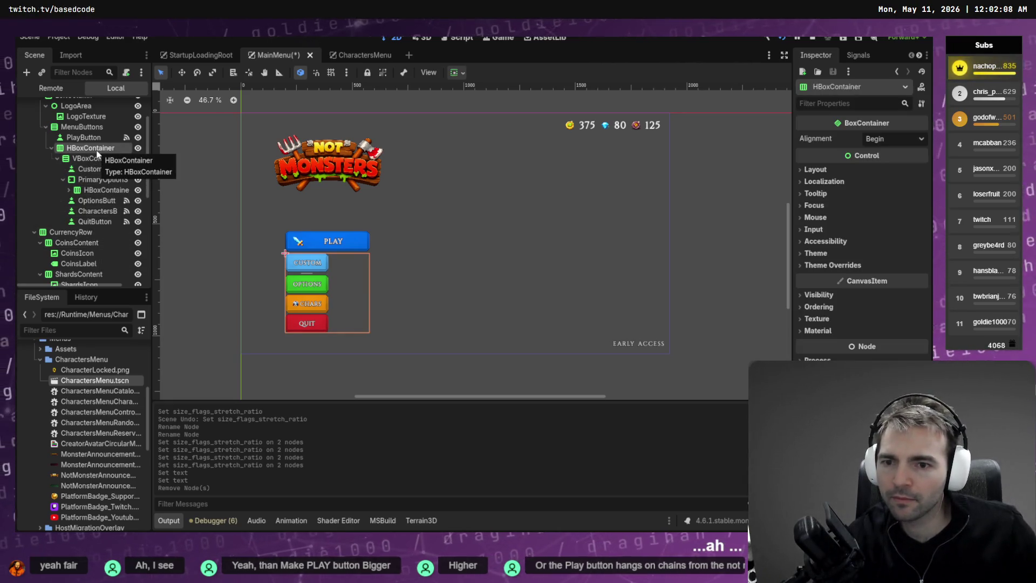
{"action": "key", "text": "ctrl+z"}
{"action": "key", "text": "ctrl+z"}
{"action": "key", "text": "ctrl+z"}
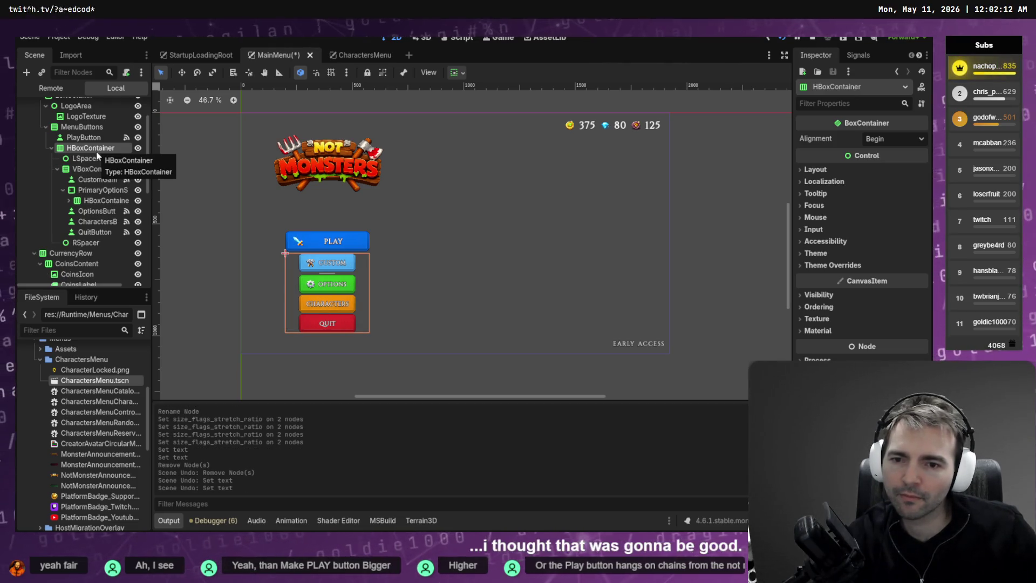
{"action": "left_click", "coordinate": [100, 221]}
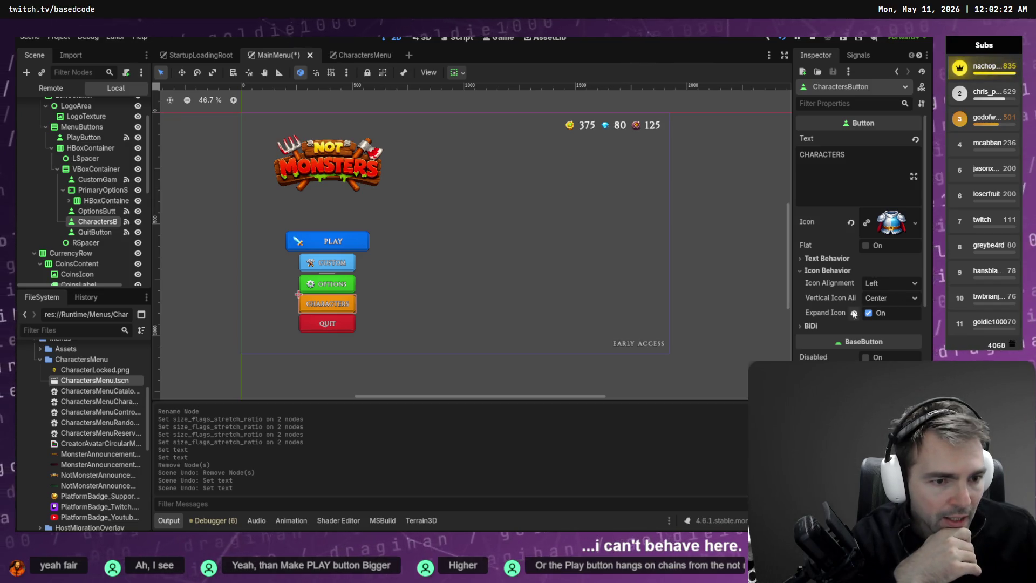
- Browse CharactersButton's BiDi and Layout properties and toggle Clip Contents
{"action": "left_click", "coordinate": [811, 326]}
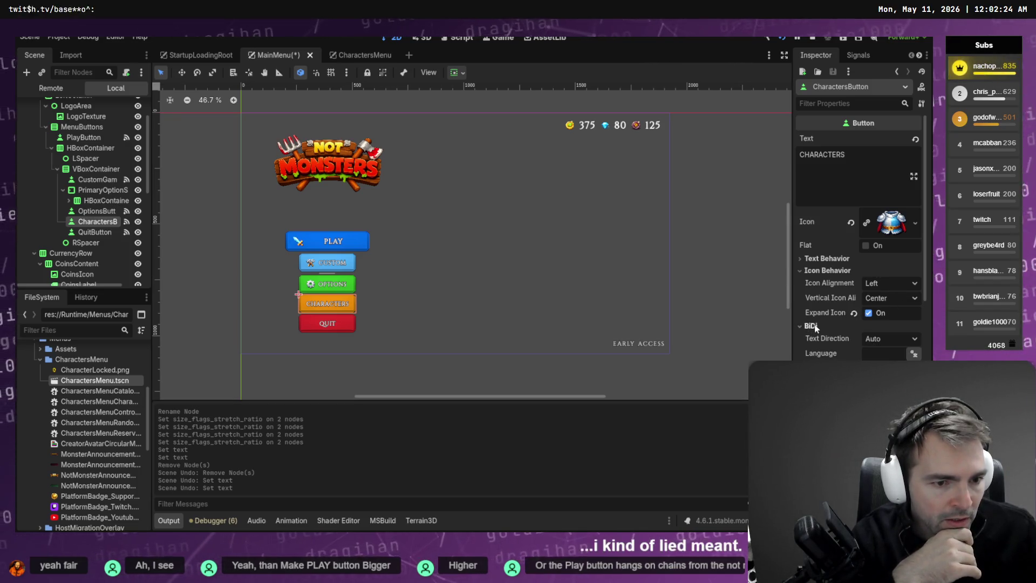
{"action": "left_click", "coordinate": [815, 326]}
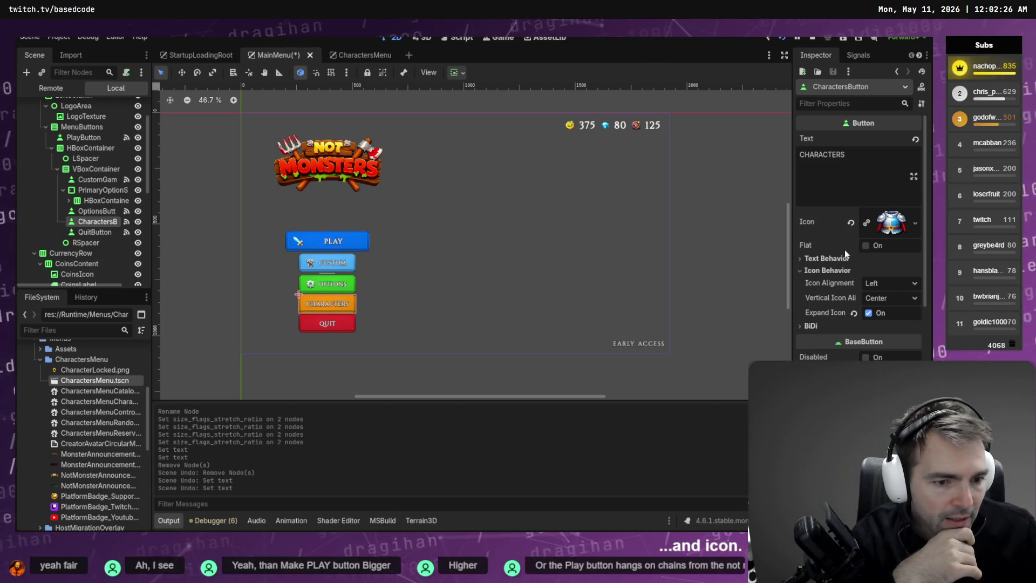
{"action": "scroll", "coordinate": [844, 253], "scroll_direction": "down", "scroll_amount": 2}
{"action": "scroll", "coordinate": [845, 252], "scroll_direction": "down", "scroll_amount": 2}
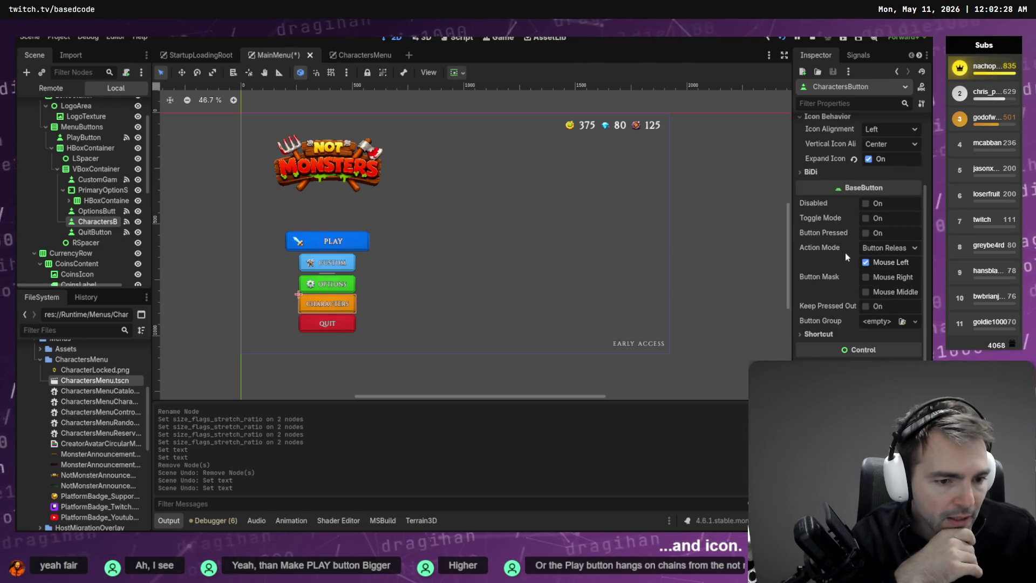
{"action": "scroll", "coordinate": [845, 252], "scroll_direction": "down", "scroll_amount": 2}
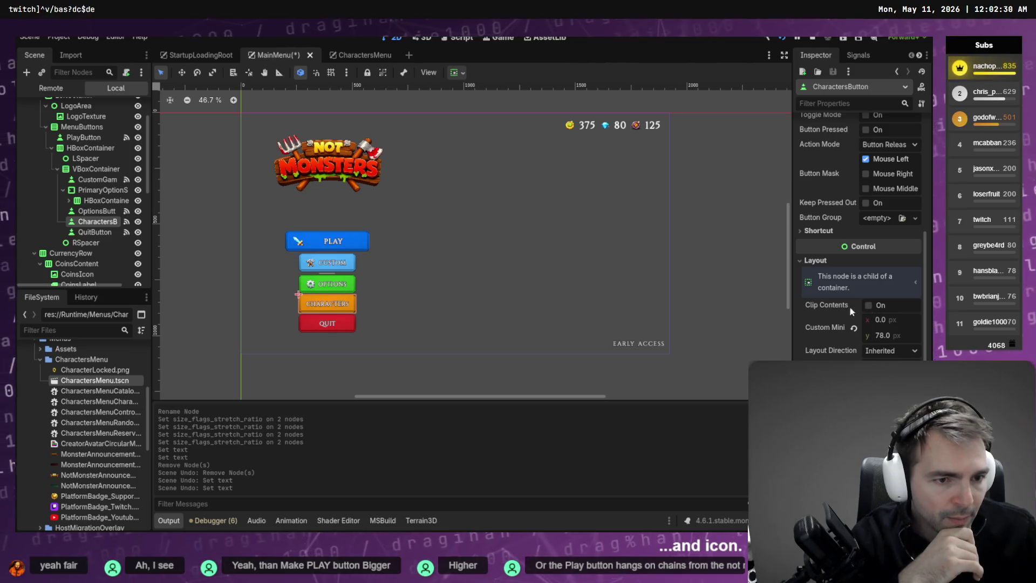
{"action": "left_click", "coordinate": [868, 306]}
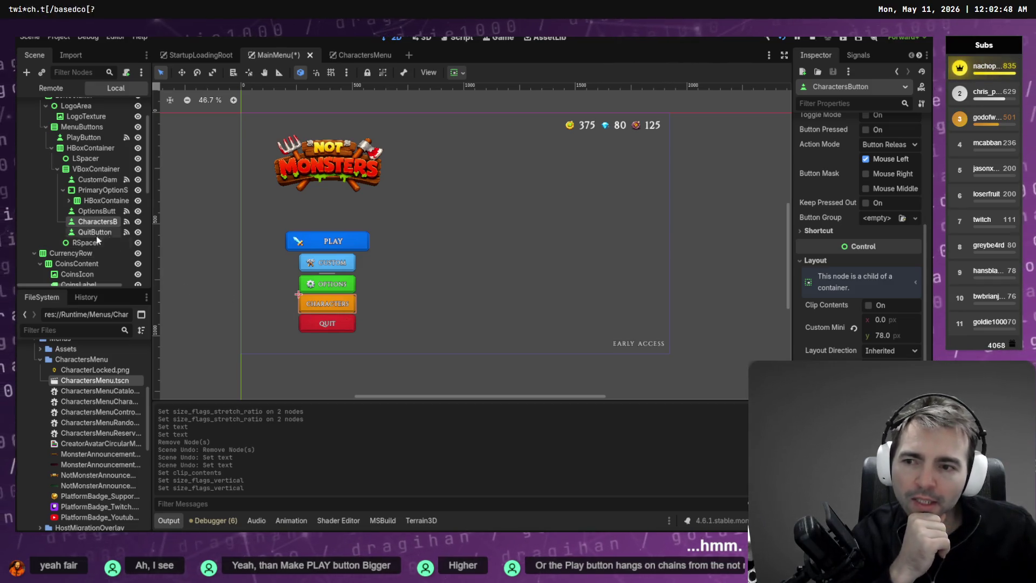
{"action": "scroll", "coordinate": [858, 243], "scroll_direction": "down", "scroll_amount": 2}
{"action": "scroll", "coordinate": [858, 243], "scroll_direction": "down", "scroll_amount": 5}
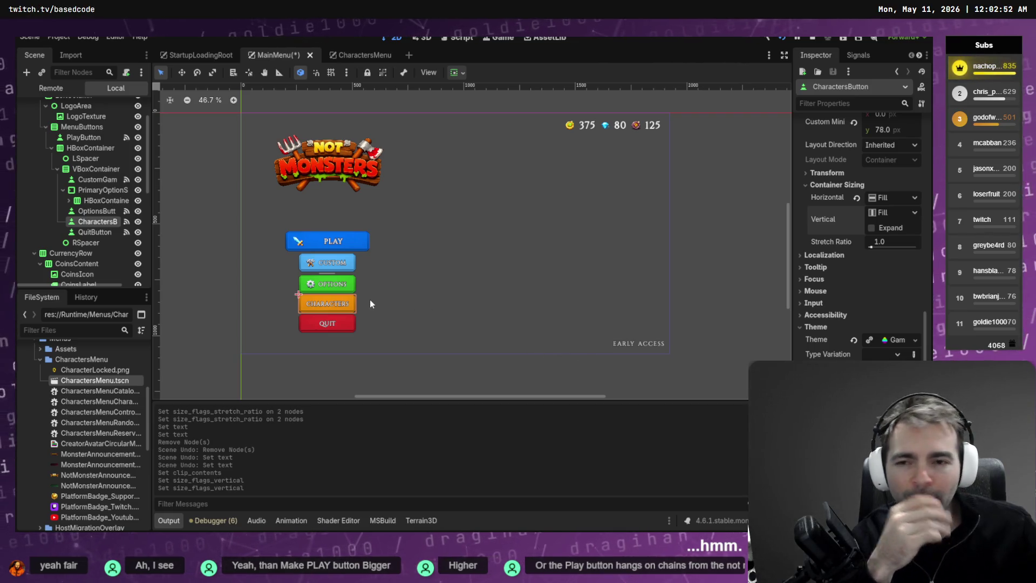
- Make the VBoxContainer holding the menu buttons expand horizontally
{"action": "left_click", "coordinate": [85, 158]}
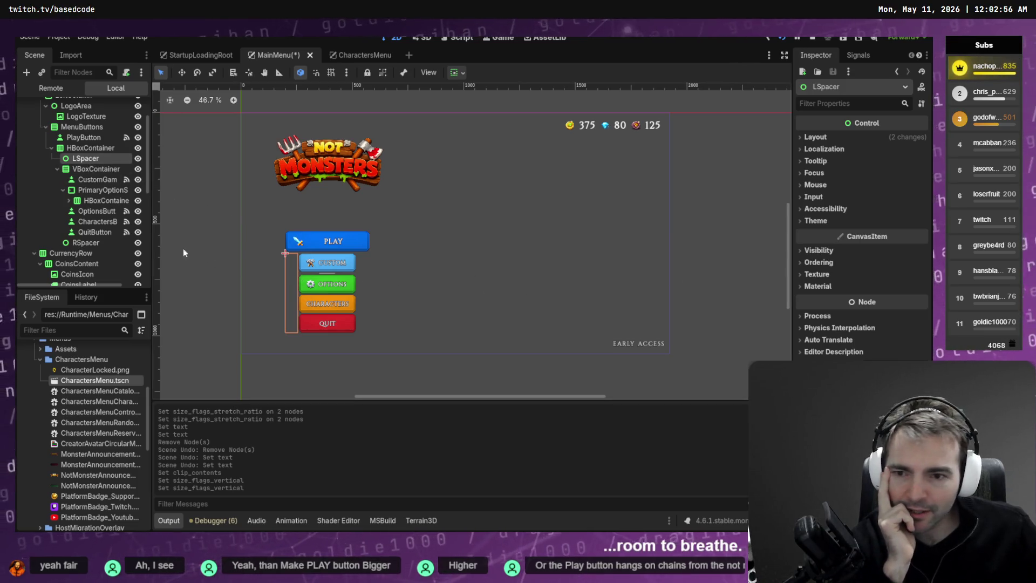
{"action": "left_click", "coordinate": [79, 169]}
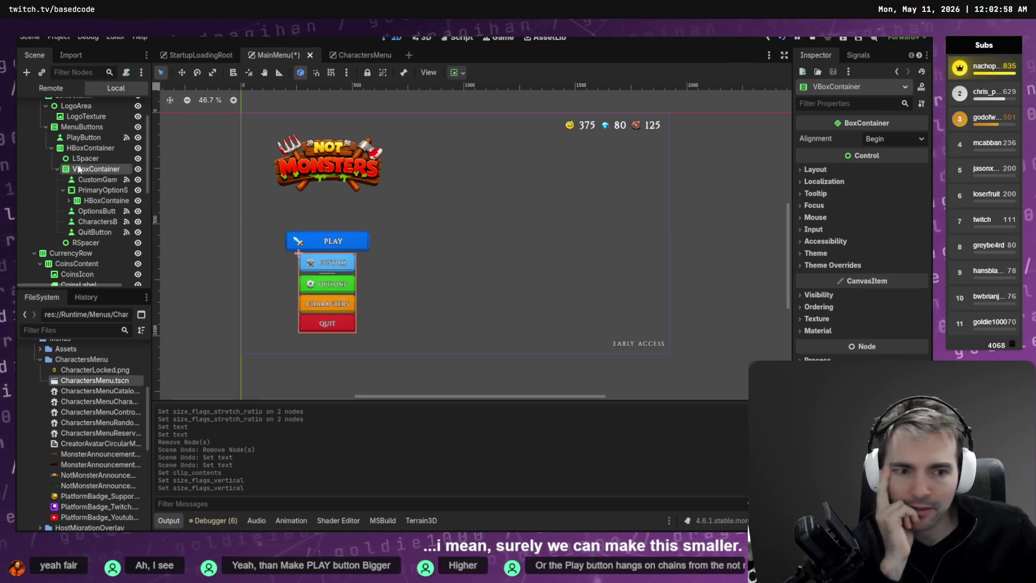
{"action": "left_click", "coordinate": [815, 169]}
{"action": "left_click", "coordinate": [836, 300]}
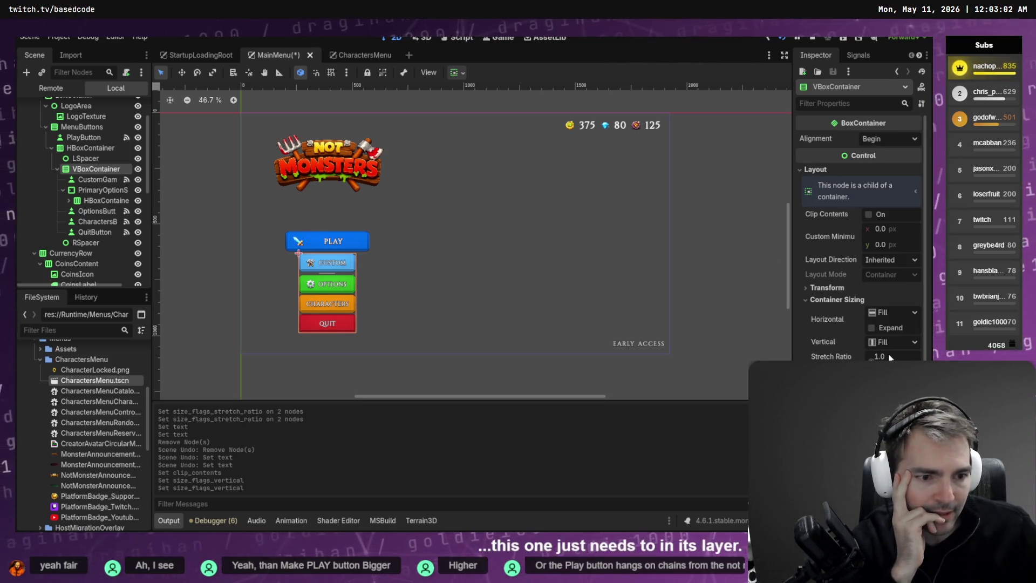
{"action": "left_click", "coordinate": [871, 328]}
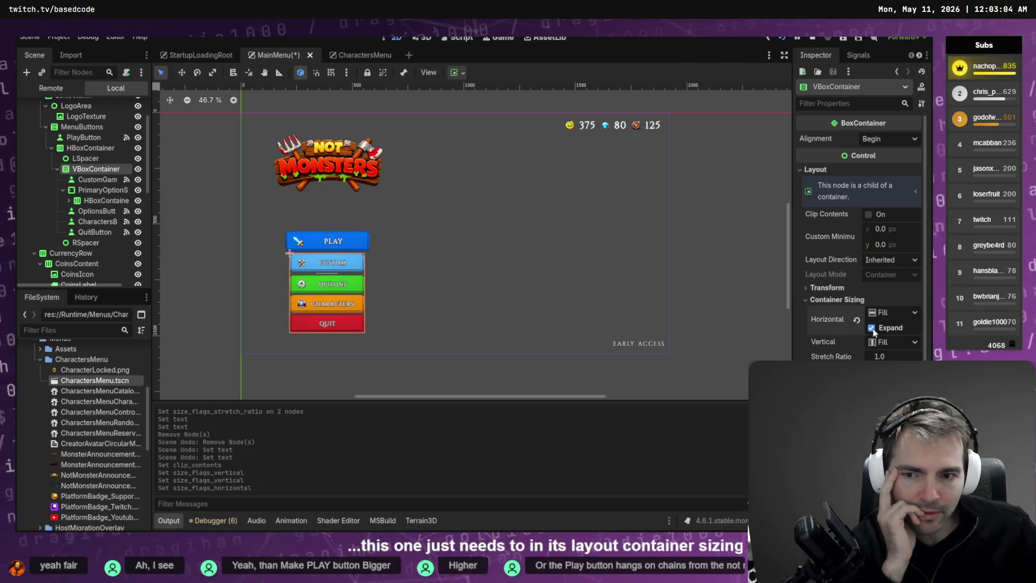
{"action": "left_click", "coordinate": [58, 168]}
- Select LSpacer and RSpacer together and set their Stretch Ratio to 0.1
{"action": "left_click", "coordinate": [93, 158]}
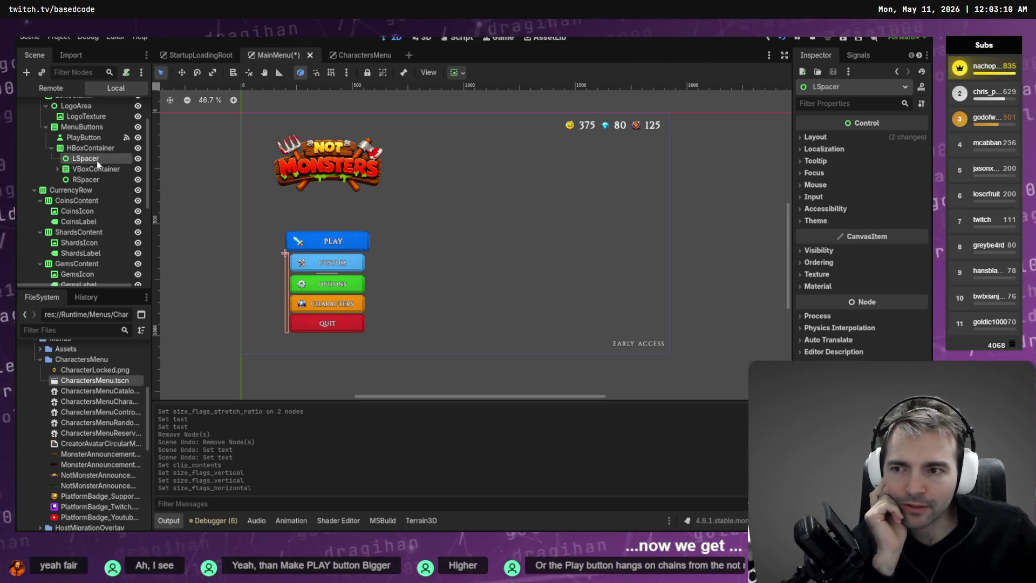
{"action": "left_click", "coordinate": [817, 137]}
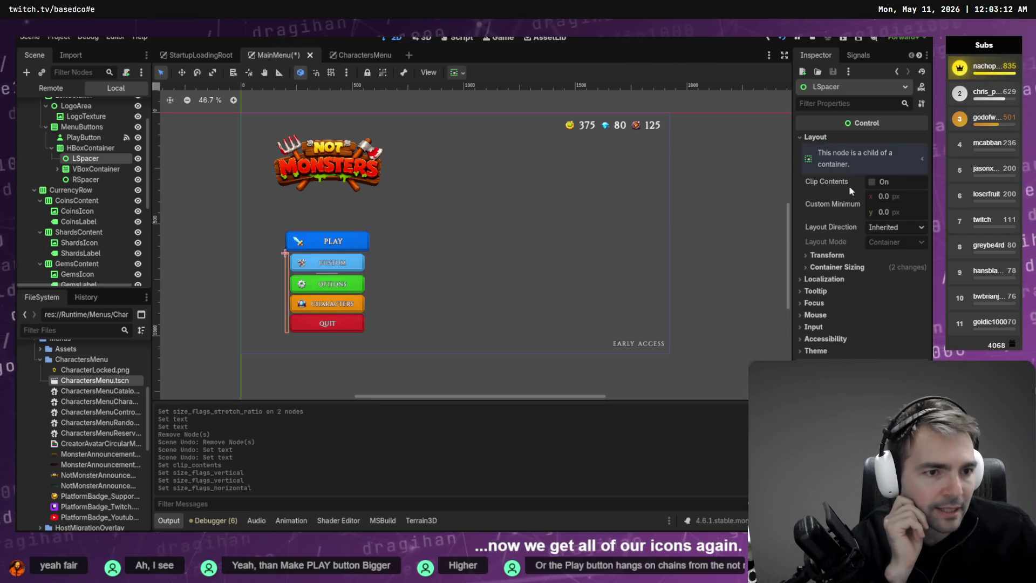
{"action": "left_click", "coordinate": [837, 267]}
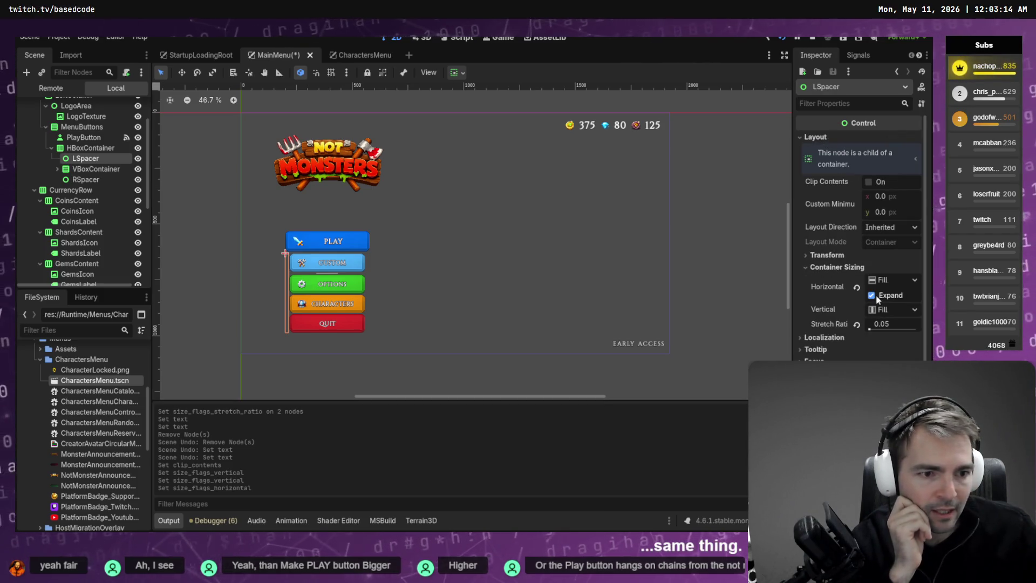
{"action": "left_click", "coordinate": [100, 180], "text": "ctrl"}
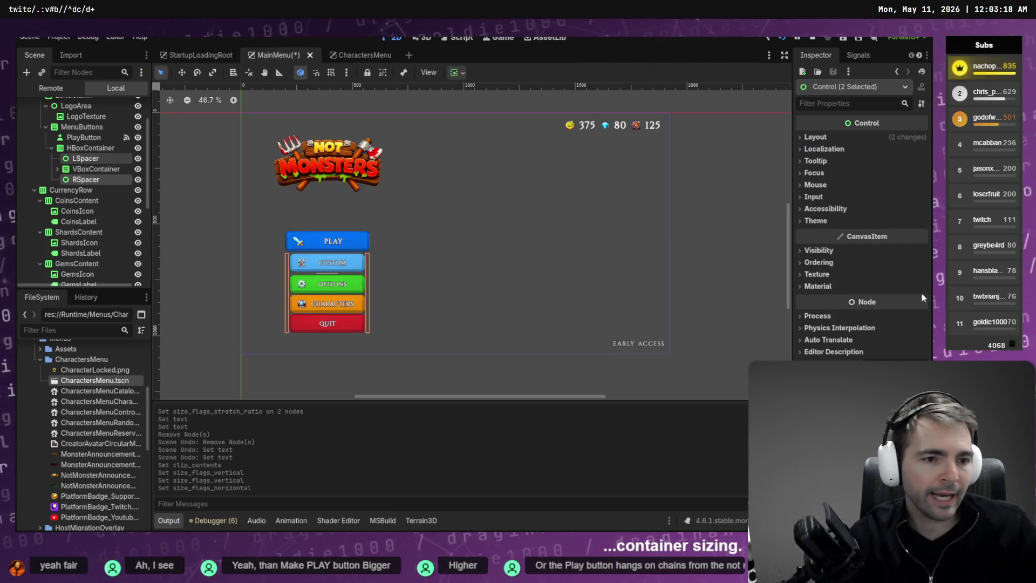
{"action": "left_click", "coordinate": [826, 137]}
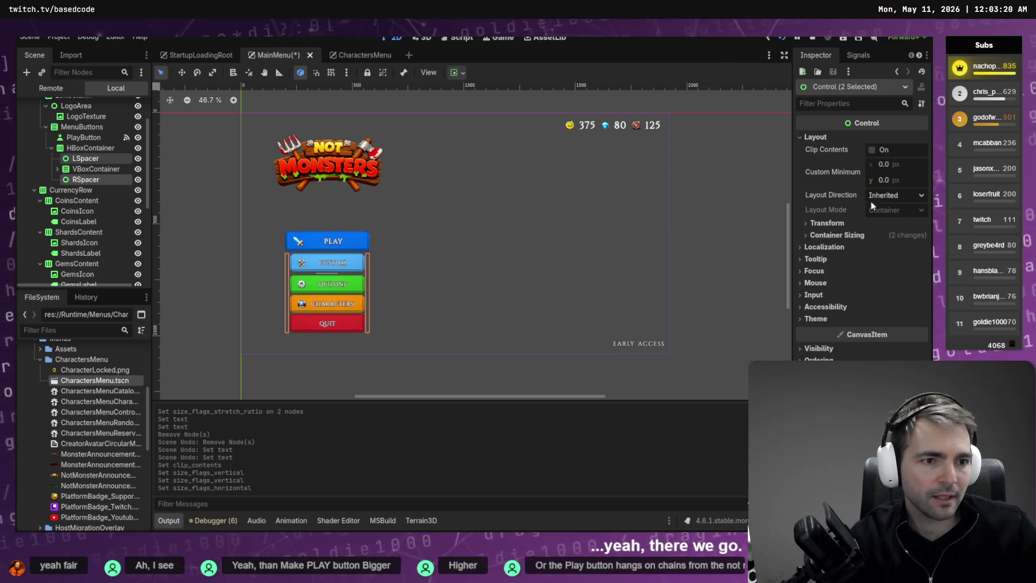
{"action": "left_click", "coordinate": [841, 235]}
{"action": "left_click", "coordinate": [898, 349]}
{"action": "key", "text": "ctrl+a"}
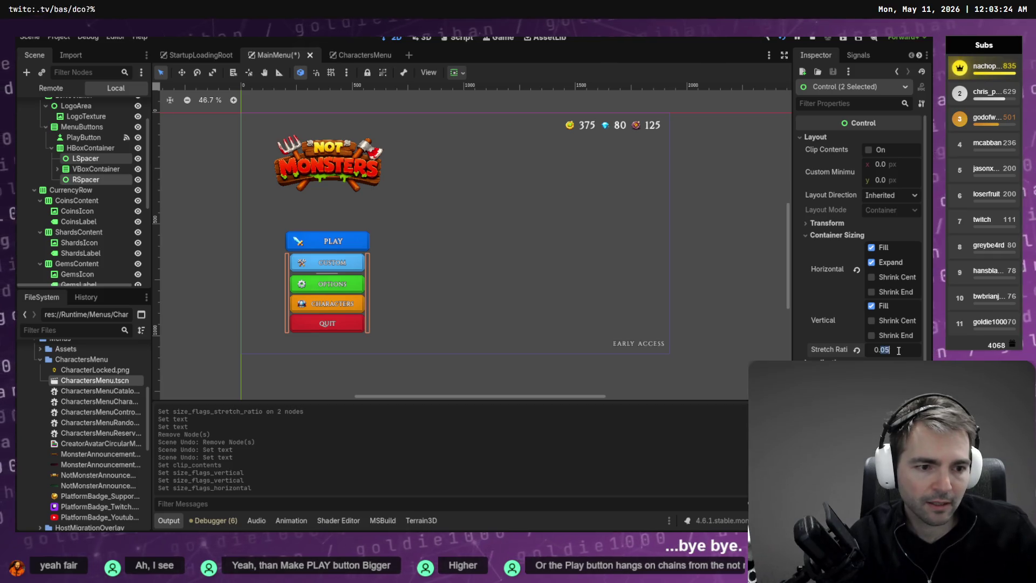
{"action": "type", "text": "0.1"}
{"action": "key", "text": "Return"}
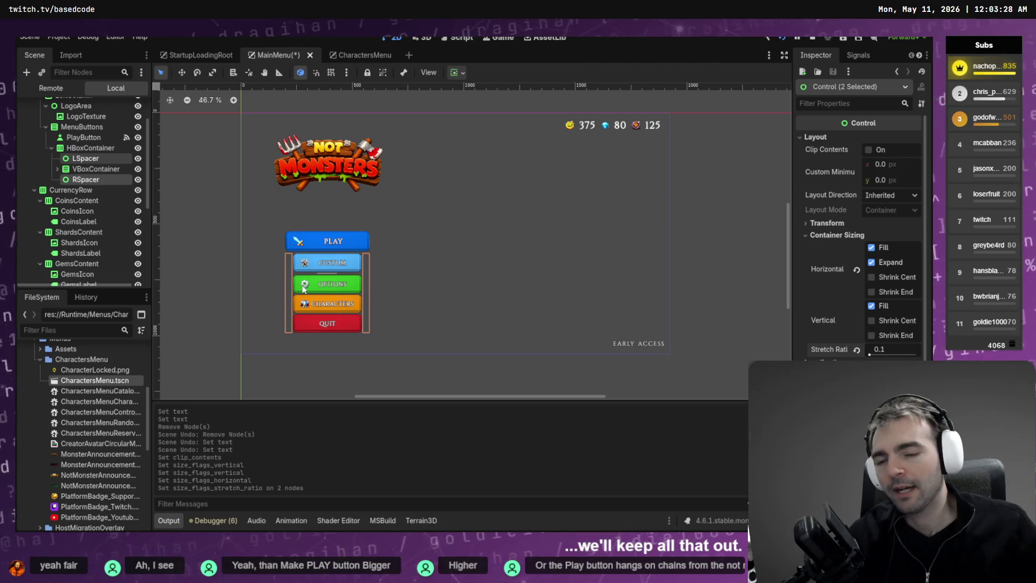
- Change CharactersButton's Text to SKINS, save the MainMenu scene, and launch the game
{"action": "left_click", "coordinate": [332, 305]}
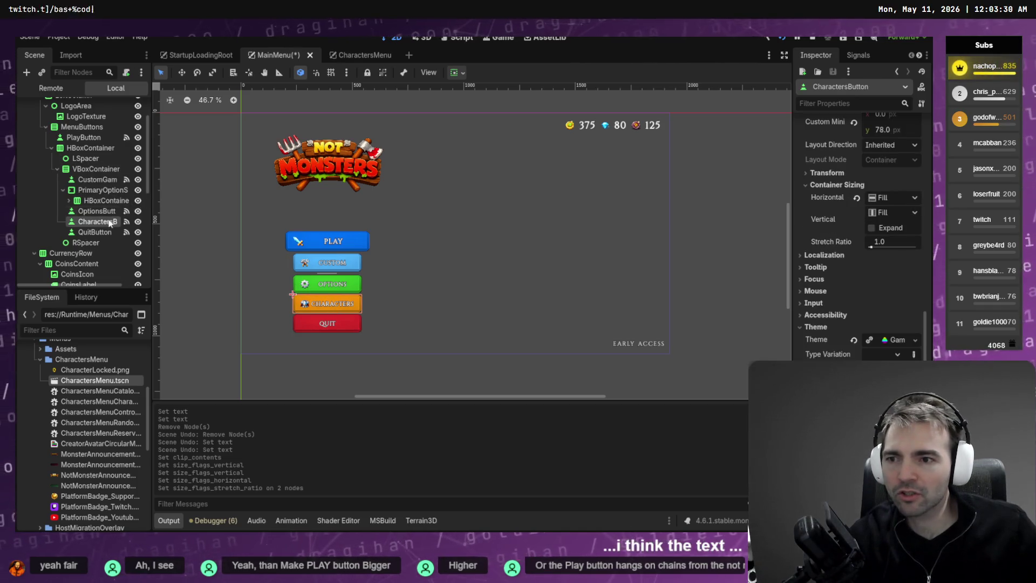
{"action": "left_click", "coordinate": [96, 232]}
{"action": "left_click", "coordinate": [99, 222]}
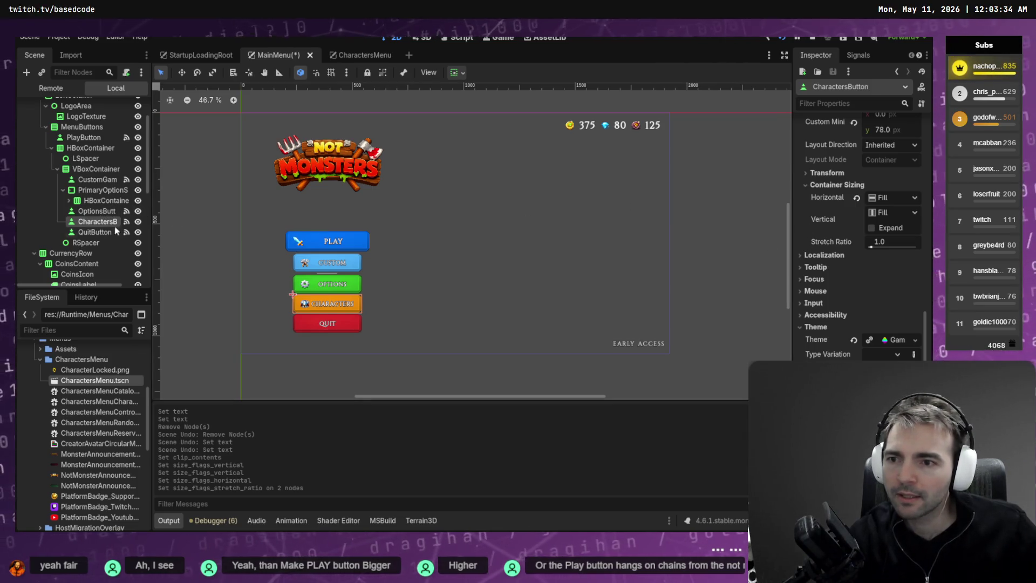
{"action": "scroll", "coordinate": [857, 200], "scroll_direction": "up", "scroll_amount": 10}
{"action": "left_click", "coordinate": [855, 163]}
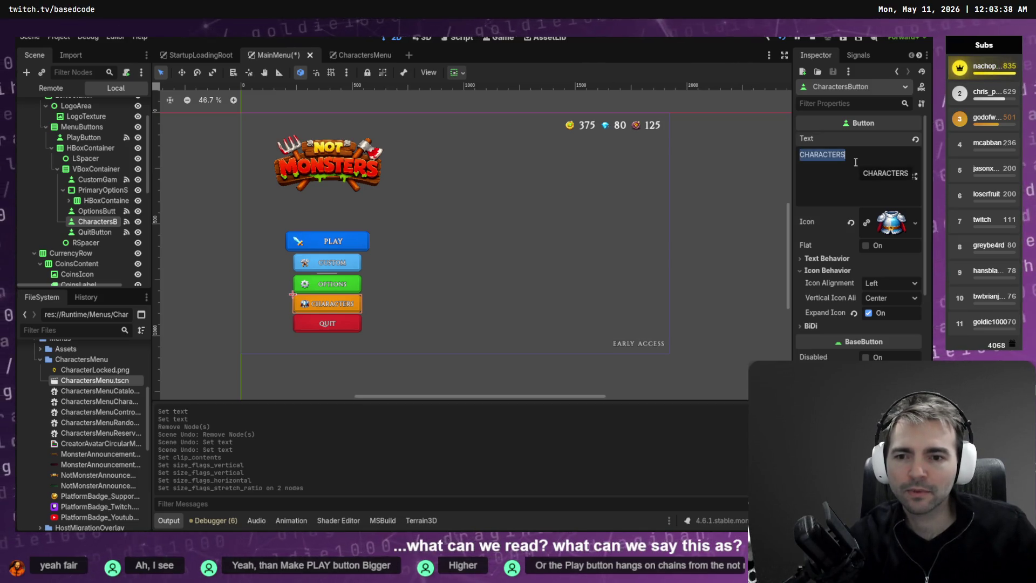
{"action": "type", "text": "SKINS"}
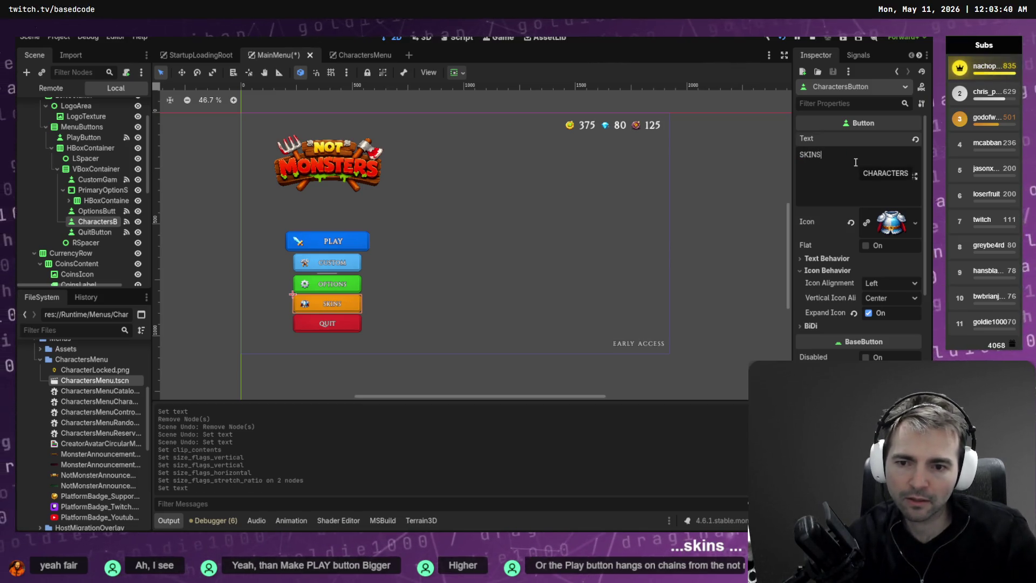
{"action": "left_click", "coordinate": [727, 321]}
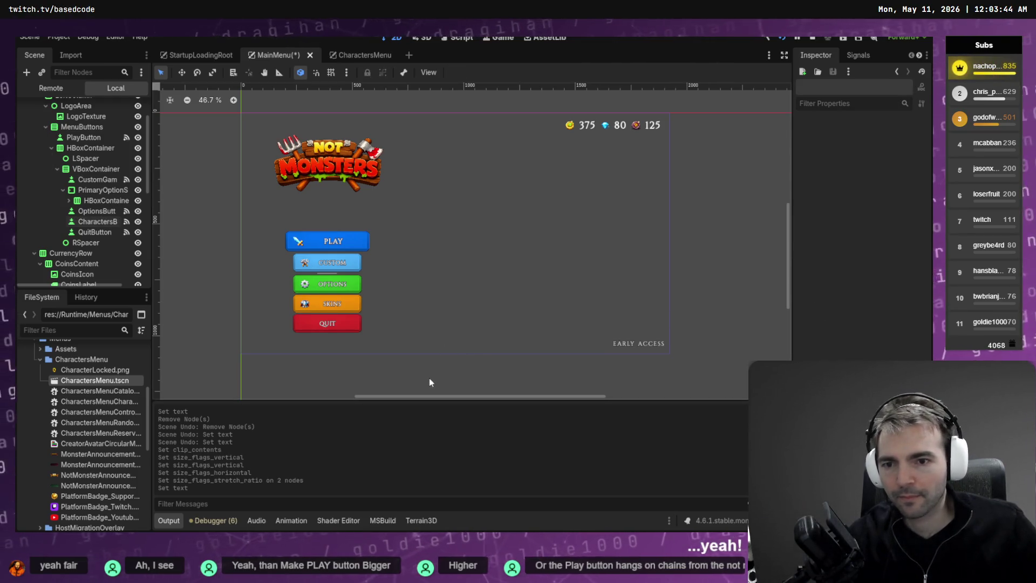
{"action": "key", "text": "ctrl+s"}
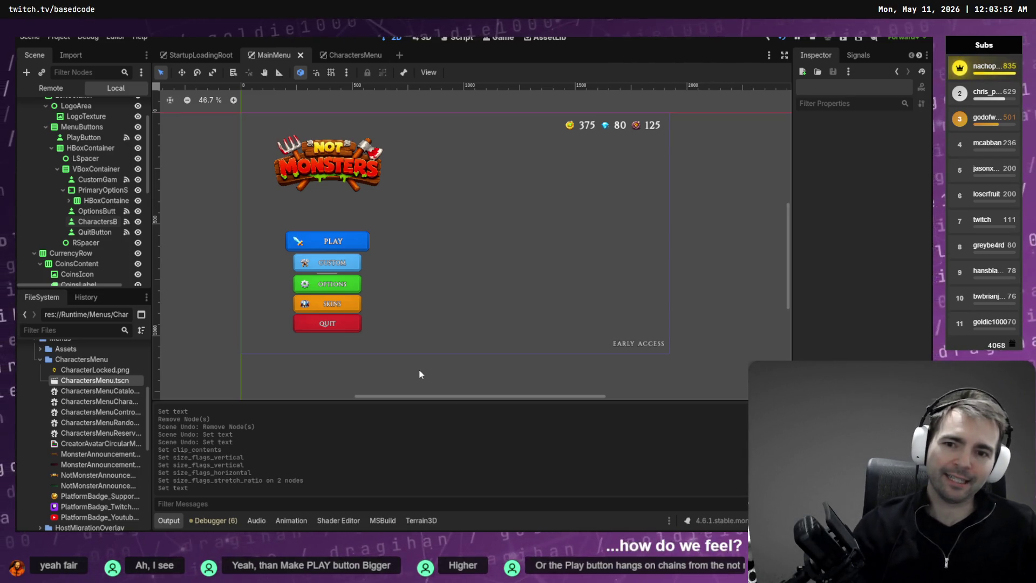
{"action": "key", "text": "F5"}
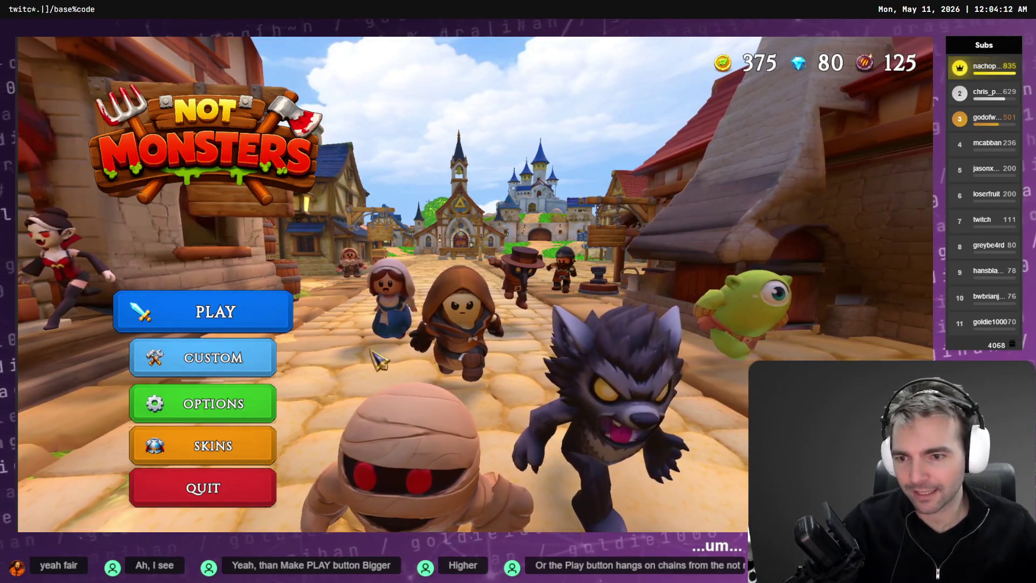
- Playtest the menu by opening and closing the Custom, Skins, Options and Play panels
{"action": "left_click", "coordinate": [266, 363]}
{"action": "left_click", "coordinate": [248, 365]}
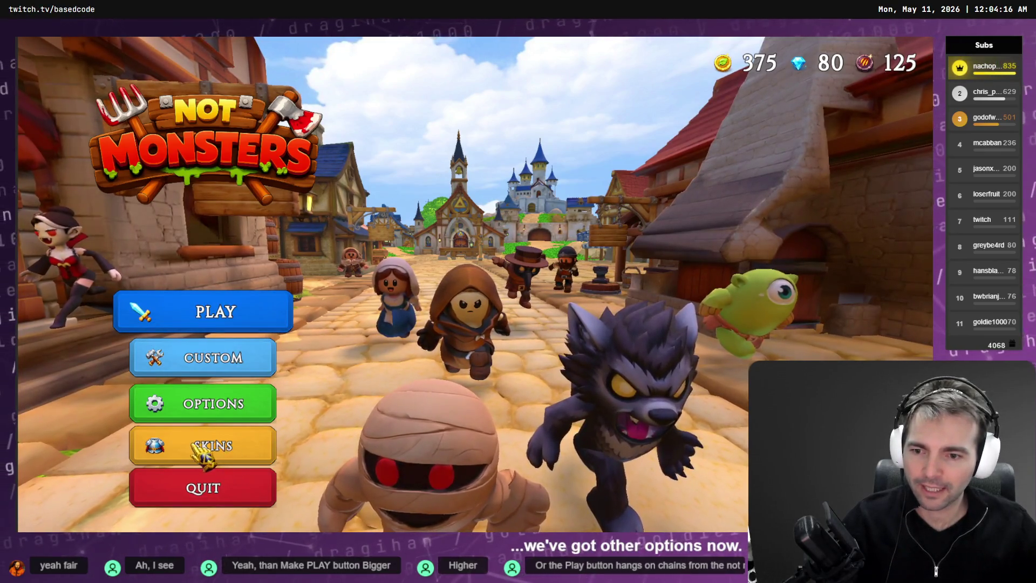
{"action": "left_click", "coordinate": [224, 454]}
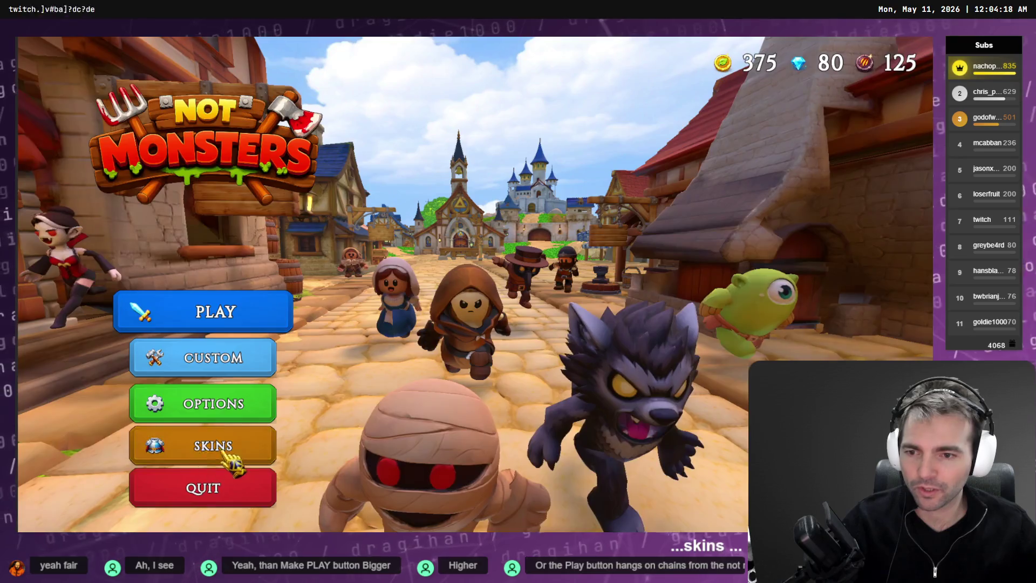
{"action": "key", "text": "Escape"}
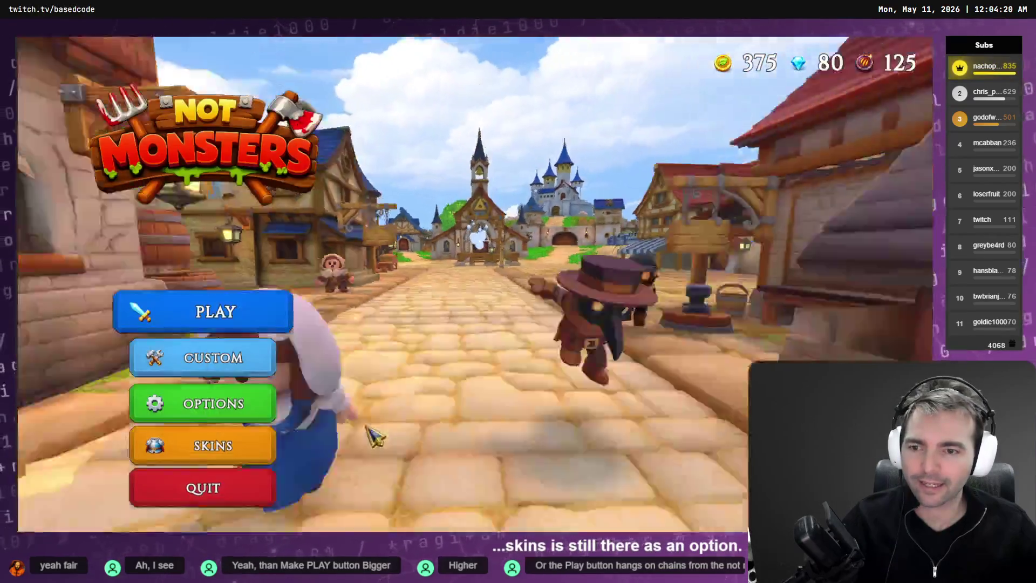
{"action": "left_click", "coordinate": [257, 413]}
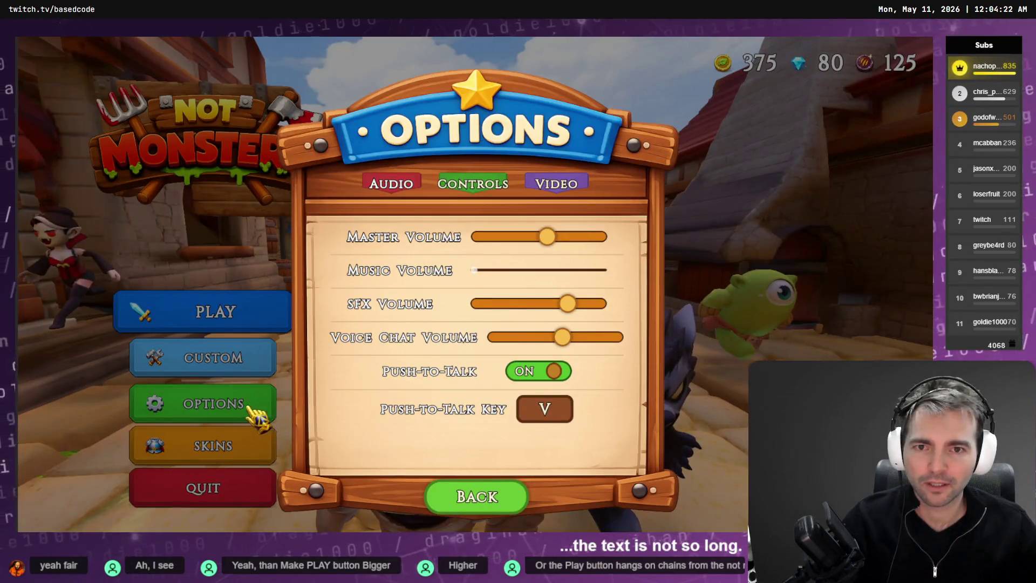
{"action": "key", "text": "Escape"}
{"action": "left_click", "coordinate": [221, 318]}
{"action": "key", "text": "Escape"}
{"action": "left_click", "coordinate": [221, 318]}
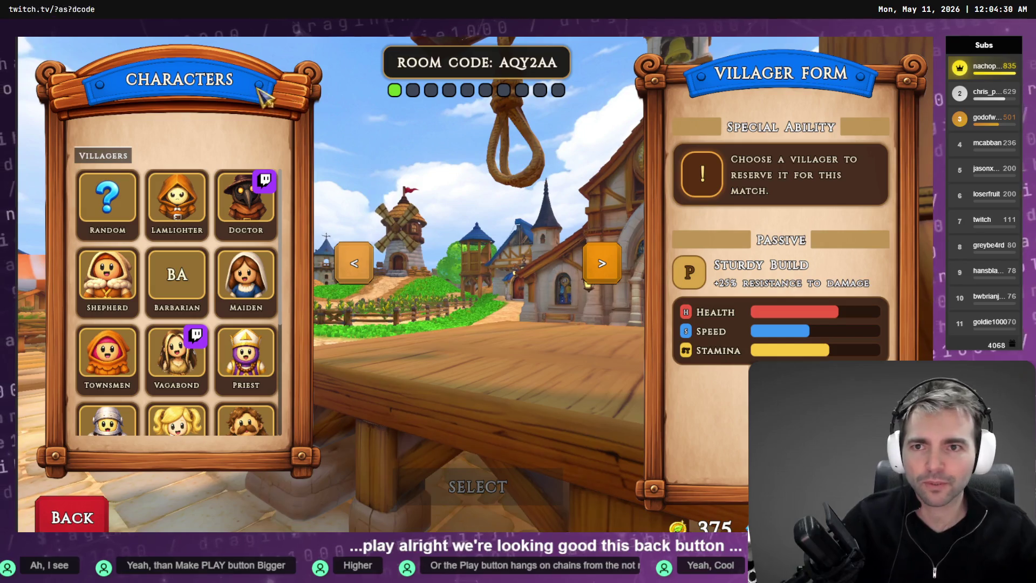
- Turn off Embed Game on Next Play and relaunch the game with F5
{"action": "left_click", "coordinate": [341, 24]}
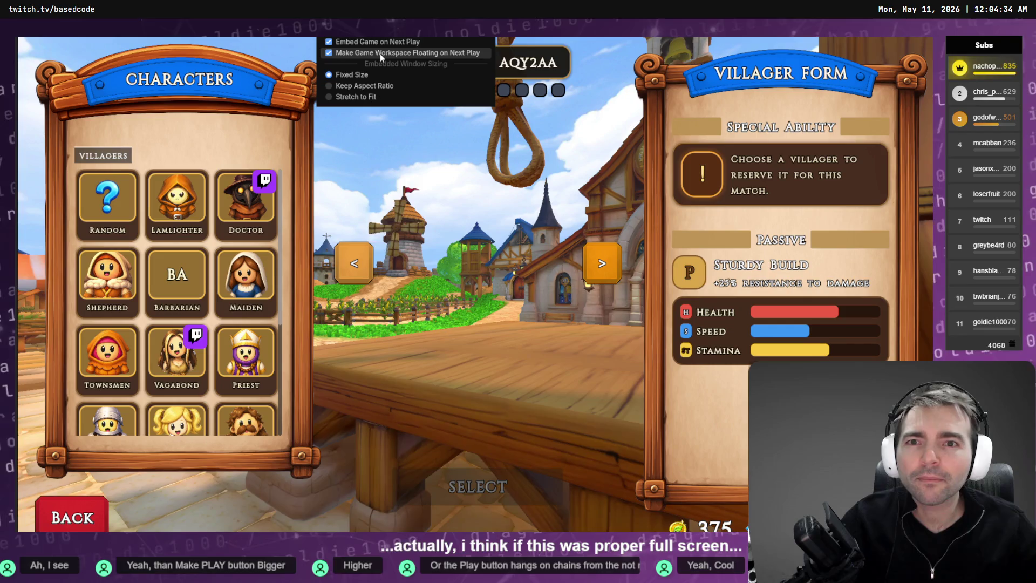
{"action": "left_click", "coordinate": [345, 41]}
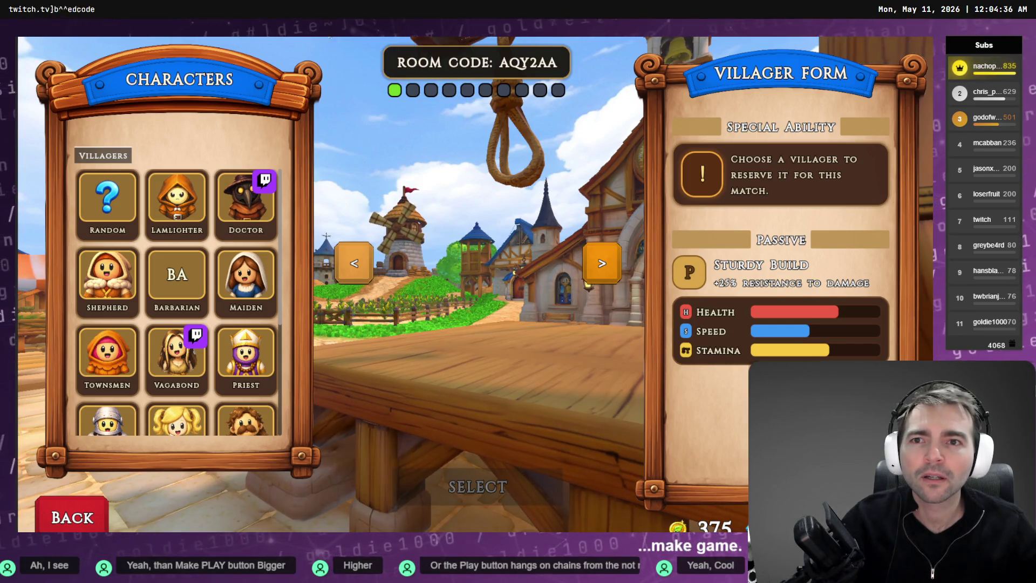
{"action": "left_click", "coordinate": [341, 25]}
{"action": "left_click", "coordinate": [313, 26]}
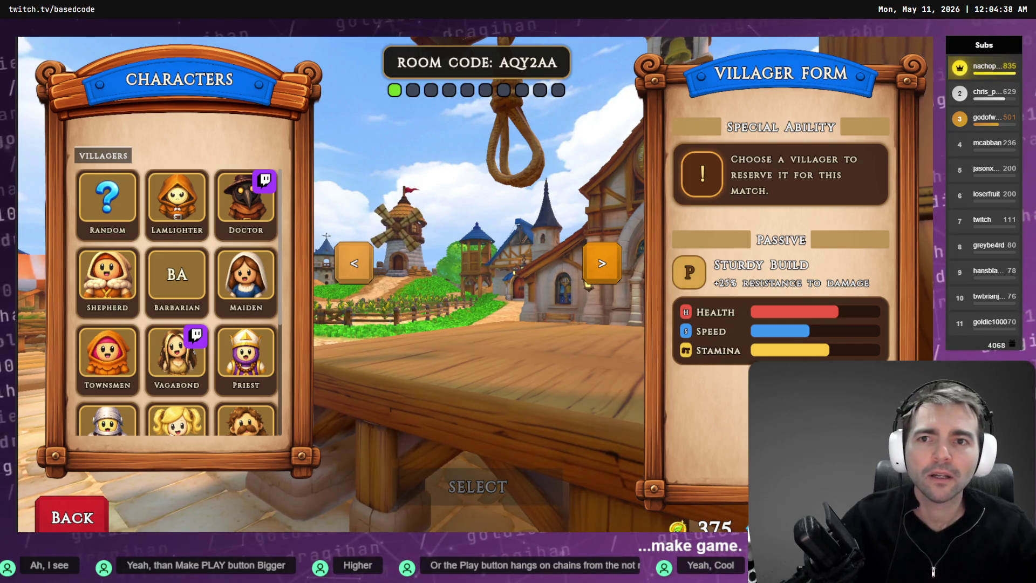
{"action": "key", "text": "F5"}
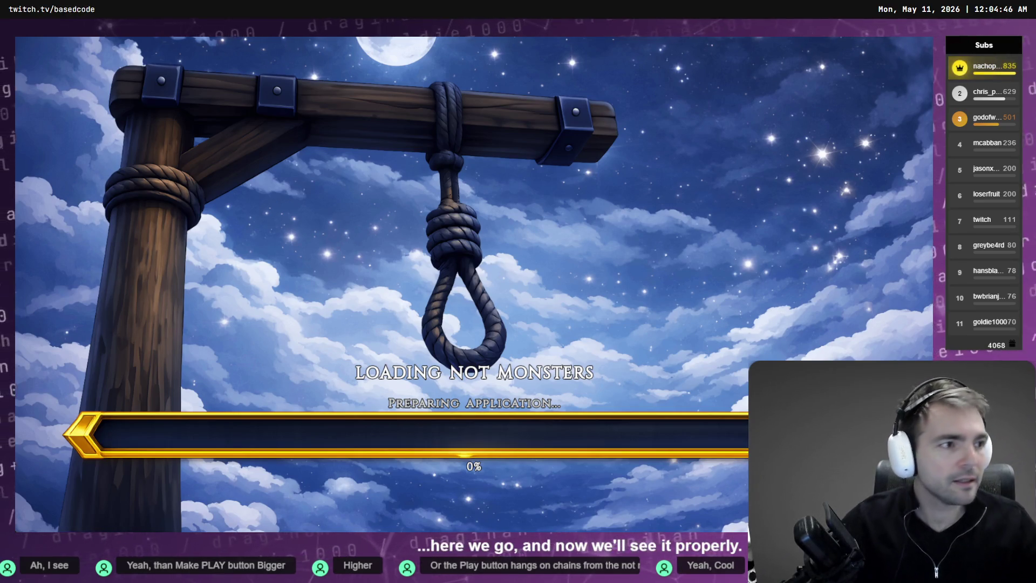
{"action": "key", "text": "alt+Tab"}
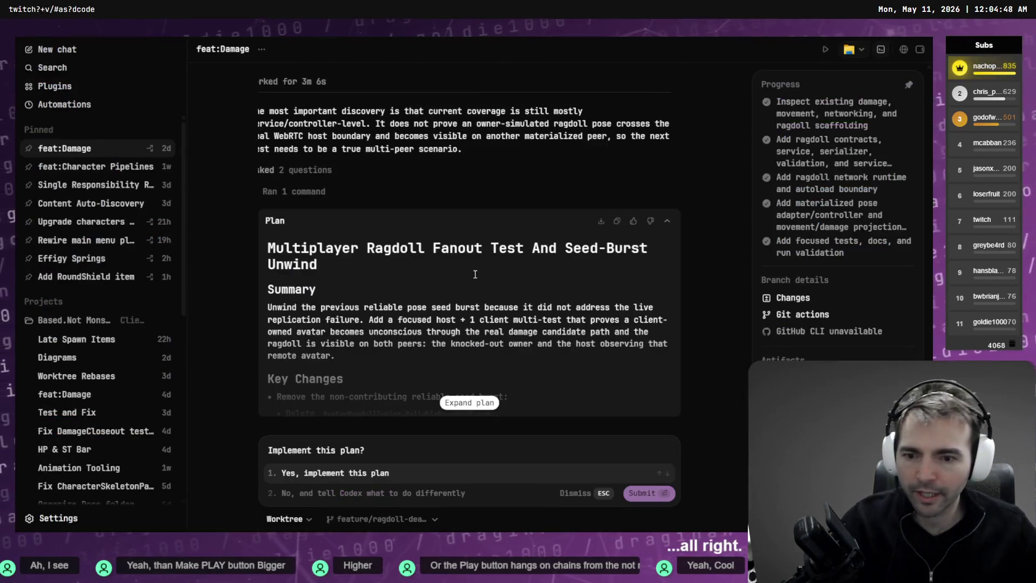
- Expand and read the Ragdoll Fanout Test plan, then choose 'Yes, implement this plan'
{"action": "left_click", "coordinate": [475, 409]}
{"action": "scroll", "coordinate": [460, 293], "scroll_direction": "up", "scroll_amount": 15}
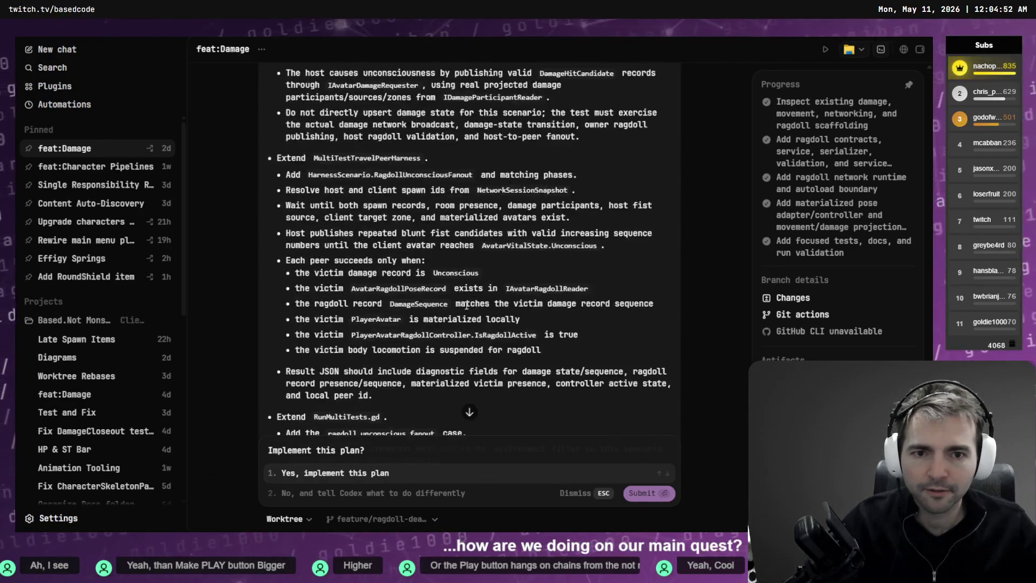
{"action": "scroll", "coordinate": [468, 309], "scroll_direction": "up", "scroll_amount": 2}
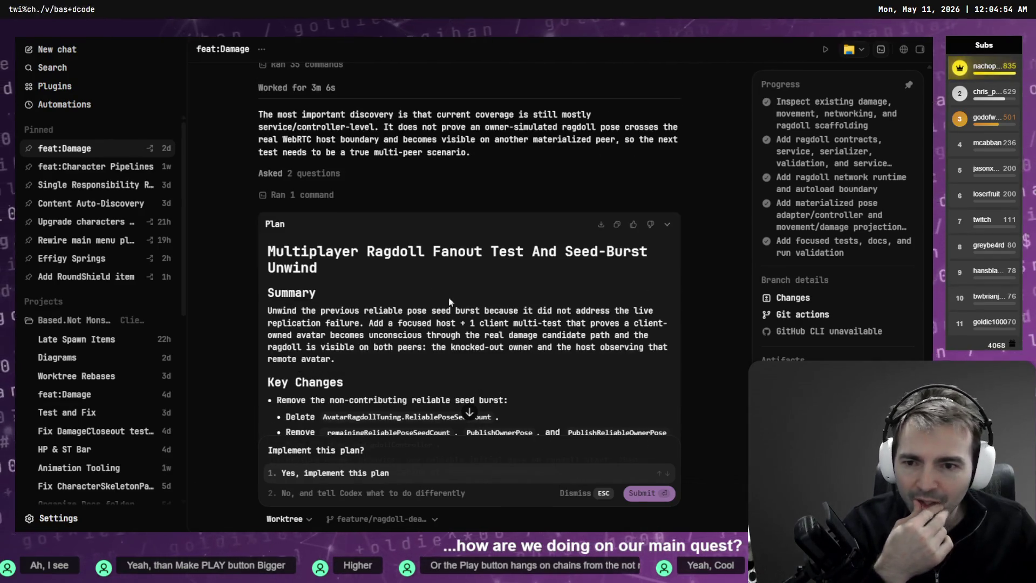
{"action": "scroll", "coordinate": [451, 303], "scroll_direction": "down", "scroll_amount": 4}
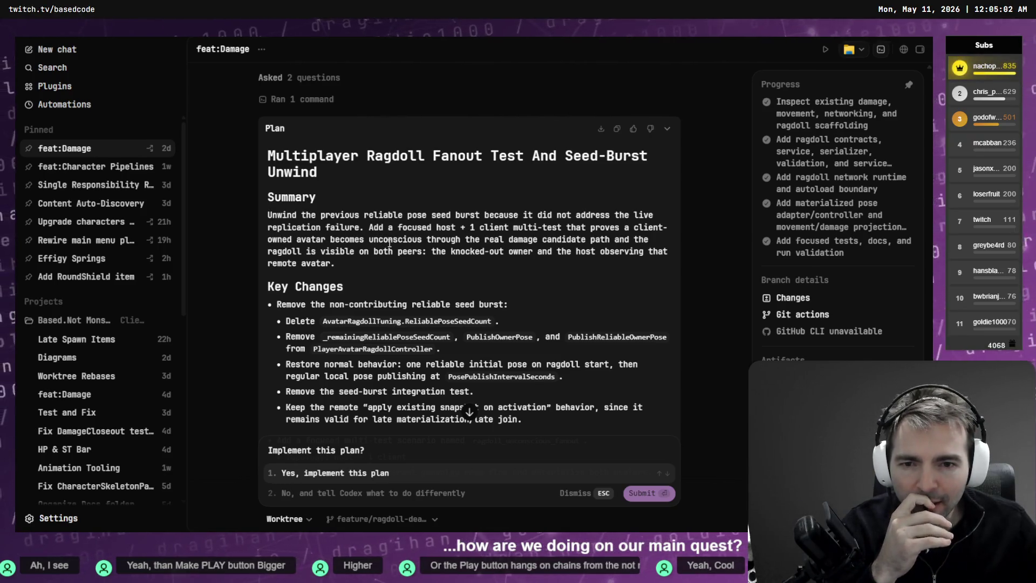
{"action": "left_click", "coordinate": [327, 473]}
{"action": "key", "text": "super"}
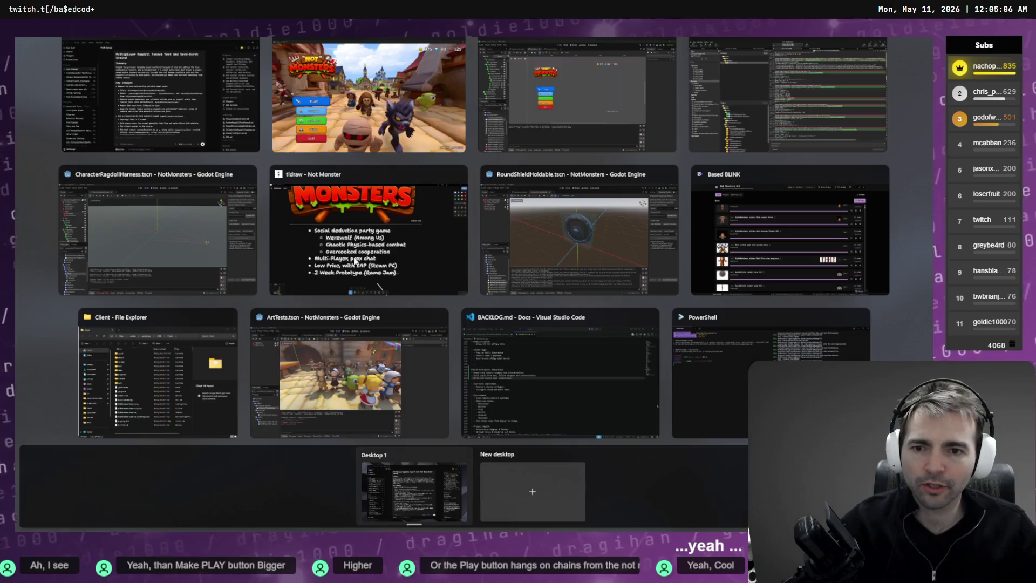
{"action": "left_click", "coordinate": [439, 238]}
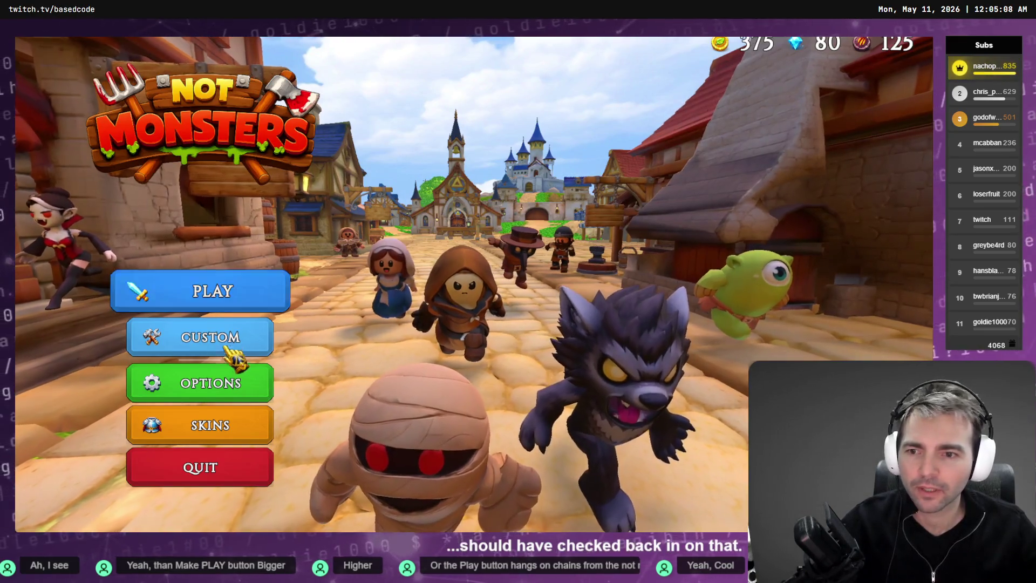
{"action": "left_click", "coordinate": [238, 351]}
{"action": "left_click", "coordinate": [426, 402]}
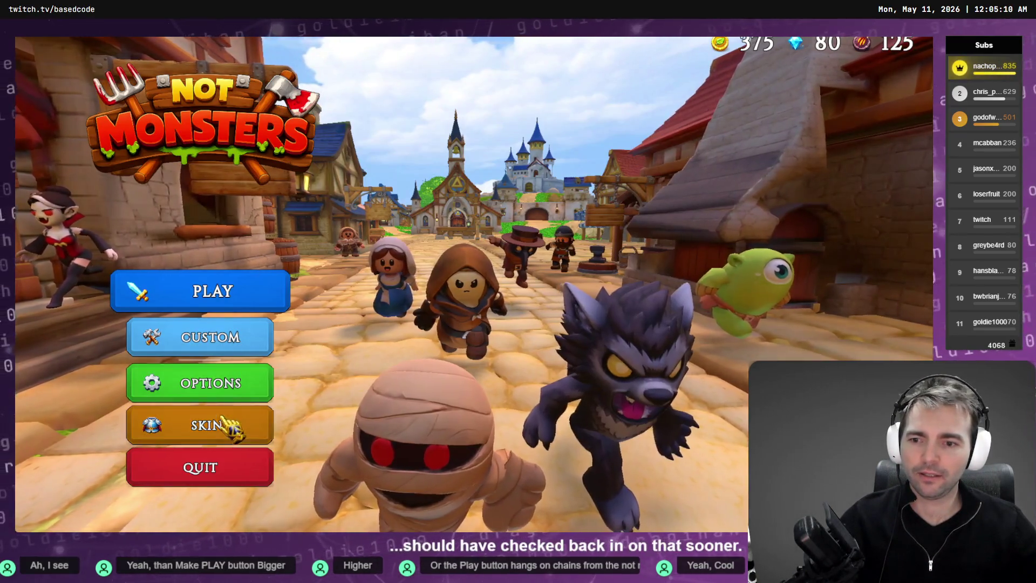
{"action": "left_click", "coordinate": [268, 427]}
{"action": "key", "text": "Escape"}
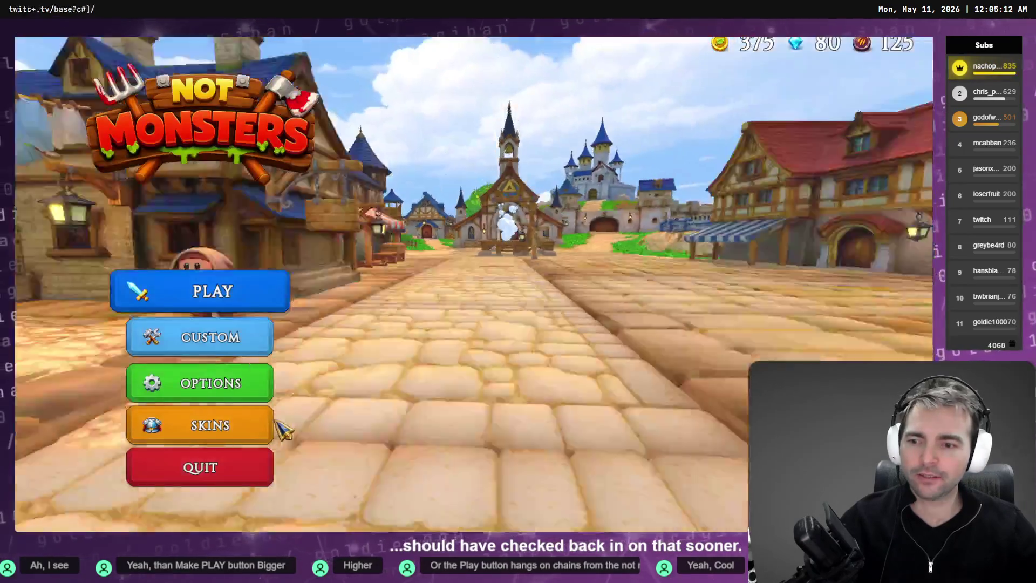
{"action": "left_click", "coordinate": [258, 424]}
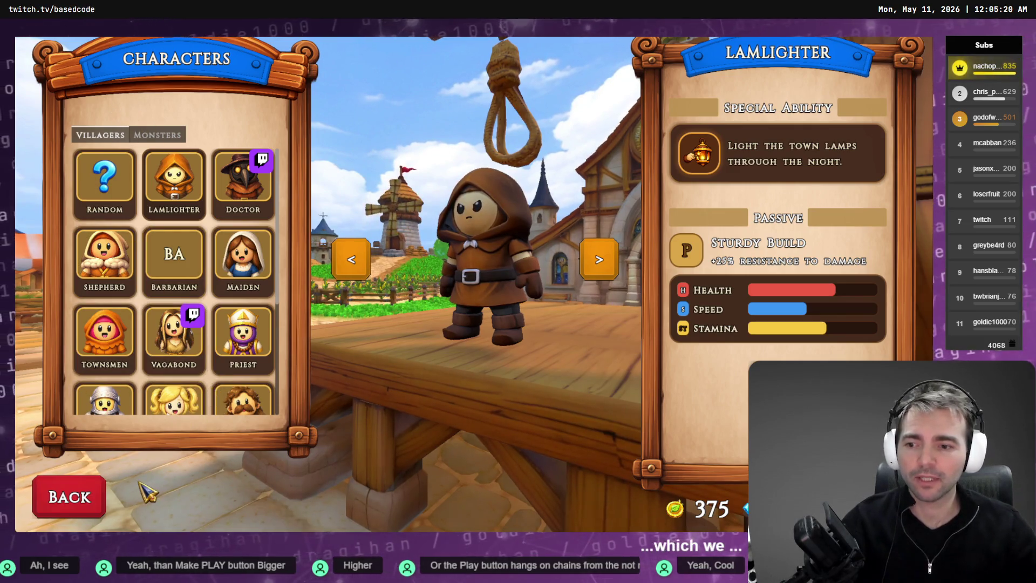
{"action": "key", "text": "Escape"}
{"action": "key", "text": "alt+Tab"}
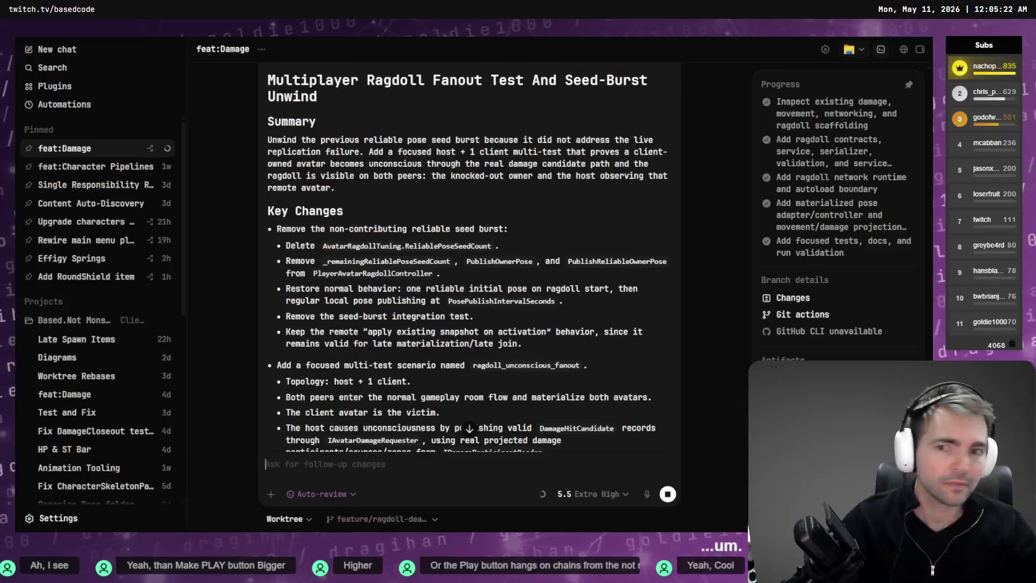
- In 'Rewire main menu play buttons', dictate and send the back-button request referencing CharactersMenu.tscn
{"action": "left_click", "coordinate": [86, 241]}
{"action": "key", "text": "super+h"}
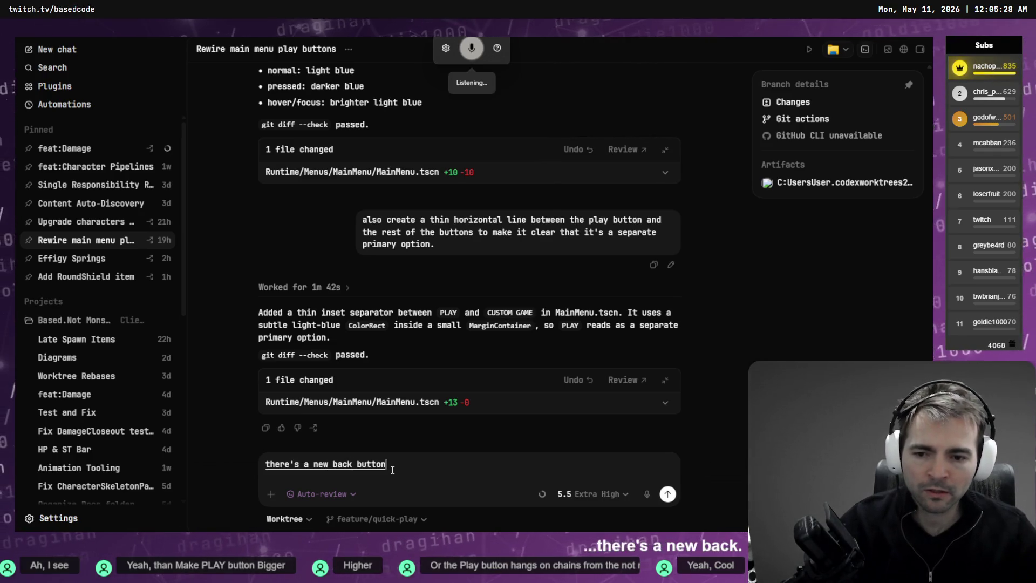
{"action": "key", "text": "BackSpace"}
{"action": "type", "text": "@CharacterMe"}
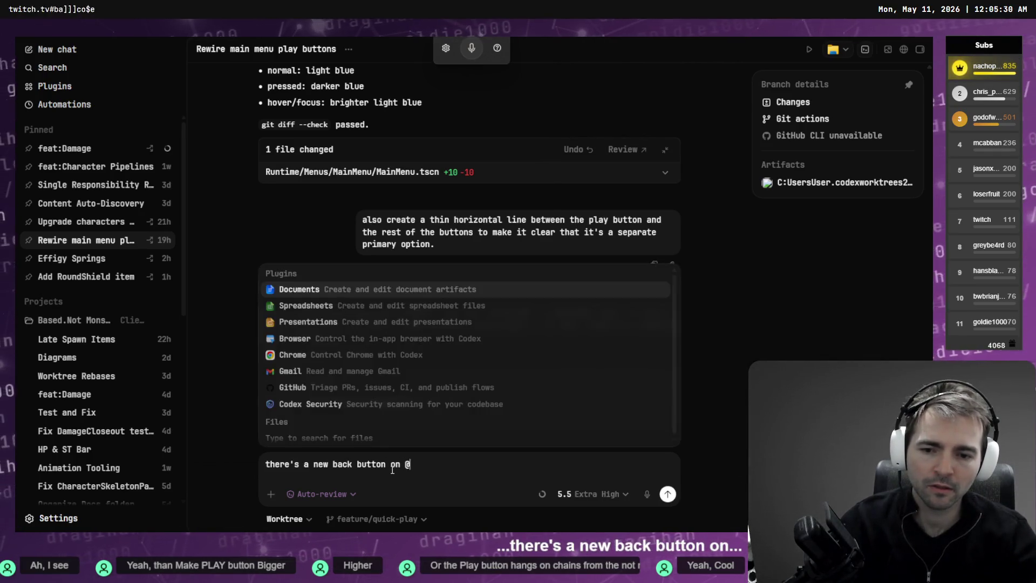
{"action": "type", "text": "nu"}
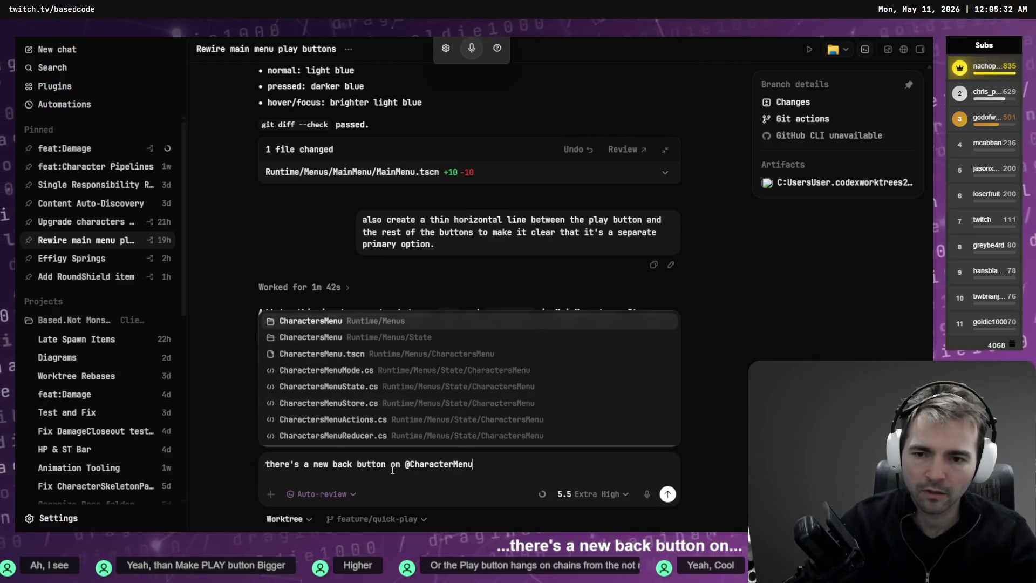
{"action": "key", "text": "Down"}
{"action": "key", "text": "Down"}
{"action": "key", "text": "Return"}
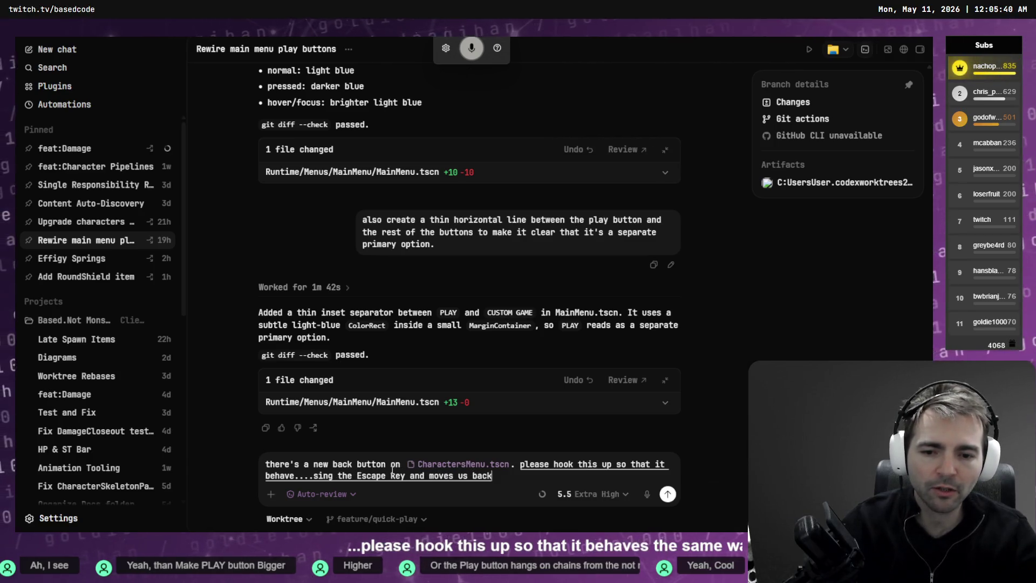
{"action": "key", "text": "Return"}
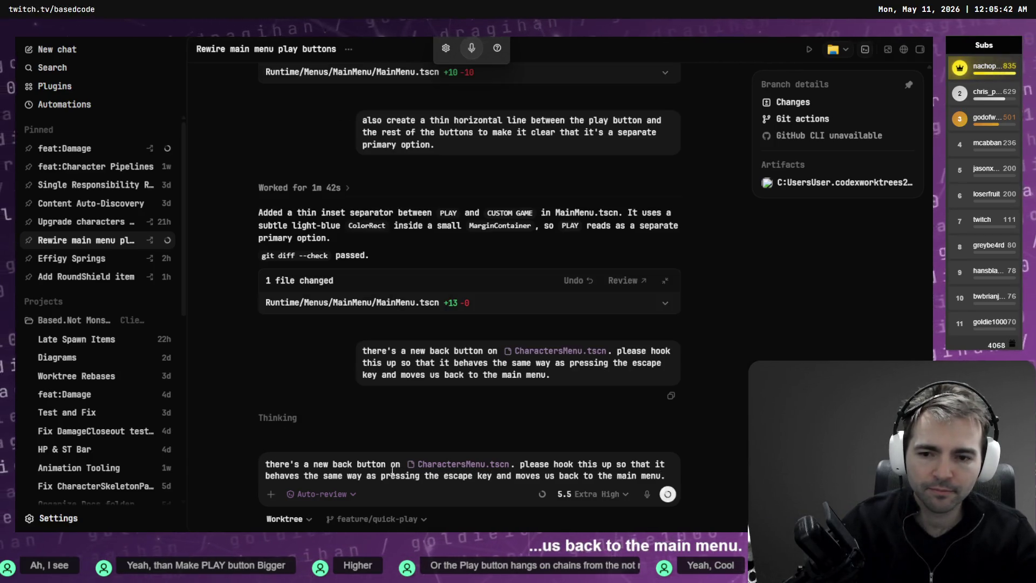
{"action": "key", "text": "alt+Tab"}
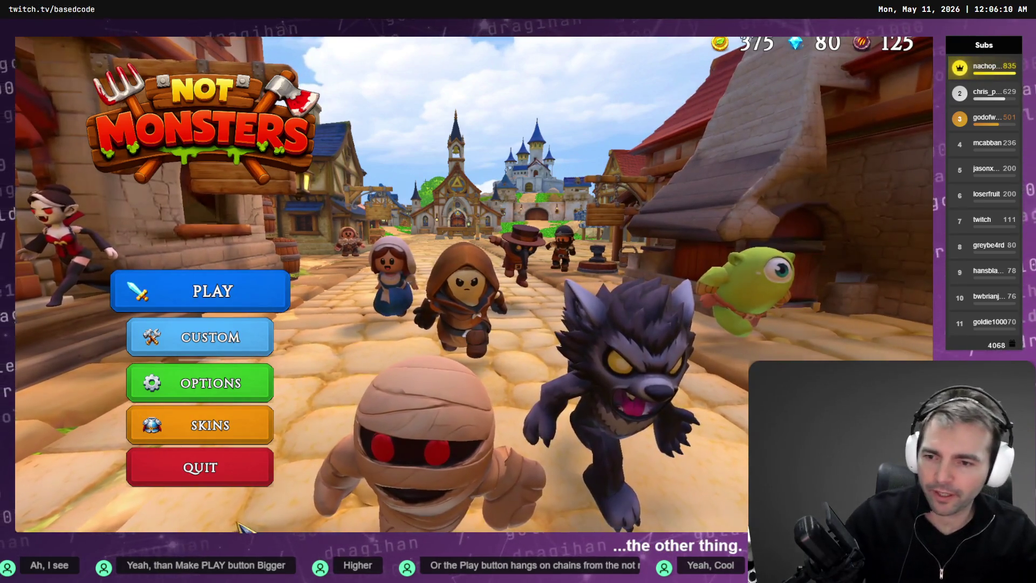
- Dictate and queue the crisp main-menu icon request, then switch to the feat:Damage chat
{"action": "key", "text": "alt+Tab"}
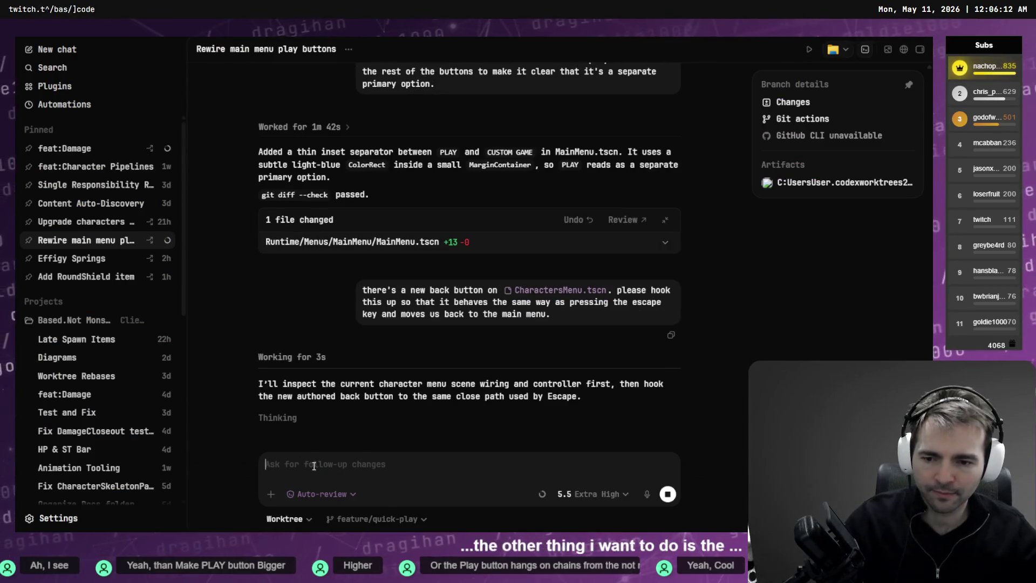
{"action": "key", "text": "super+h"}
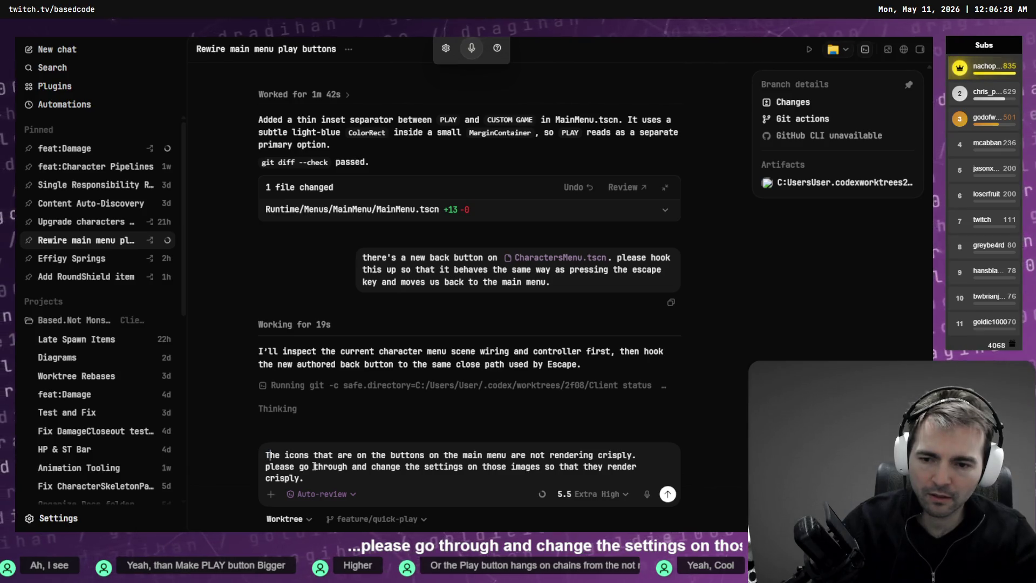
{"action": "key", "text": "Return"}
{"action": "left_click", "coordinate": [100, 149]}
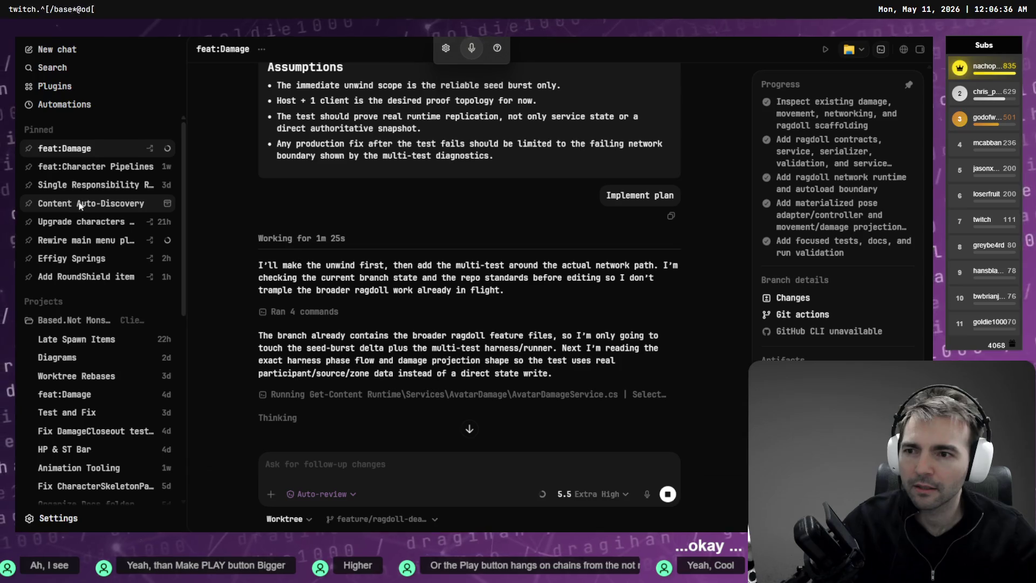
- Open the 'Upgrade characters to new models' chat and scroll through its Watchmen changed-files card
{"action": "mouse_move", "coordinate": [84, 209]}
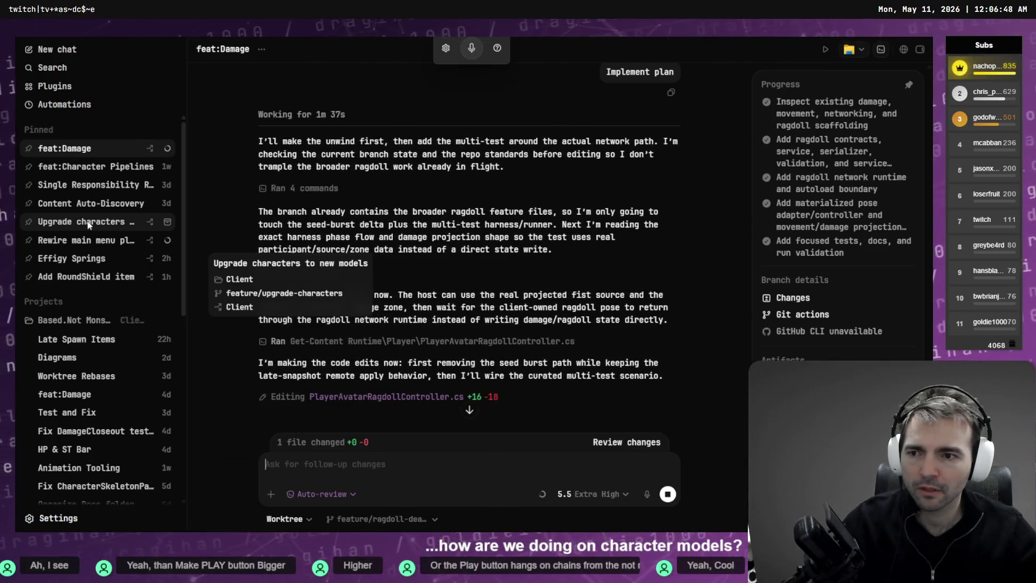
{"action": "left_click", "coordinate": [89, 224]}
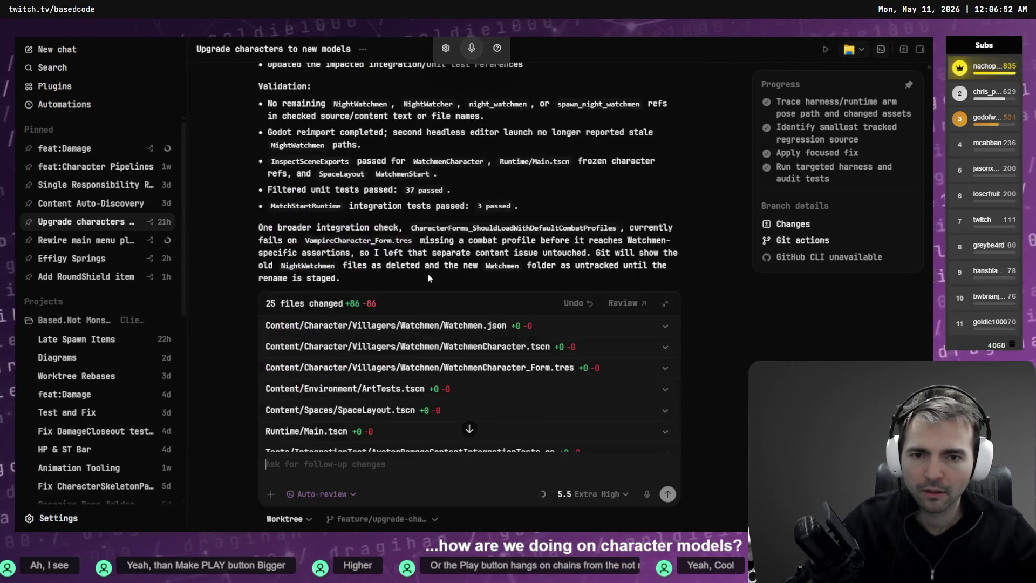
{"action": "scroll", "coordinate": [428, 272], "scroll_direction": "up", "scroll_amount": 2}
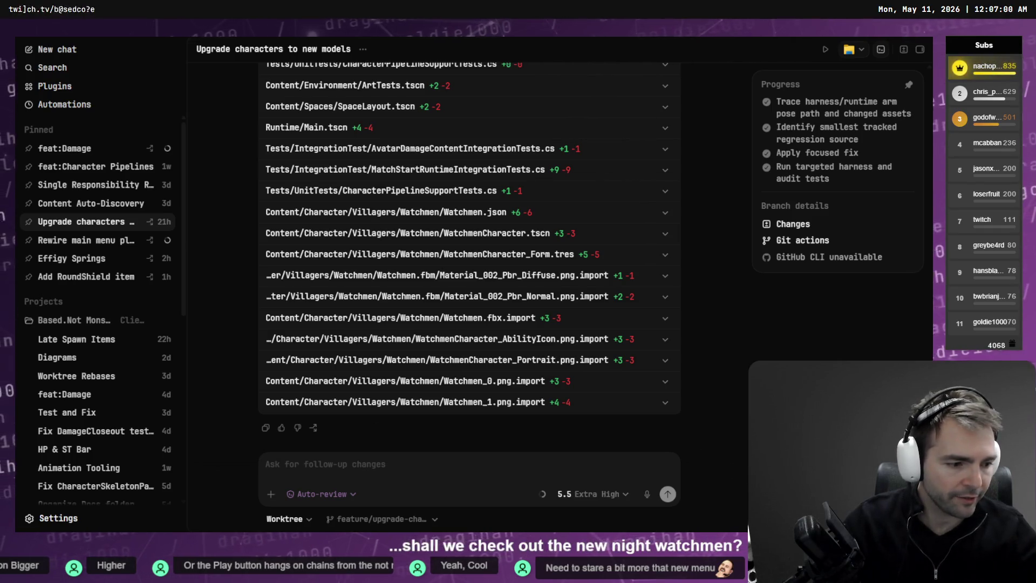
{"action": "key", "text": "alt+Tab"}
- Open run #377's Hunyuan Global OBJ preview, rotate it to view front, back and sides, then close it
{"action": "scroll", "coordinate": [350, 281], "scroll_direction": "up", "scroll_amount": 3}
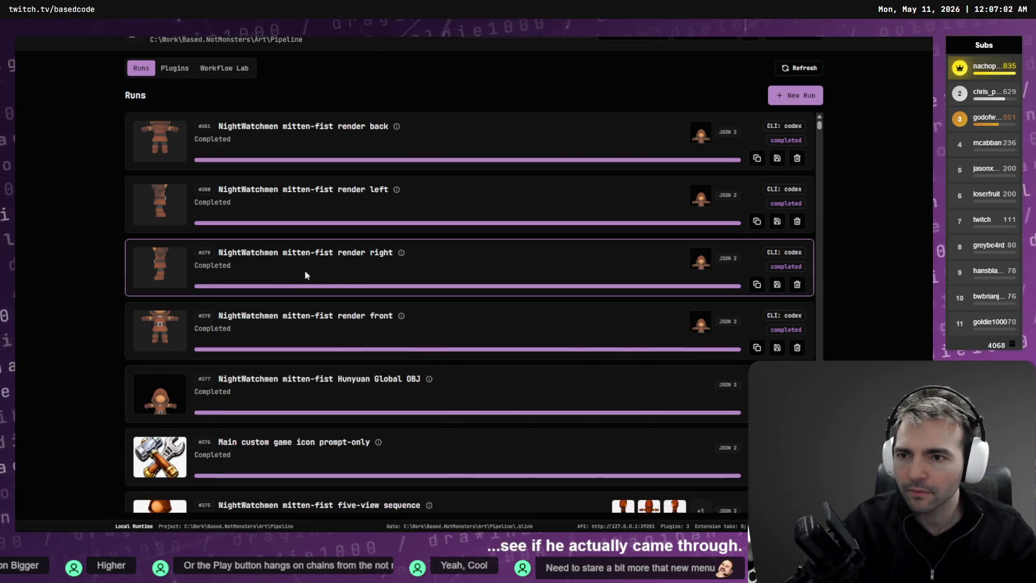
{"action": "left_click", "coordinate": [269, 380]}
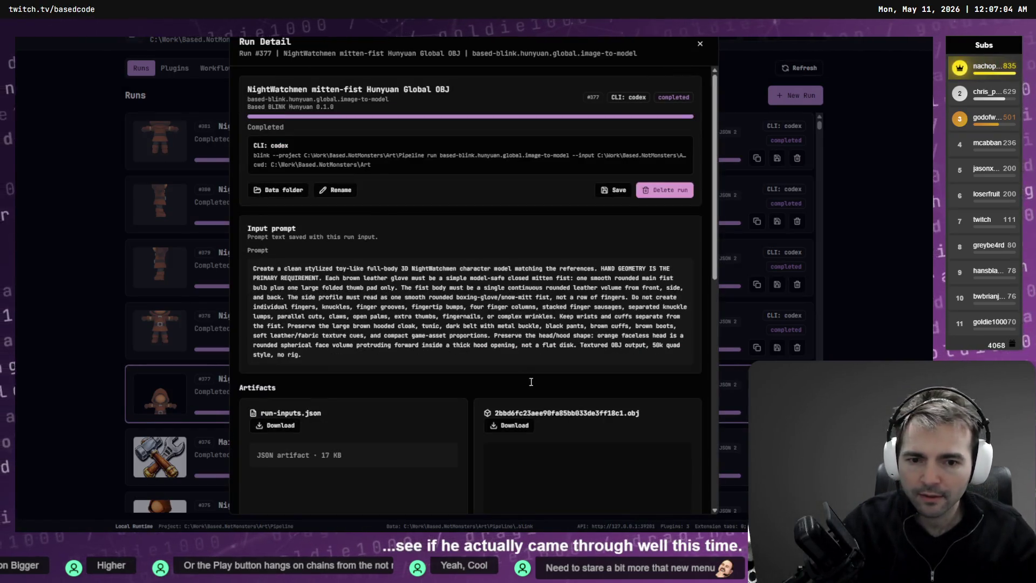
{"action": "scroll", "coordinate": [592, 338], "scroll_direction": "down", "scroll_amount": 3}
{"action": "mouse_move", "coordinate": [586, 370]}
{"action": "left_mouse_down"}
{"action": "mouse_move", "coordinate": [599, 380]}
{"action": "mouse_move", "coordinate": [653, 374]}
{"action": "left_mouse_up"}
{"action": "left_click_drag", "start_coordinate": [547, 370], "coordinate": [599, 372]}
{"action": "left_click", "coordinate": [856, 299]}
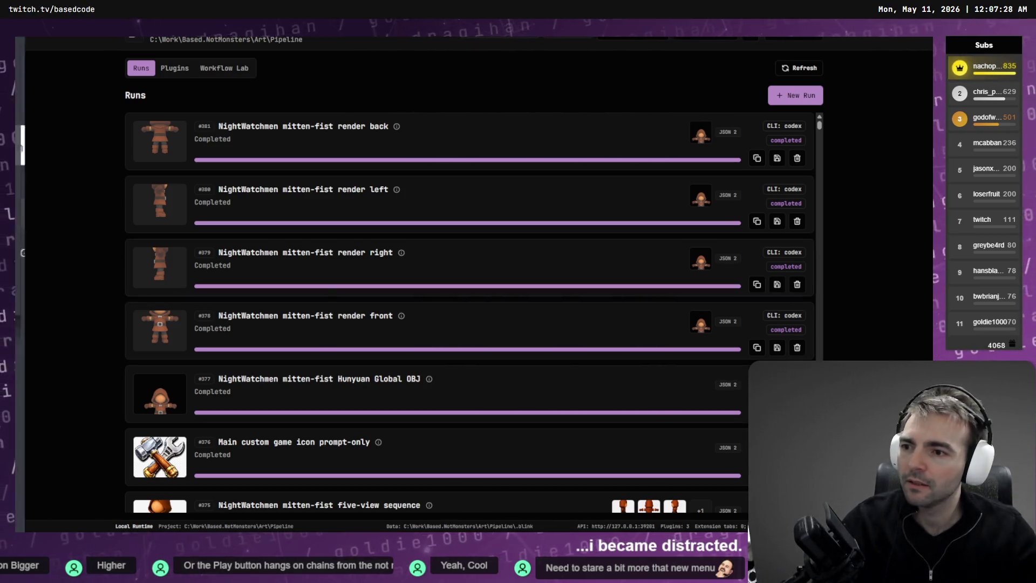
{"action": "key", "text": "ctrl+n"}
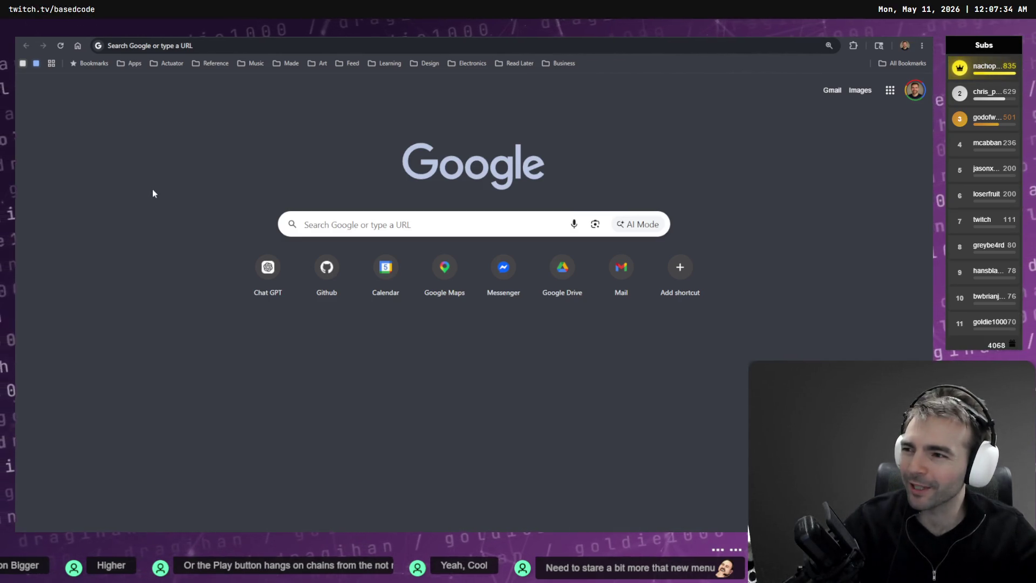
- Open ChatGPT's Hood Clearance Adjustment chat and view the fist reference image
{"action": "left_click", "coordinate": [256, 296]}
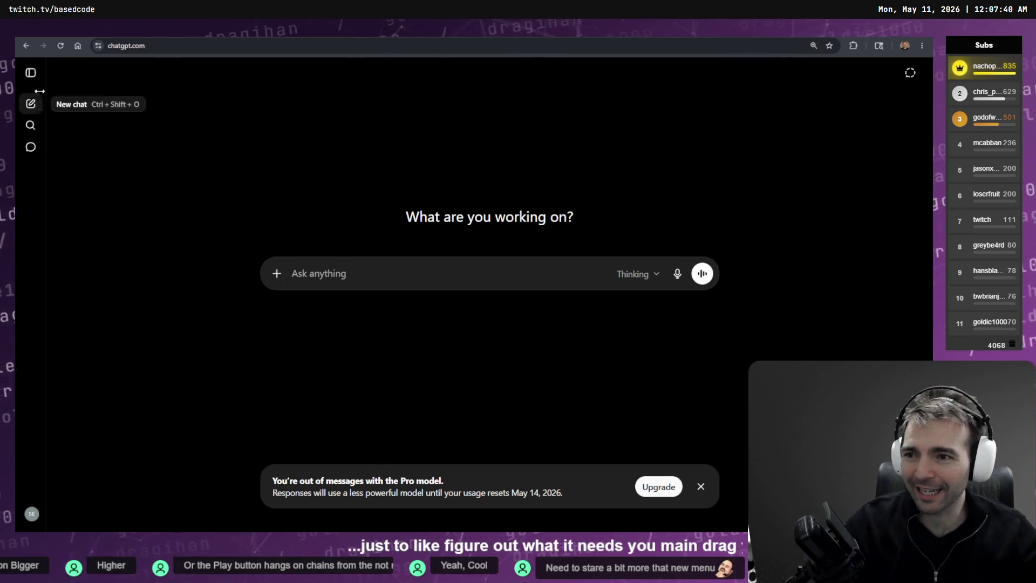
{"action": "left_click", "coordinate": [31, 73]}
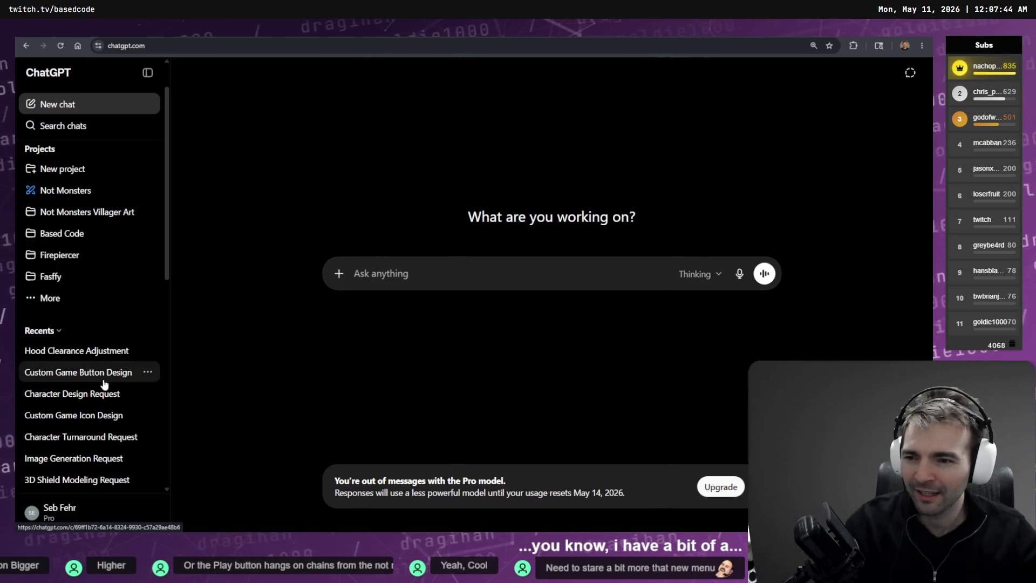
{"action": "left_click", "coordinate": [105, 352]}
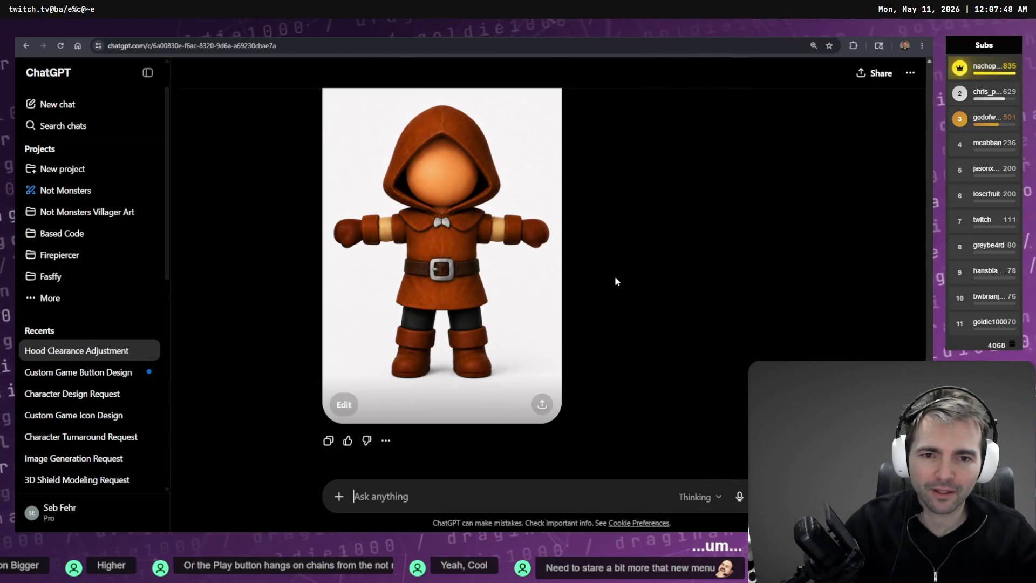
{"action": "scroll", "coordinate": [525, 280], "scroll_direction": "down", "scroll_amount": 2}
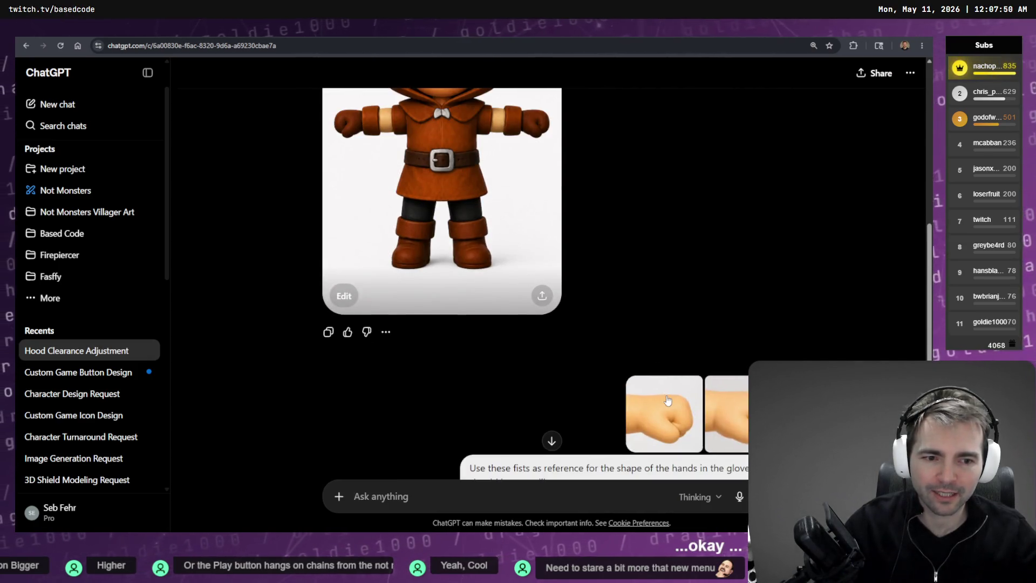
{"action": "left_click", "coordinate": [667, 400]}
{"action": "left_click", "coordinate": [547, 353]}
{"action": "scroll", "coordinate": [542, 338], "scroll_direction": "up", "scroll_amount": 4}
{"action": "scroll", "coordinate": [538, 326], "scroll_direction": "down", "scroll_amount": 10}
- Copy the faceless hooded T-pose character image to the clipboard
{"action": "left_click", "coordinate": [543, 309]}
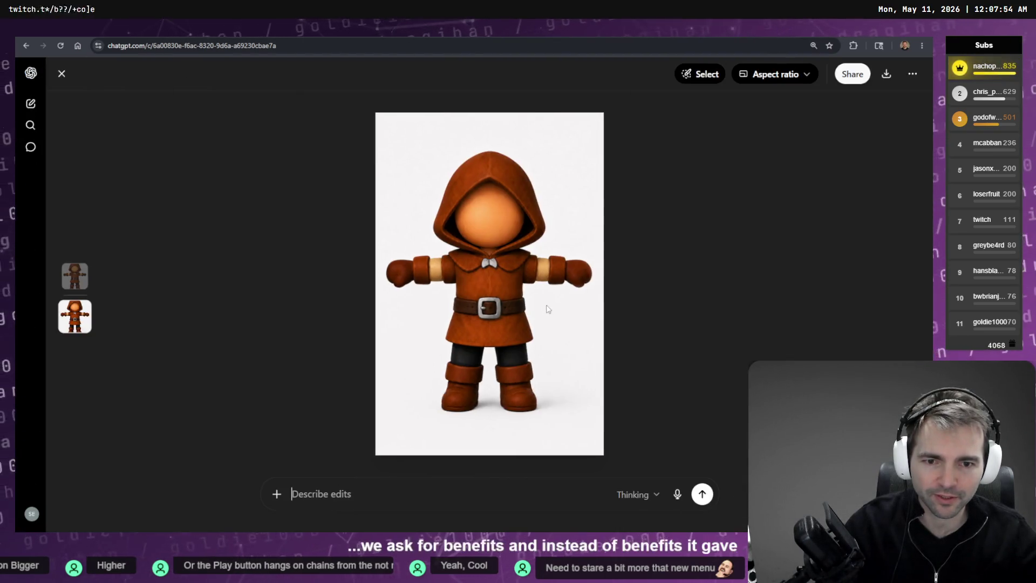
{"action": "key", "text": "Escape"}
{"action": "scroll", "coordinate": [632, 299], "scroll_direction": "down", "scroll_amount": 2}
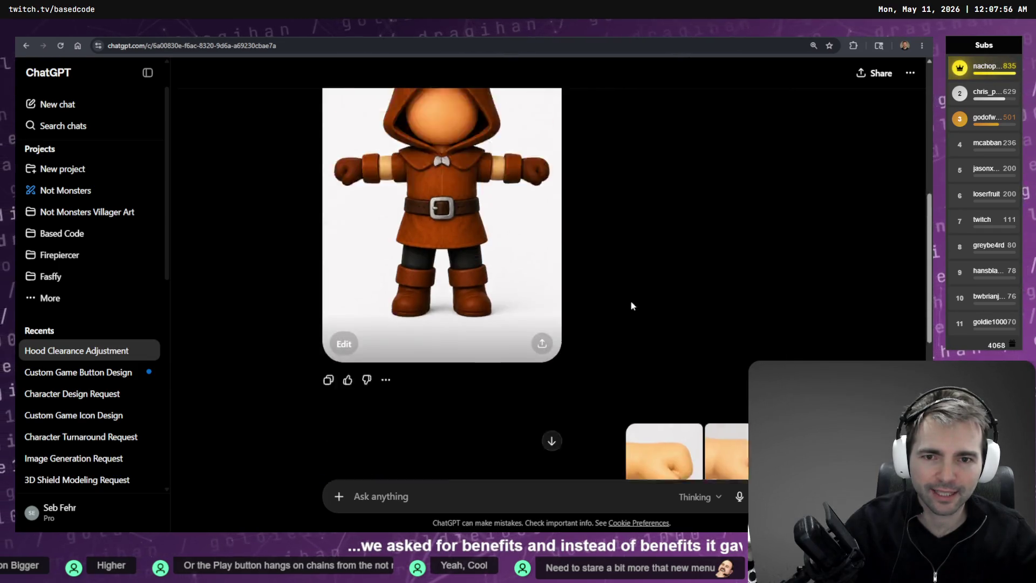
{"action": "scroll", "coordinate": [632, 305], "scroll_direction": "up", "scroll_amount": 2}
{"action": "left_click", "coordinate": [519, 281]}
{"action": "right_click", "coordinate": [549, 278]}
{"action": "left_click", "coordinate": [588, 326]}
{"action": "right_click", "coordinate": [548, 299]}
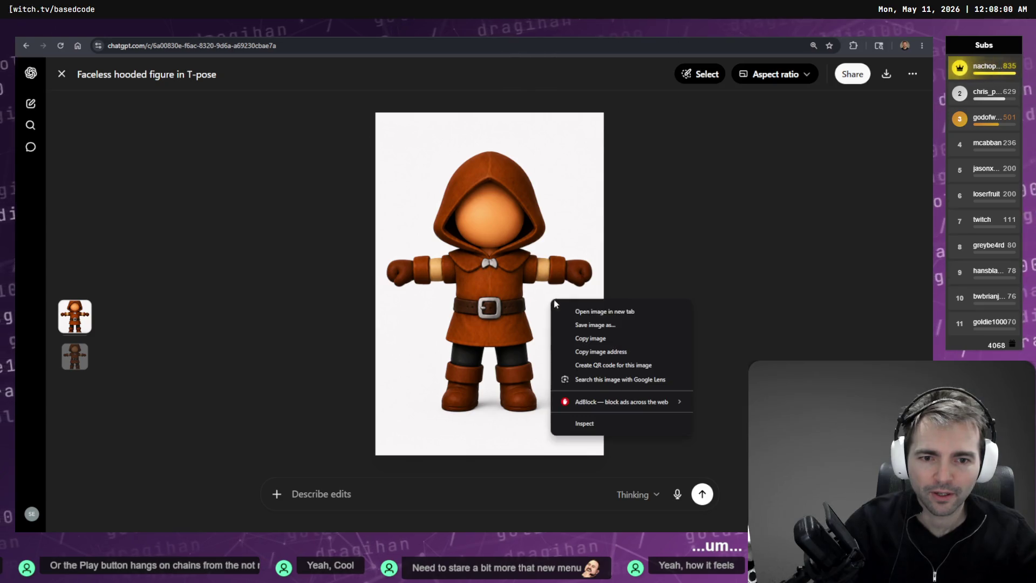
{"action": "left_click", "coordinate": [603, 340]}
{"action": "key", "text": "alt+Tab"}
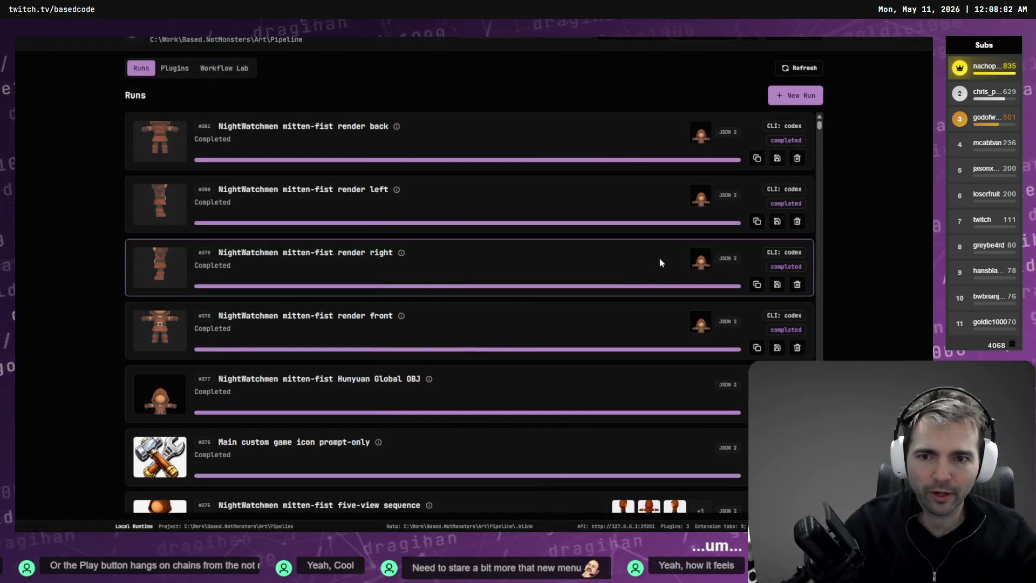
- Dictate a note that the night watchman is too hard to rig because the hood moves with the shoulders
{"action": "key", "text": "alt+Tab"}
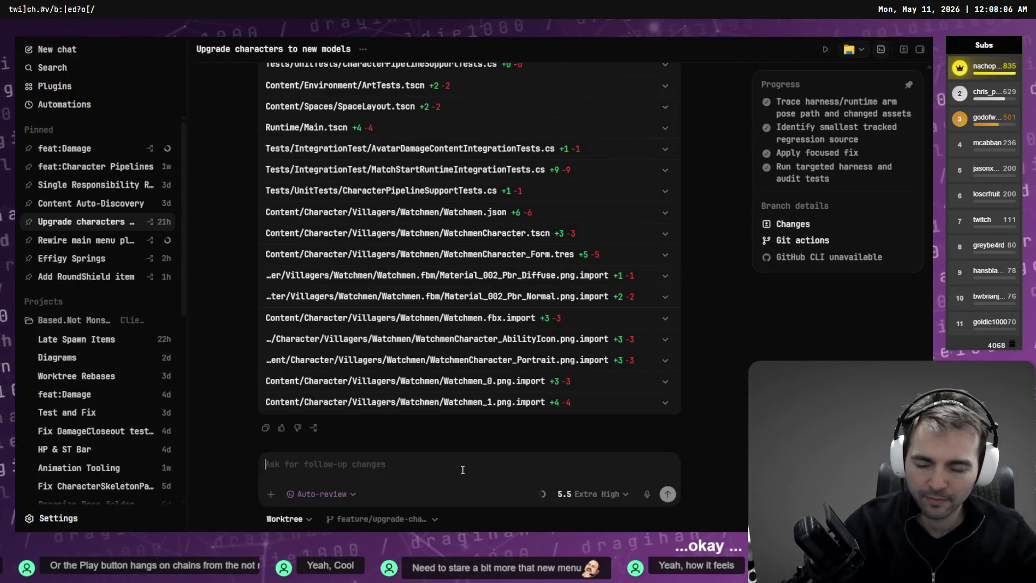
{"action": "key", "text": "super+h"}
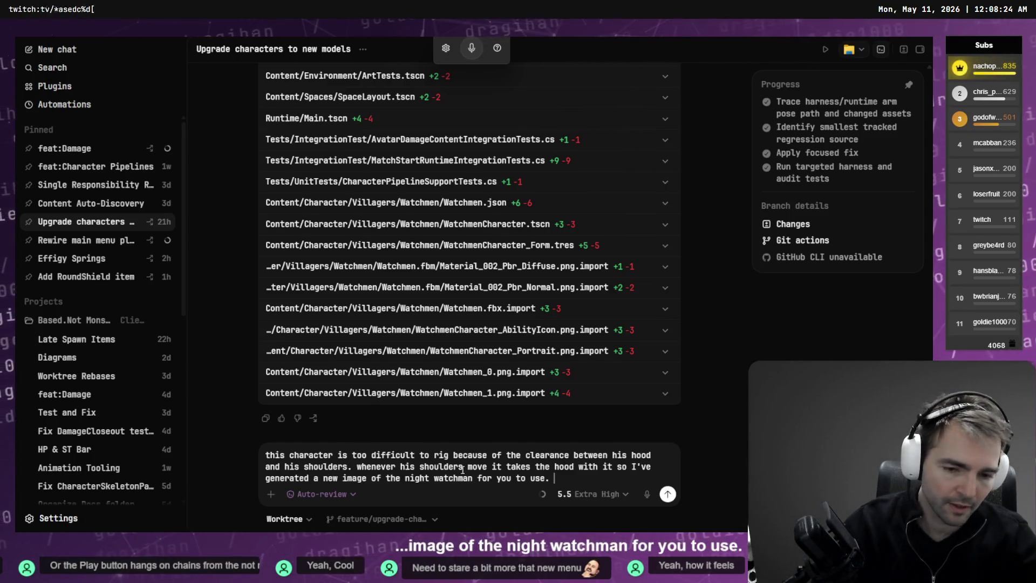
{"action": "key", "text": "shift+Return"}
{"action": "type", "text": "@NightWat"}
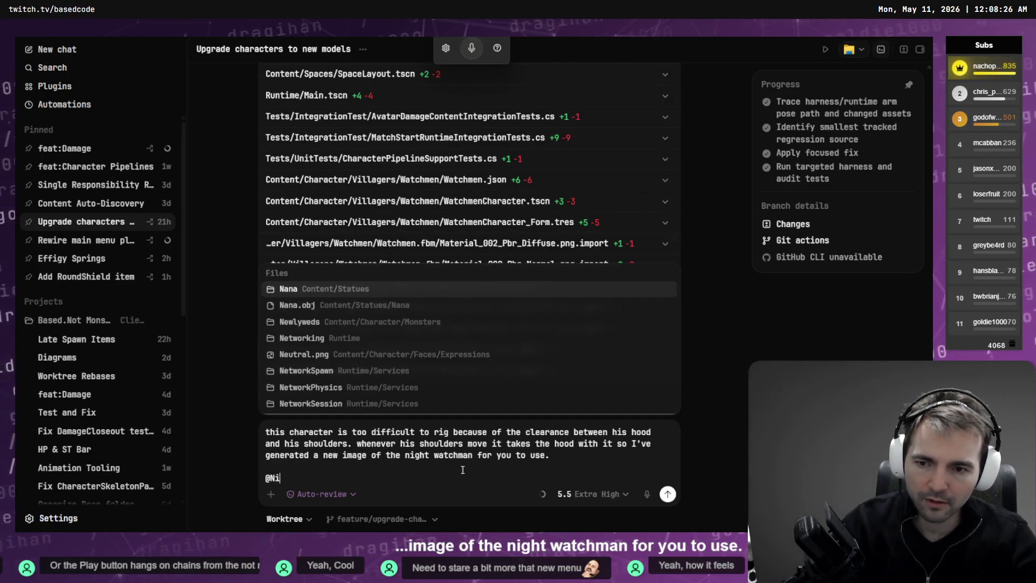
{"action": "key", "text": "BackSpace"}
{"action": "key", "text": "BackSpace"}
{"action": "key", "text": "BackSpace"}
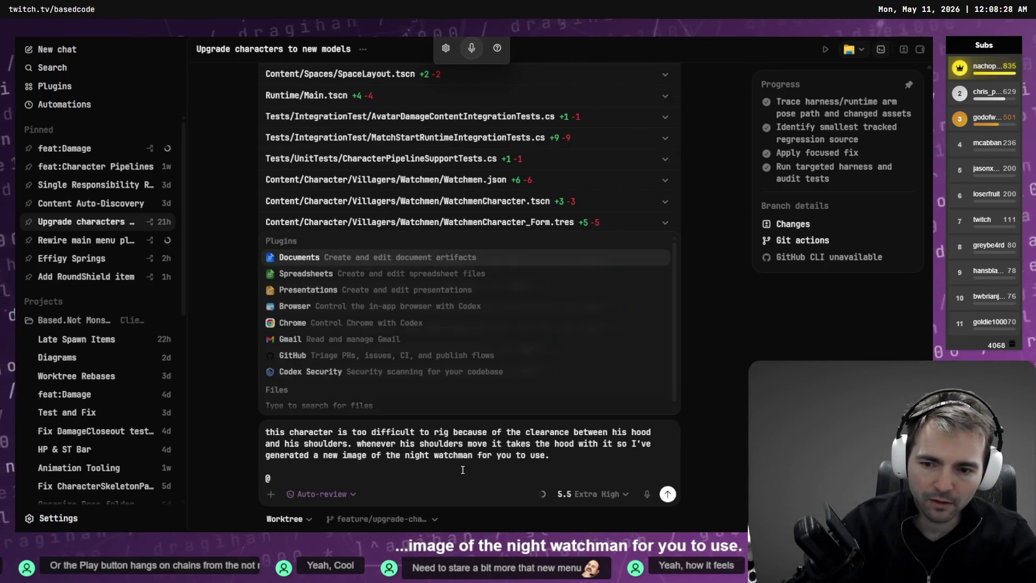
{"action": "type", "text": "Watchmen"}
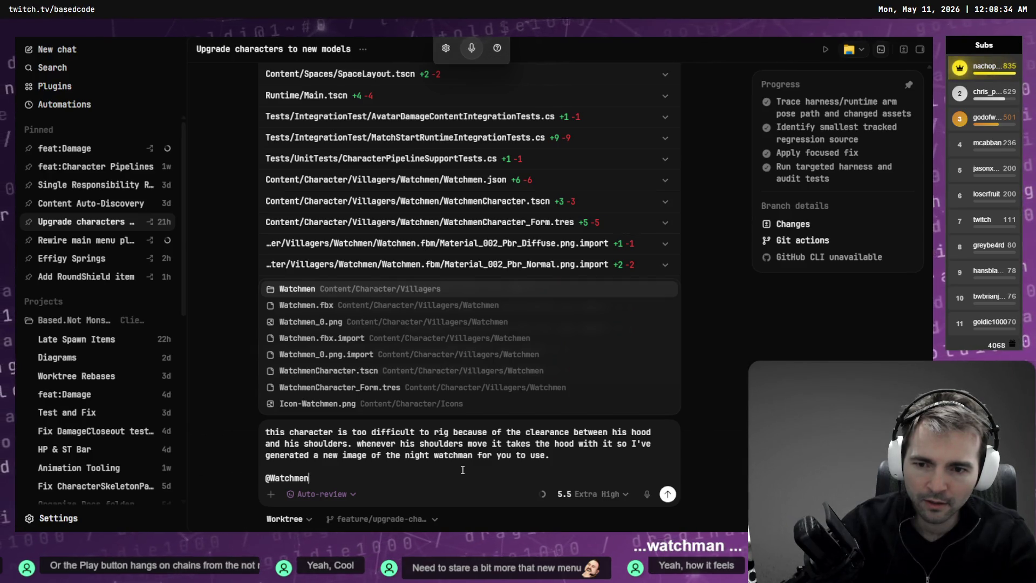
{"action": "key", "text": "Return"}
{"action": "key", "text": "BackSpace"}
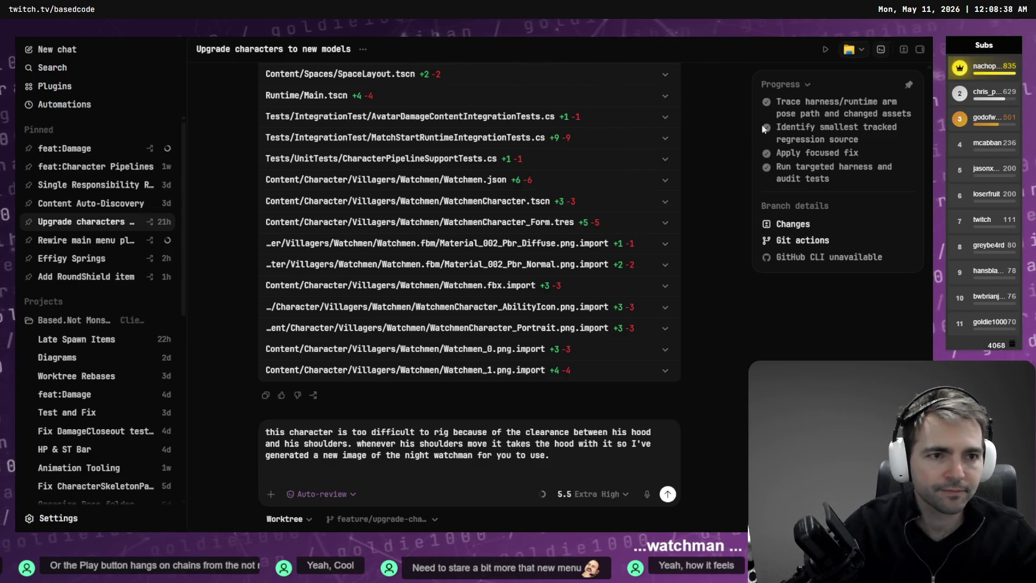
{"action": "key", "text": "ctrl+o"}
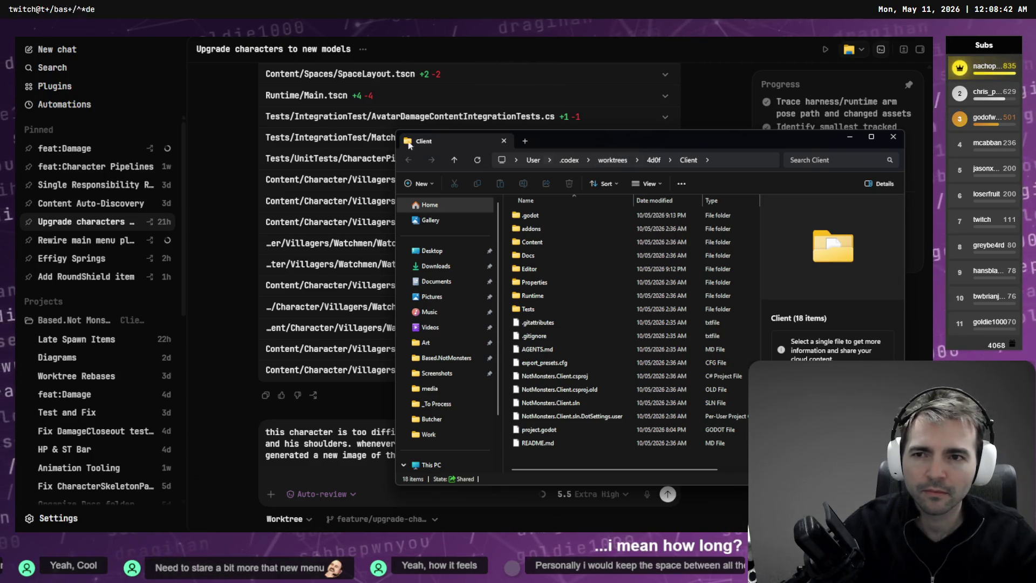
- Close the Client folder window so the Watchmen rename summary in Codex shows again
{"action": "mouse_move", "coordinate": [340, 54]}
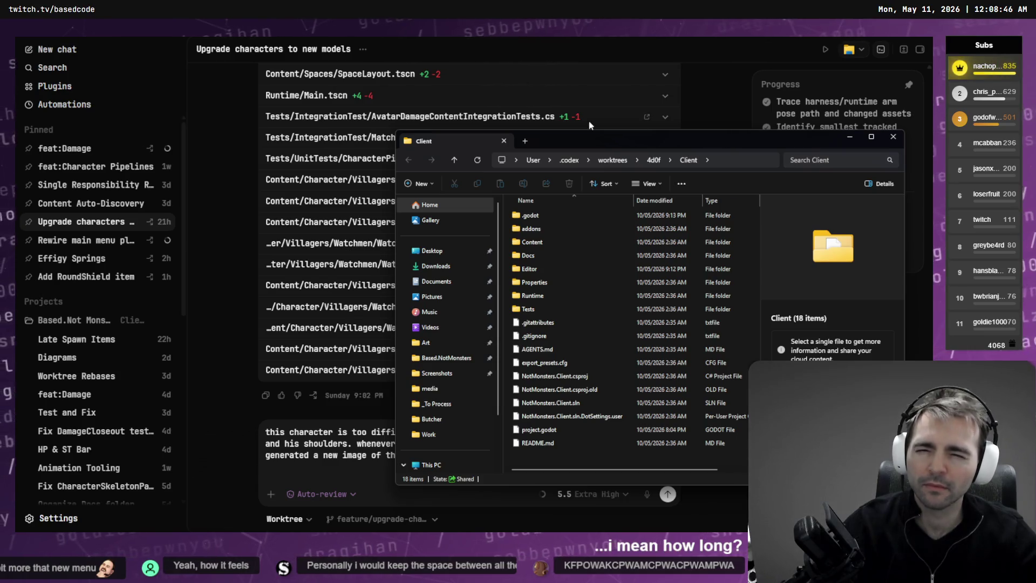
{"action": "left_click", "coordinate": [893, 137]}
{"action": "scroll", "coordinate": [655, 215], "scroll_direction": "up", "scroll_amount": 5}
{"action": "scroll", "coordinate": [655, 215], "scroll_direction": "up", "scroll_amount": 3}
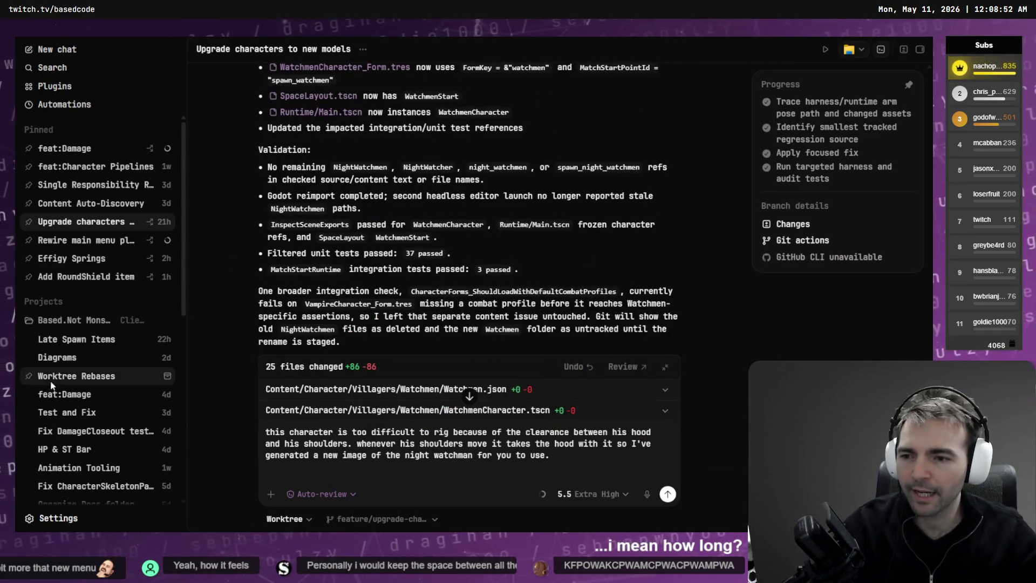
- Collapse the Based.Not Monsters project's chat list, then switch to the Not Monsters whiteboard
{"action": "scroll", "coordinate": [101, 288], "scroll_direction": "down", "scroll_amount": 4}
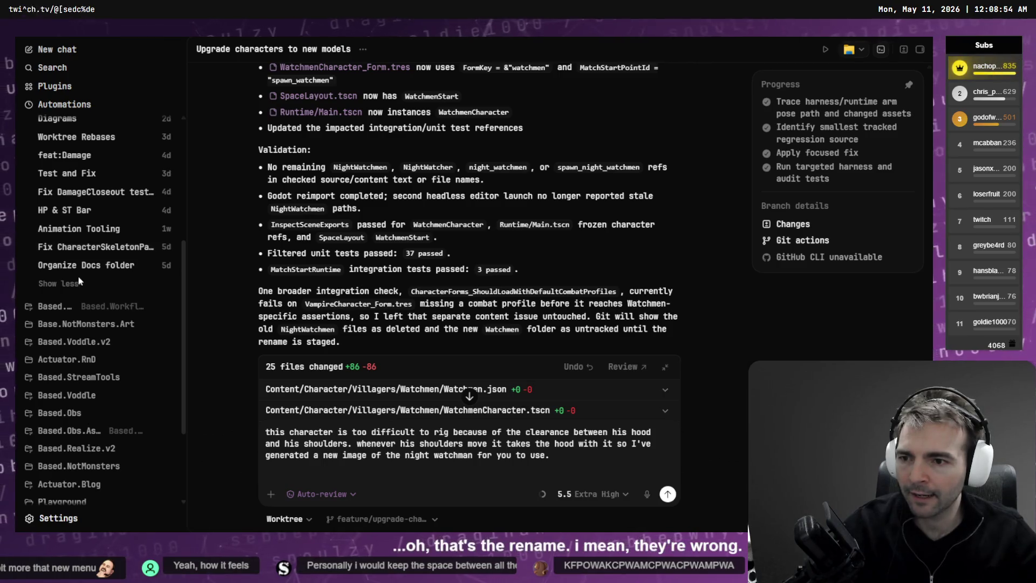
{"action": "scroll", "coordinate": [86, 306], "scroll_direction": "up", "scroll_amount": 4}
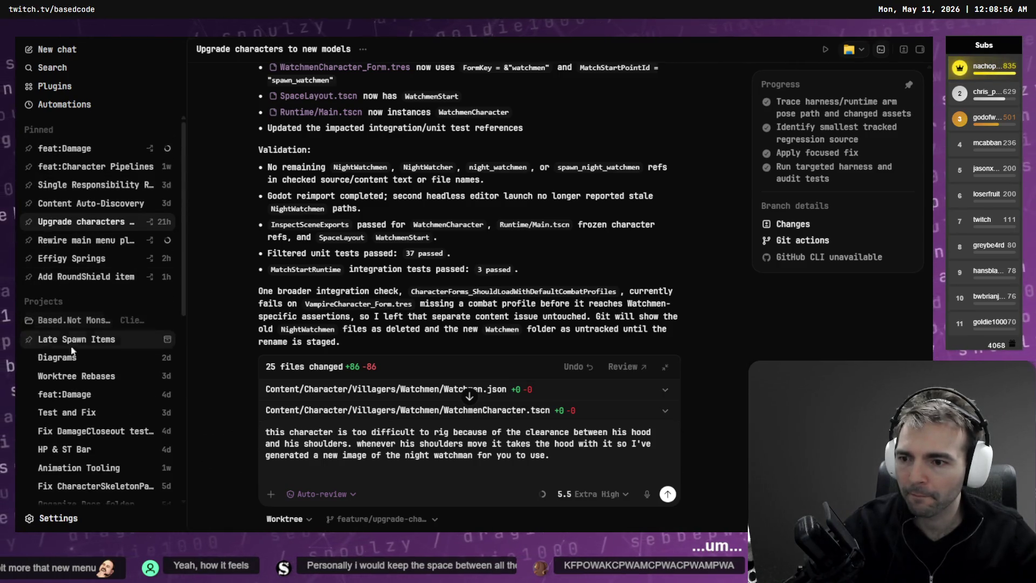
{"action": "scroll", "coordinate": [81, 243], "scroll_direction": "down", "scroll_amount": 2}
{"action": "left_click", "coordinate": [76, 224]}
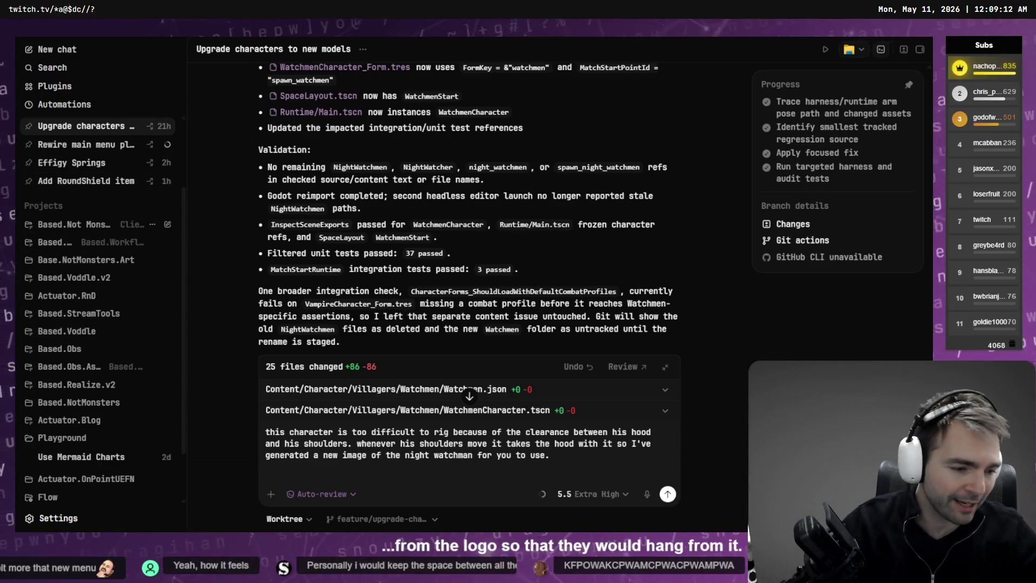
{"action": "key", "text": "alt+Tab"}
- Pan the canvas to the Archive frame and zoom into the wooden-sign main menu mockup
{"action": "scroll", "coordinate": [306, 322], "scroll_direction": "down", "scroll_amount": 5}
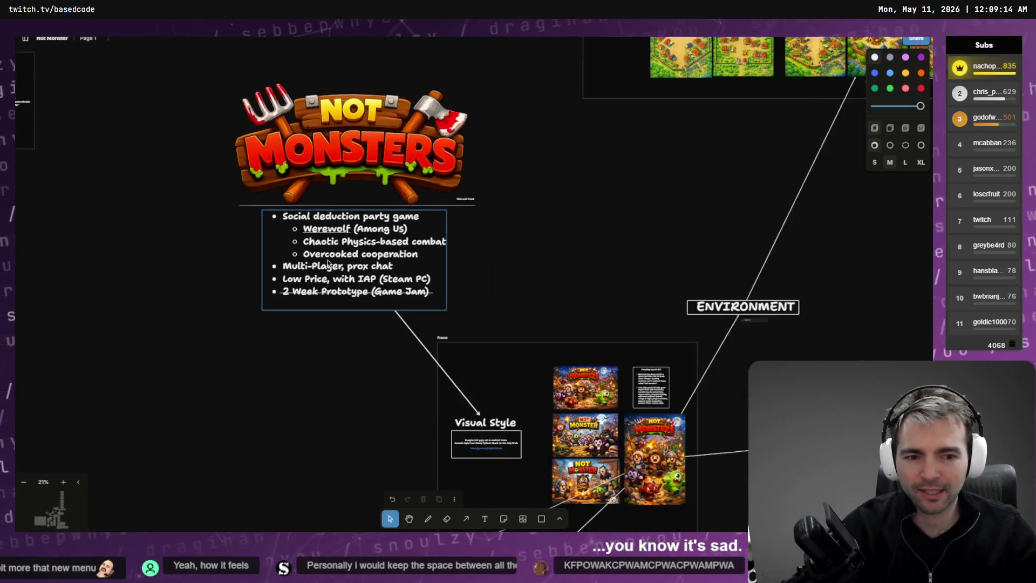
{"action": "scroll", "coordinate": [577, 231], "scroll_direction": "up", "scroll_amount": 10}
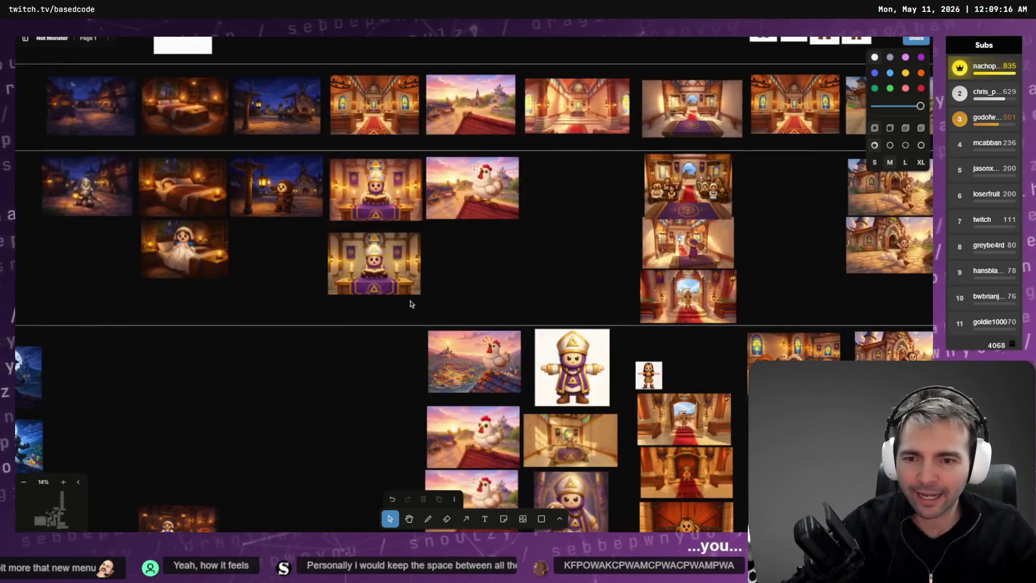
{"action": "scroll", "coordinate": [204, 177], "scroll_direction": "up", "scroll_amount": 10}
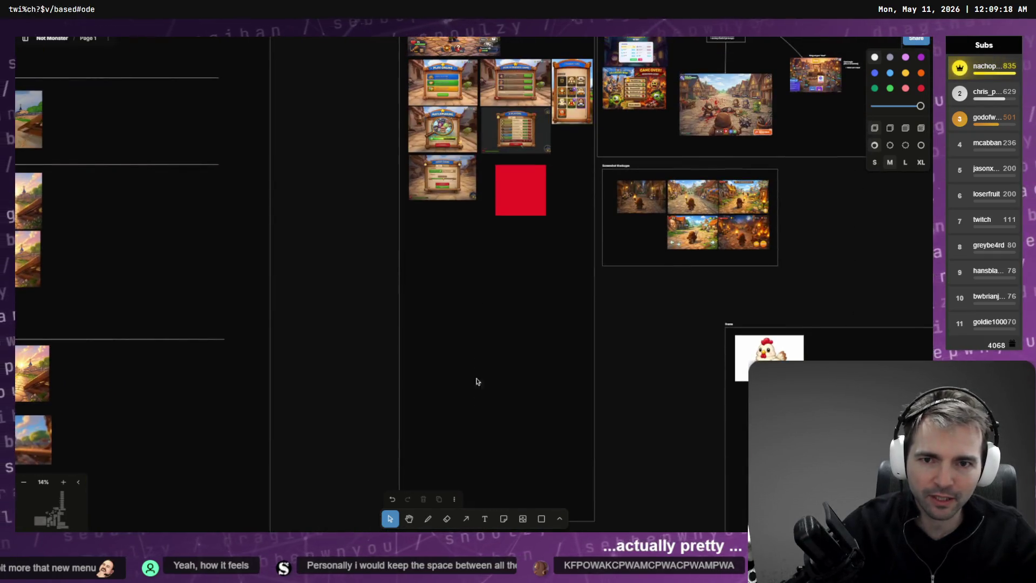
{"action": "scroll", "coordinate": [453, 184], "scroll_direction": "up", "scroll_amount": 5}
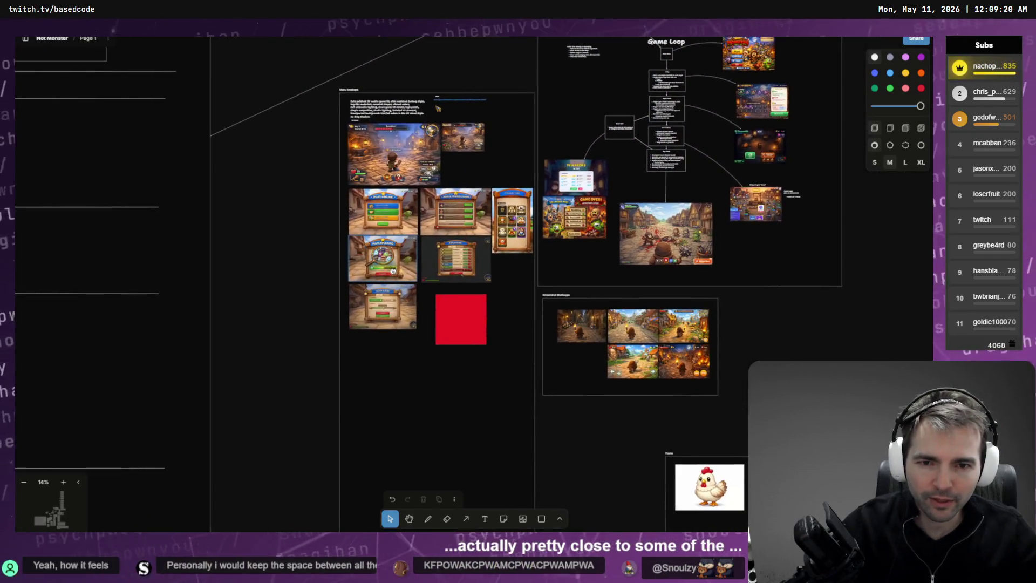
{"action": "scroll", "coordinate": [437, 108], "scroll_direction": "left", "scroll_amount": 1}
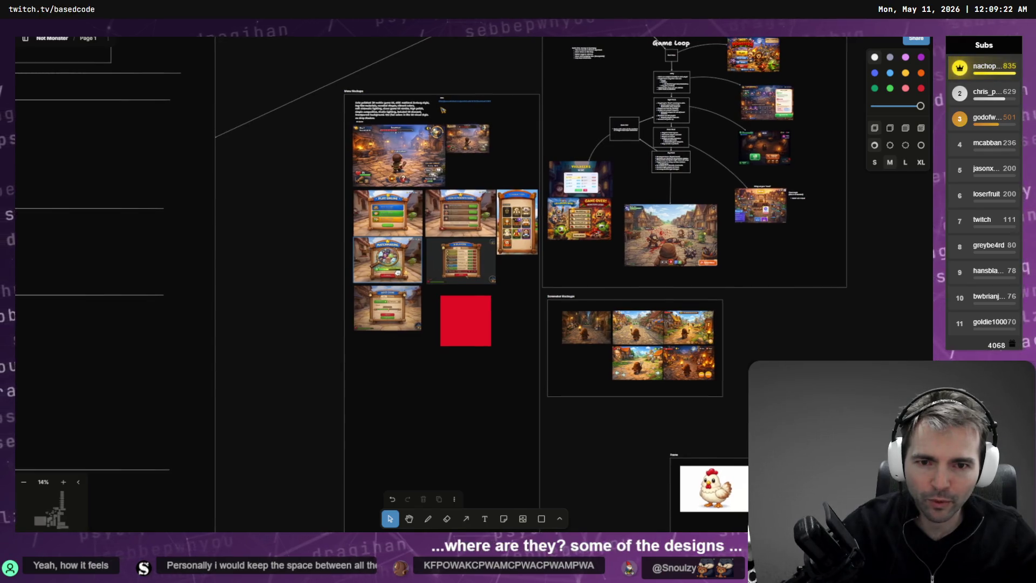
{"action": "scroll", "coordinate": [295, 376], "scroll_direction": "up", "scroll_amount": 5}
{"action": "scroll", "coordinate": [296, 376], "scroll_direction": "right", "scroll_amount": 5}
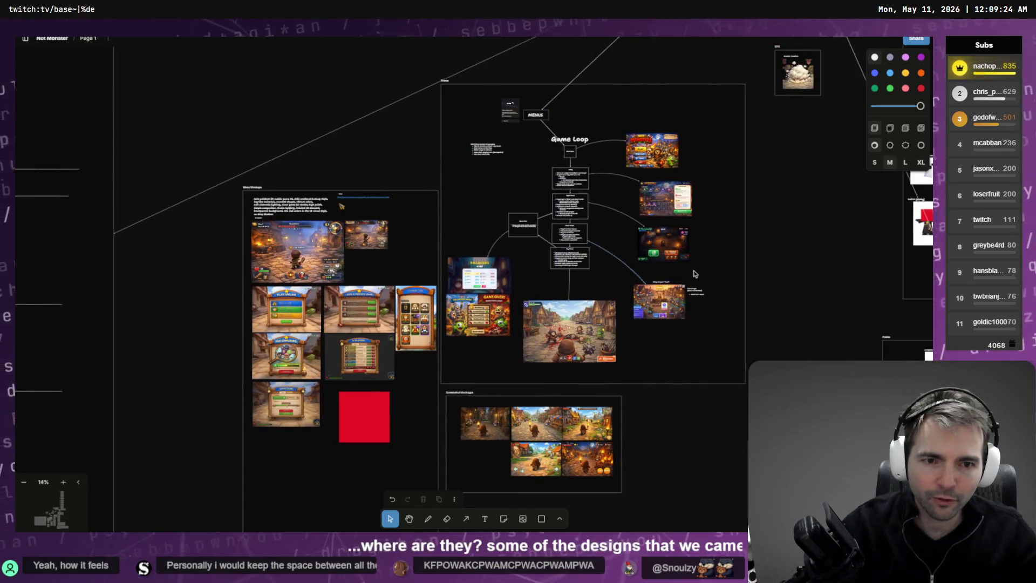
{"action": "scroll", "coordinate": [295, 376], "scroll_direction": "down", "scroll_amount": 10}
{"action": "scroll", "coordinate": [295, 376], "scroll_direction": "right", "scroll_amount": 8}
{"action": "scroll", "coordinate": [229, 290], "scroll_direction": "left", "scroll_amount": 15}
{"action": "scroll", "coordinate": [526, 214], "scroll_direction": "down", "scroll_amount": 5}
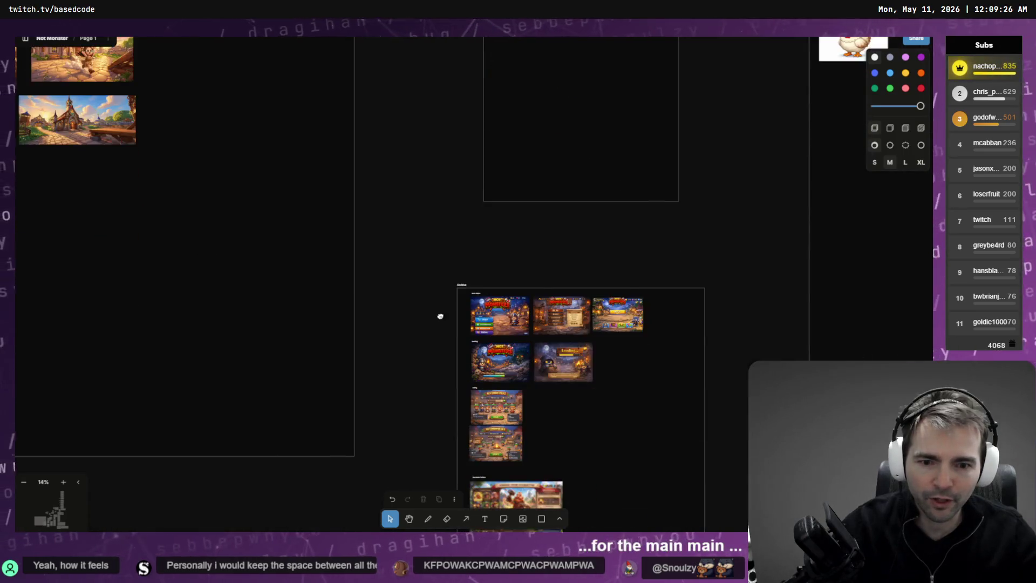
{"action": "scroll", "coordinate": [440, 315], "scroll_direction": "right", "scroll_amount": 5}
{"action": "scroll", "coordinate": [368, 191], "scroll_direction": "up", "scroll_amount": 5}
{"action": "scroll", "coordinate": [393, 192], "scroll_direction": "up", "scroll_amount": 8}
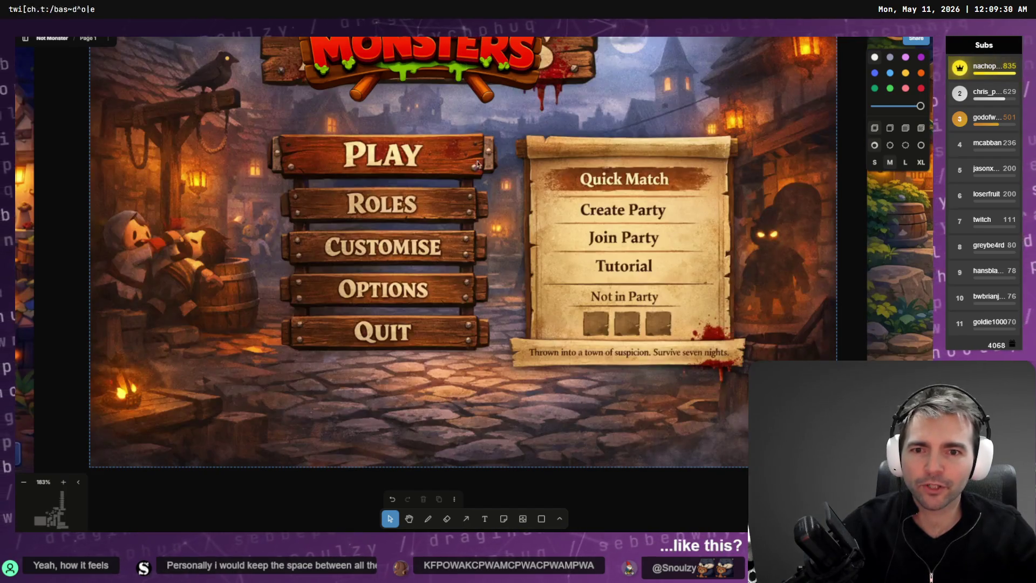
- Fit the wooden-sign main menu mockup to the view
{"action": "scroll", "coordinate": [365, 134], "scroll_direction": "down", "scroll_amount": 5}
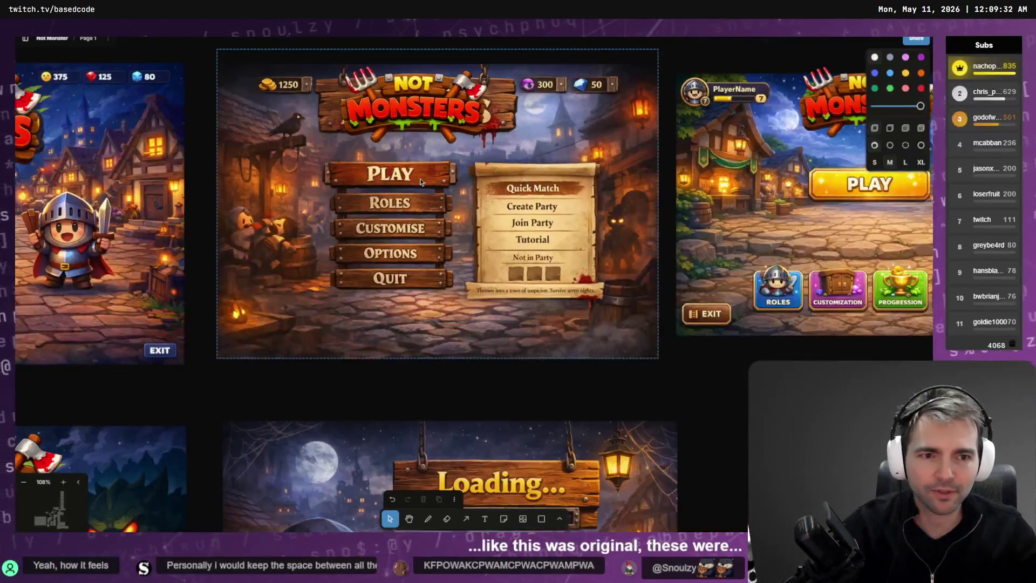
{"action": "scroll", "coordinate": [751, 153], "scroll_direction": "left", "scroll_amount": 3}
{"action": "scroll", "coordinate": [750, 154], "scroll_direction": "down", "scroll_amount": 6}
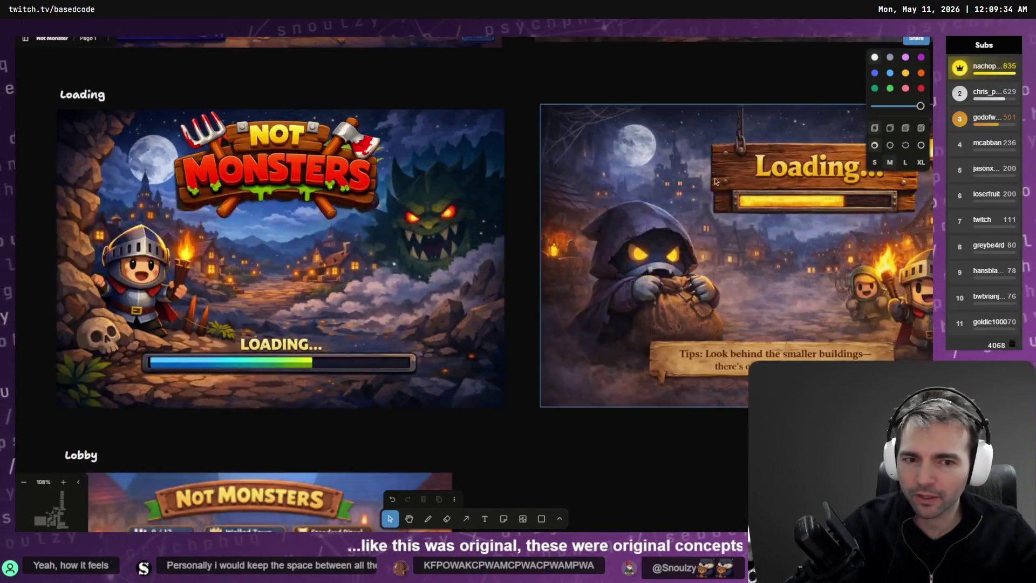
{"action": "scroll", "coordinate": [423, 349], "scroll_direction": "down", "scroll_amount": 5}
{"action": "scroll", "coordinate": [498, 183], "scroll_direction": "down", "scroll_amount": 8}
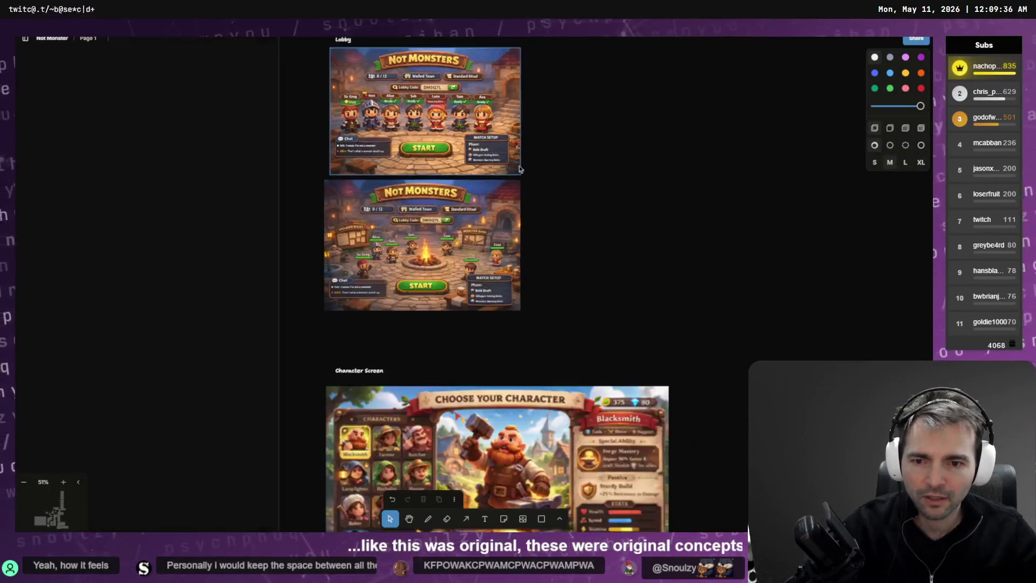
{"action": "scroll", "coordinate": [488, 255], "scroll_direction": "down", "scroll_amount": 8}
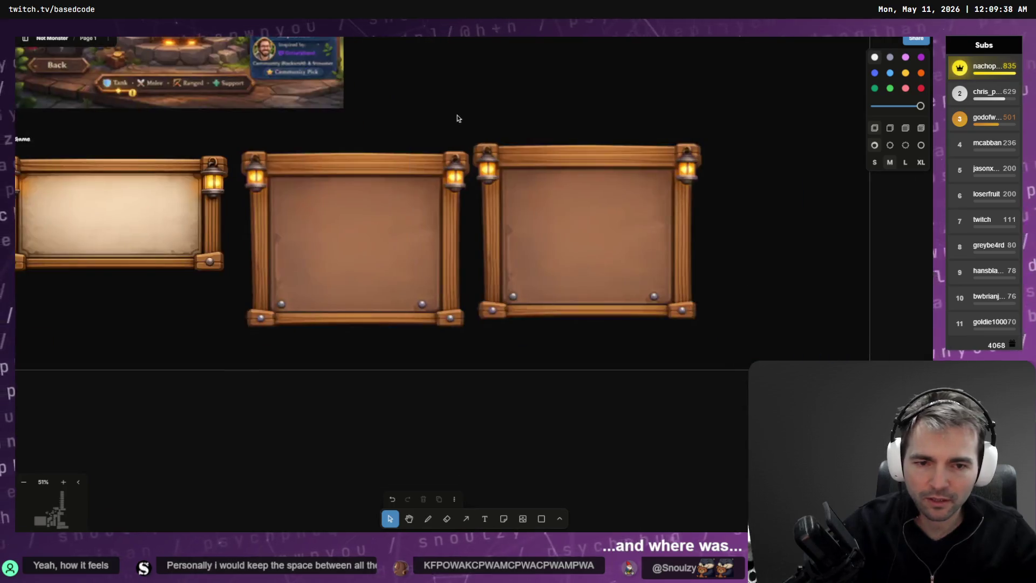
{"action": "scroll", "coordinate": [455, 116], "scroll_direction": "down", "scroll_amount": 4}
{"action": "scroll", "coordinate": [432, 209], "scroll_direction": "up", "scroll_amount": 8}
{"action": "scroll", "coordinate": [432, 209], "scroll_direction": "up", "scroll_amount": 5}
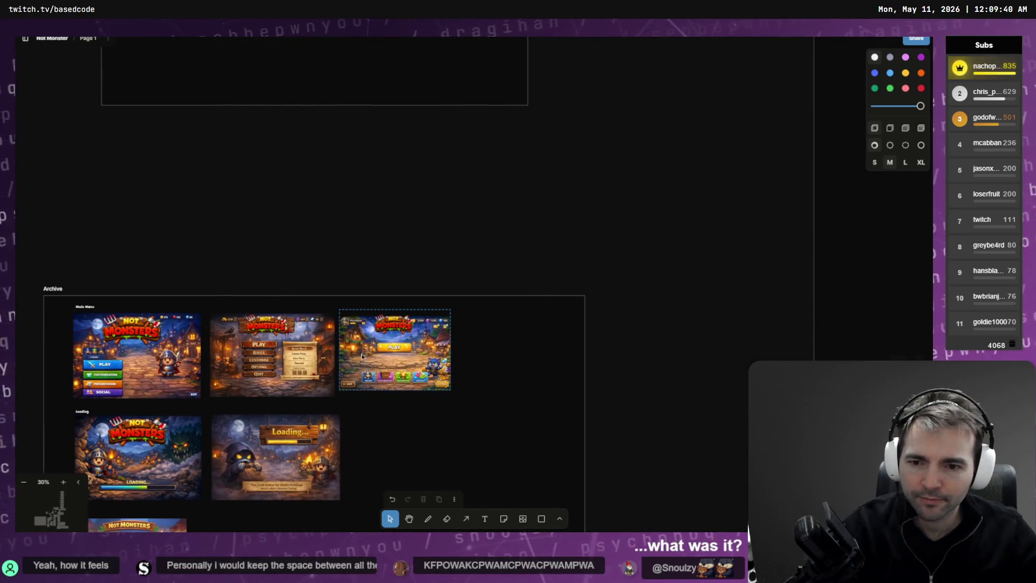
{"action": "scroll", "coordinate": [416, 334], "scroll_direction": "up", "scroll_amount": 5}
{"action": "key", "text": "shift+2"}
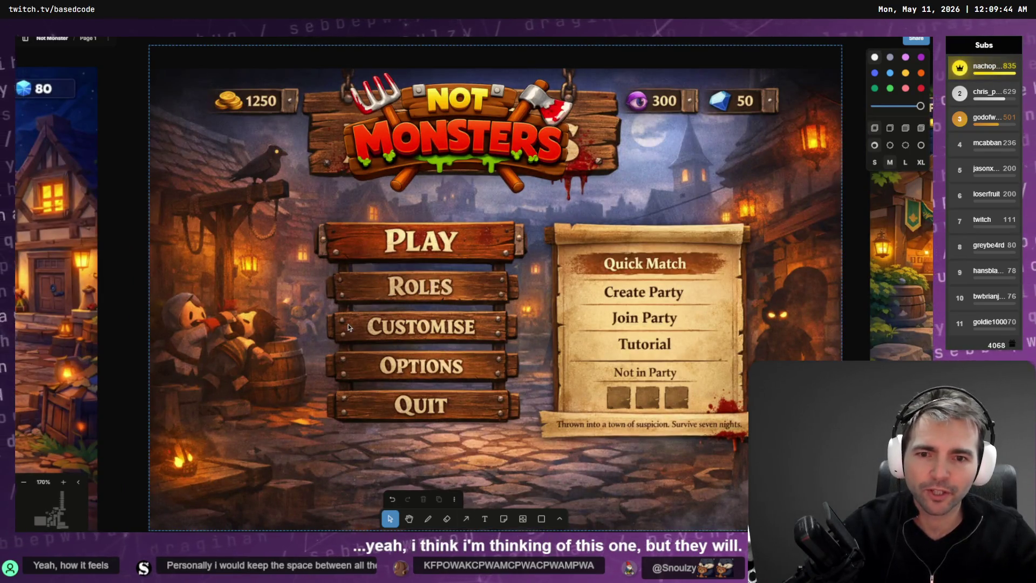
- Browse the Visual Style note and four key art images, then switch back to Codex
{"action": "scroll", "coordinate": [348, 327], "scroll_direction": "down", "scroll_amount": 6}
{"action": "scroll", "coordinate": [339, 324], "scroll_direction": "down", "scroll_amount": 5}
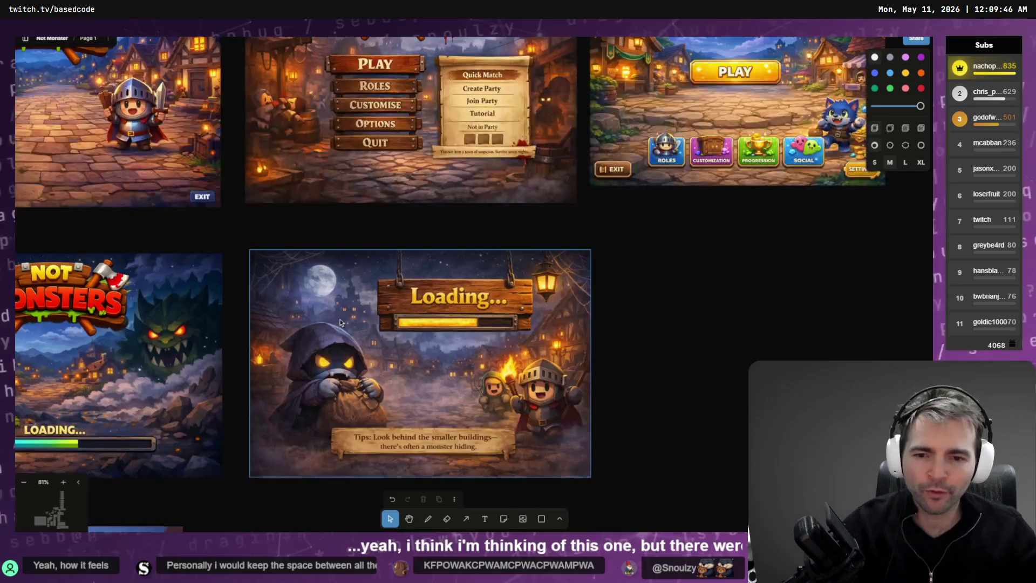
{"action": "scroll", "coordinate": [345, 243], "scroll_direction": "left", "scroll_amount": 7}
{"action": "scroll", "coordinate": [347, 192], "scroll_direction": "up", "scroll_amount": 1}
{"action": "scroll", "coordinate": [348, 192], "scroll_direction": "up", "scroll_amount": 8}
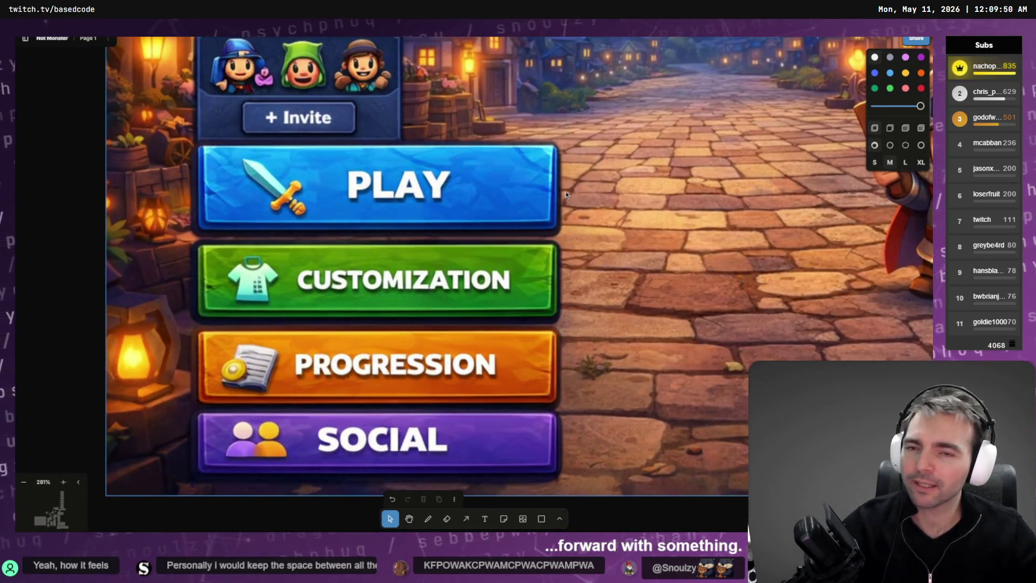
{"action": "scroll", "coordinate": [565, 191], "scroll_direction": "down", "scroll_amount": 4}
{"action": "scroll", "coordinate": [265, 318], "scroll_direction": "up", "scroll_amount": 3}
{"action": "scroll", "coordinate": [265, 319], "scroll_direction": "right", "scroll_amount": 2}
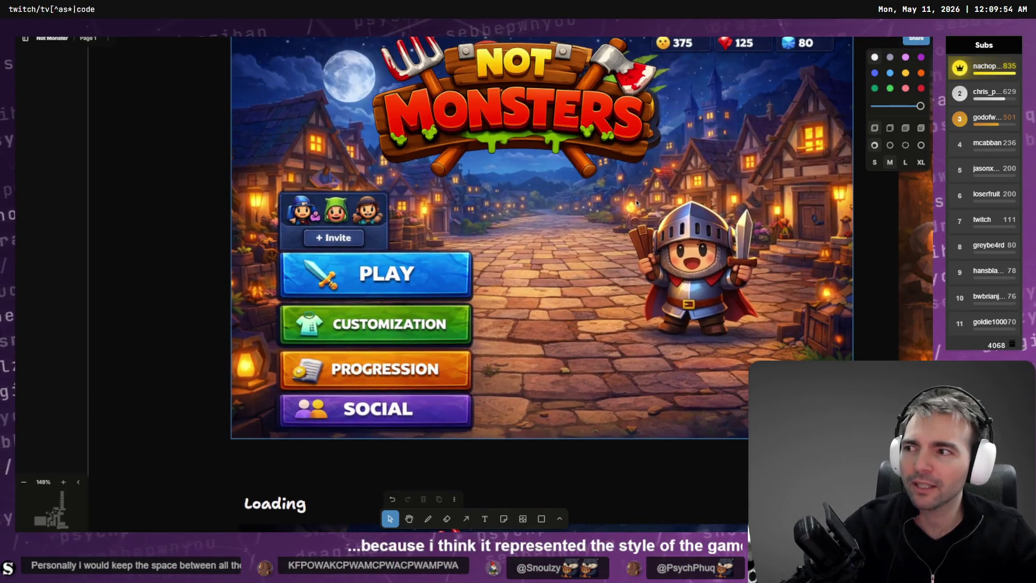
{"action": "scroll", "coordinate": [636, 203], "scroll_direction": "right", "scroll_amount": 10}
{"action": "scroll", "coordinate": [554, 222], "scroll_direction": "up", "scroll_amount": 2}
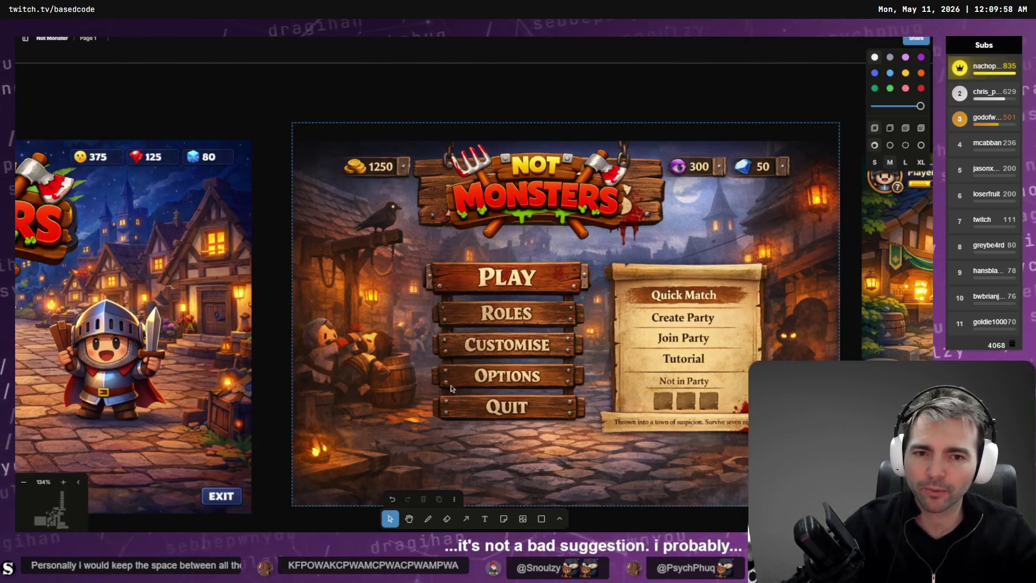
{"action": "scroll", "coordinate": [466, 455], "scroll_direction": "up", "scroll_amount": 1}
{"action": "scroll", "coordinate": [572, 327], "scroll_direction": "up", "scroll_amount": 3}
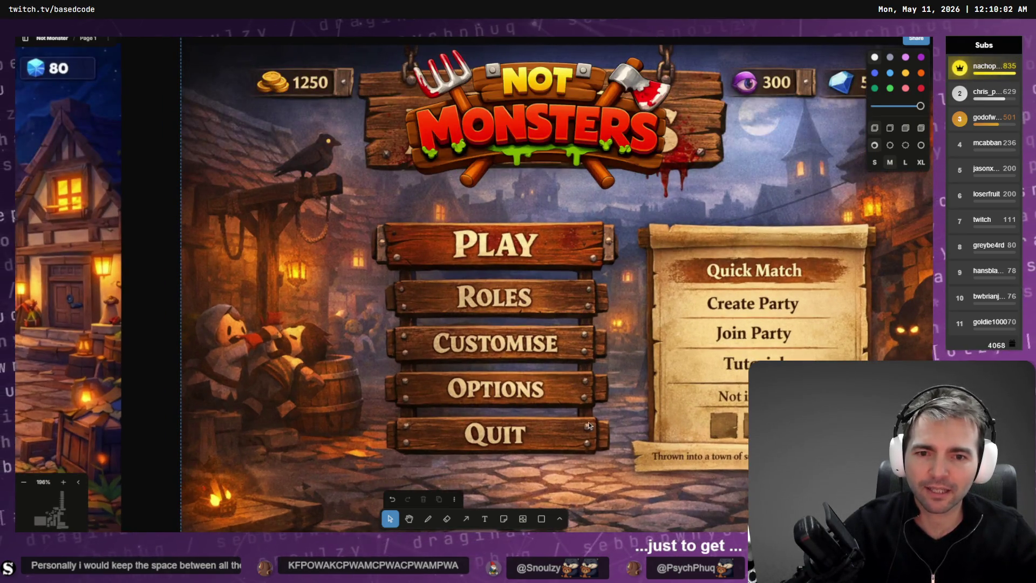
{"action": "scroll", "coordinate": [593, 428], "scroll_direction": "down", "scroll_amount": 10}
{"action": "scroll", "coordinate": [209, 393], "scroll_direction": "down", "scroll_amount": 2}
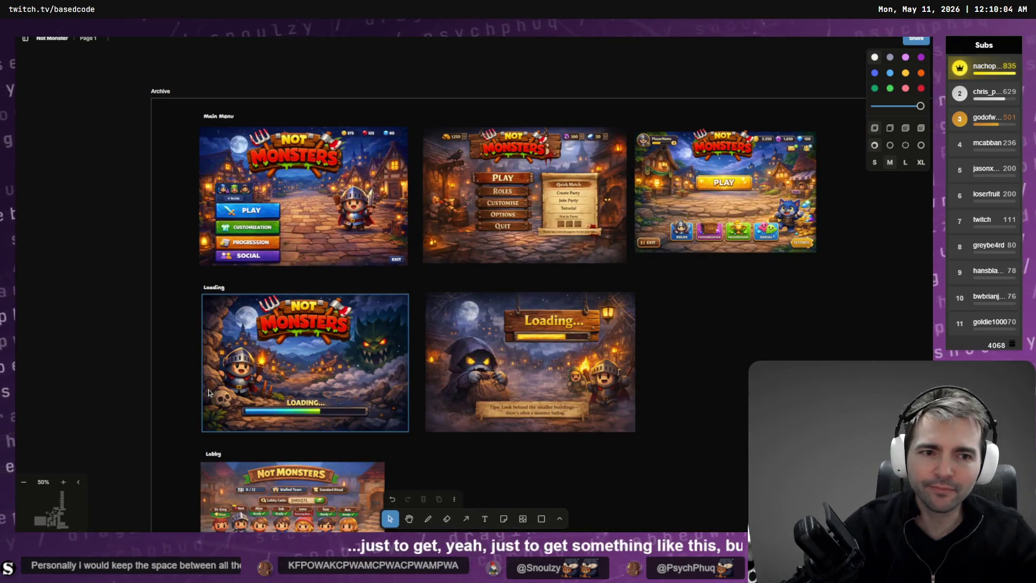
{"action": "scroll", "coordinate": [209, 392], "scroll_direction": "down", "scroll_amount": 5}
{"action": "scroll", "coordinate": [342, 220], "scroll_direction": "down", "scroll_amount": 5}
{"action": "scroll", "coordinate": [474, 283], "scroll_direction": "up", "scroll_amount": 4}
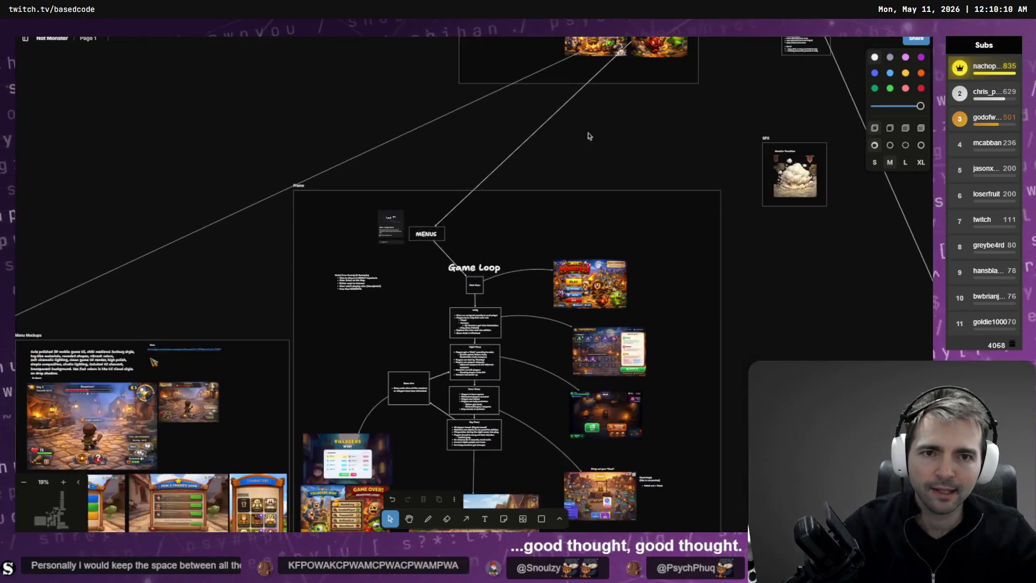
{"action": "scroll", "coordinate": [589, 136], "scroll_direction": "up", "scroll_amount": 6}
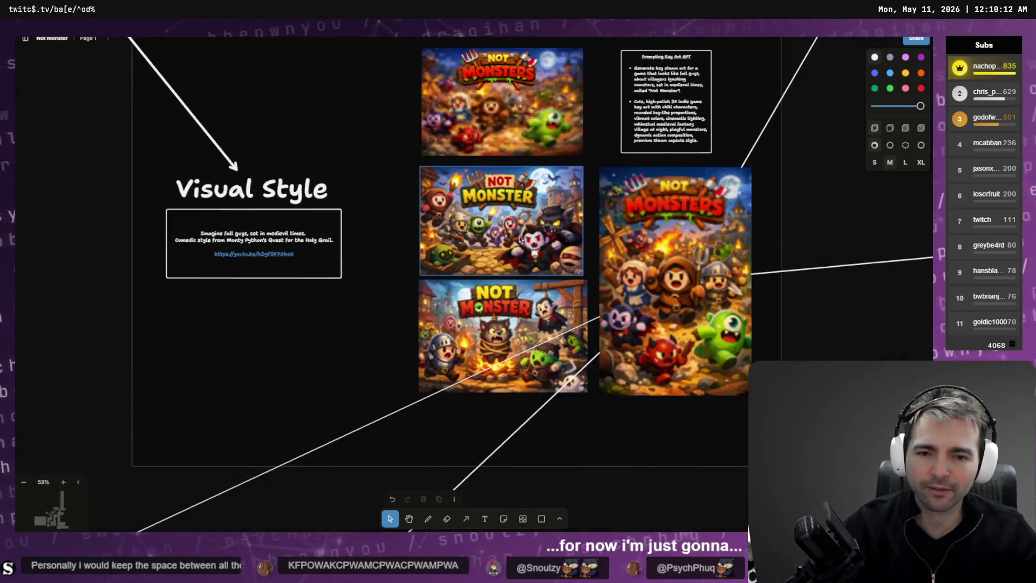
{"action": "key", "text": "alt+Tab"}
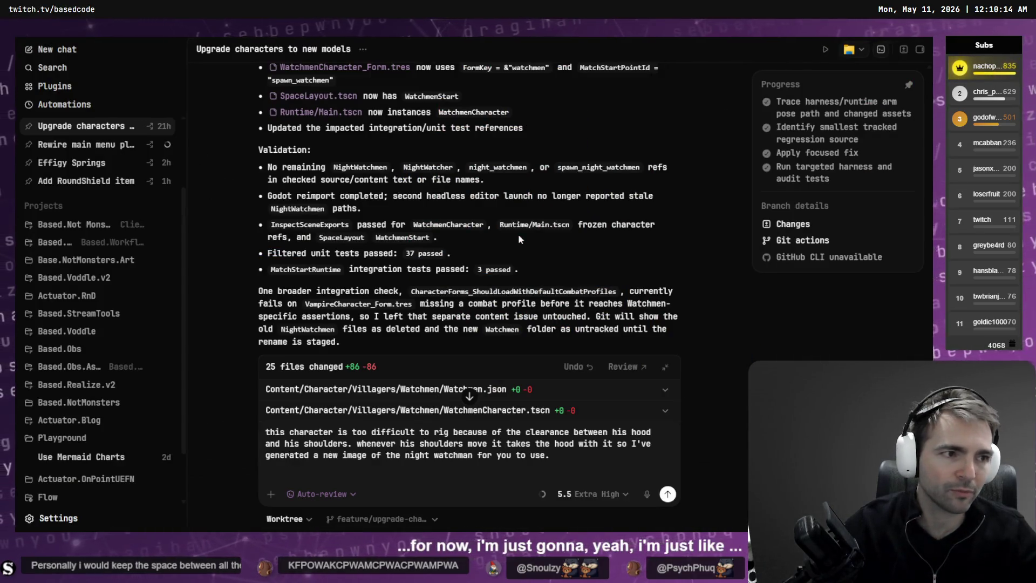
- Switch to the running Not Monsters game showing PLAY, CUSTOM, OPTIONS, SKINS and QUIT
{"action": "key", "text": "alt+Tab"}
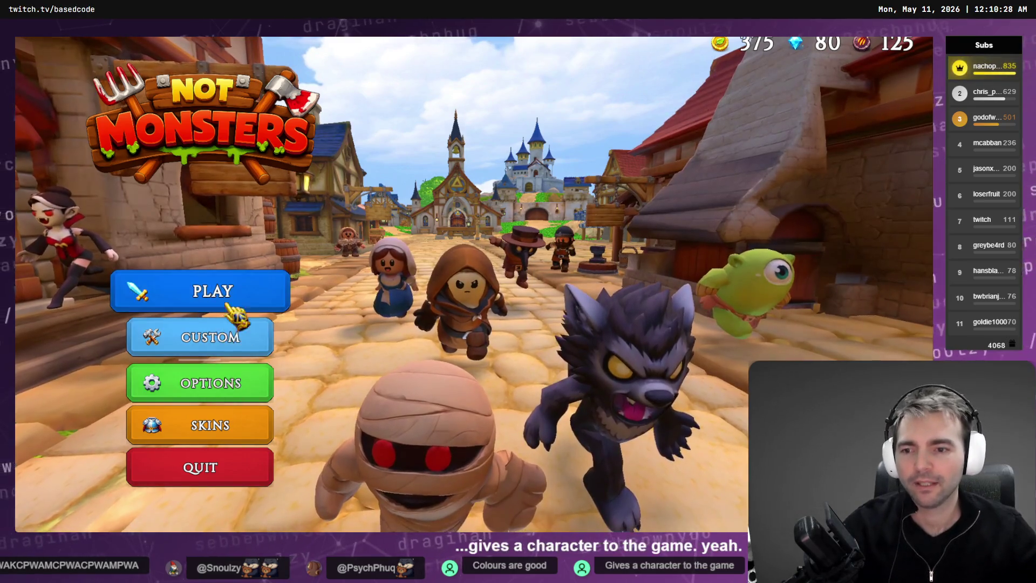
- View the character selection screen, go back to the main menu, and return to Codex
{"action": "left_click", "coordinate": [204, 431]}
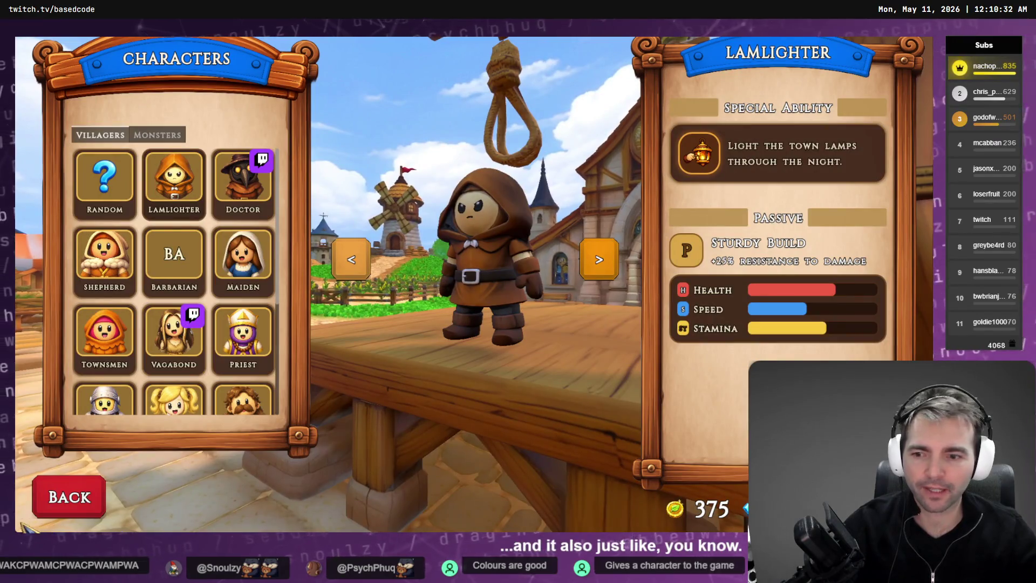
{"action": "left_click", "coordinate": [103, 499]}
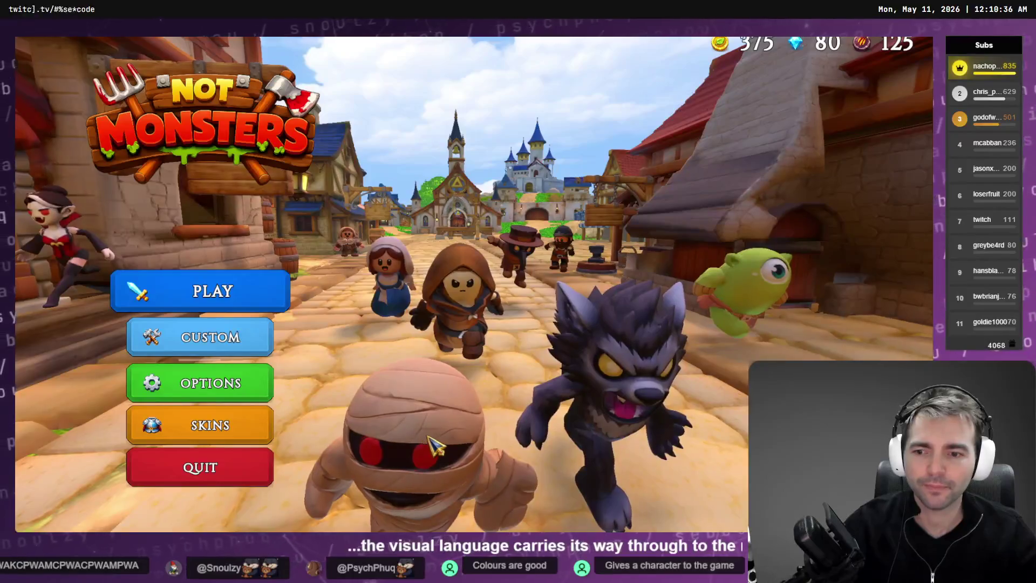
{"action": "key", "text": "alt+Tab"}
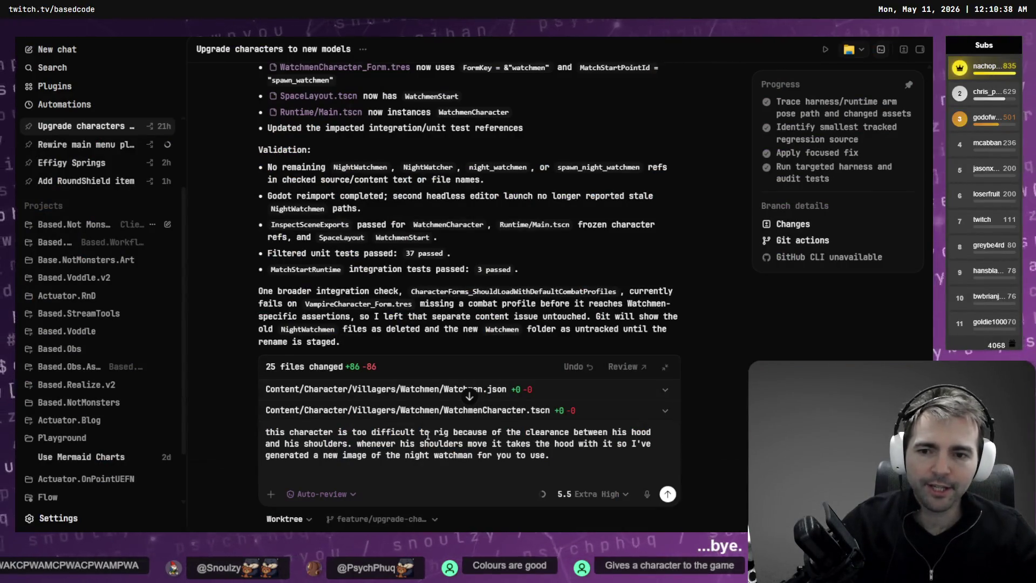
- Take out the hood-rigging draft, collapse Playground, and open Base.NotMonsters.Art's Character Art thread
{"action": "scroll", "coordinate": [367, 324], "scroll_direction": "down", "scroll_amount": 10}
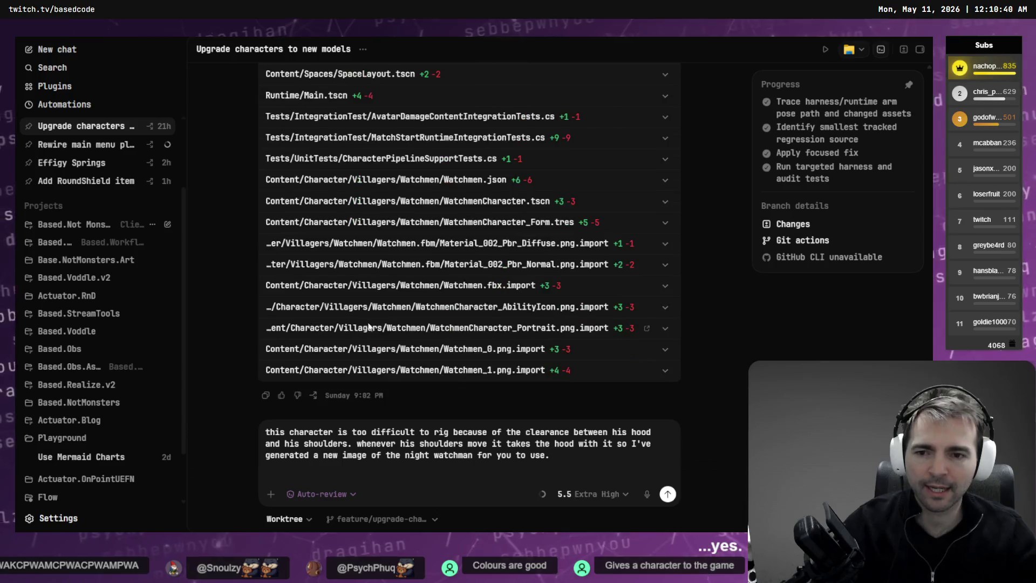
{"action": "key", "text": "Return"}
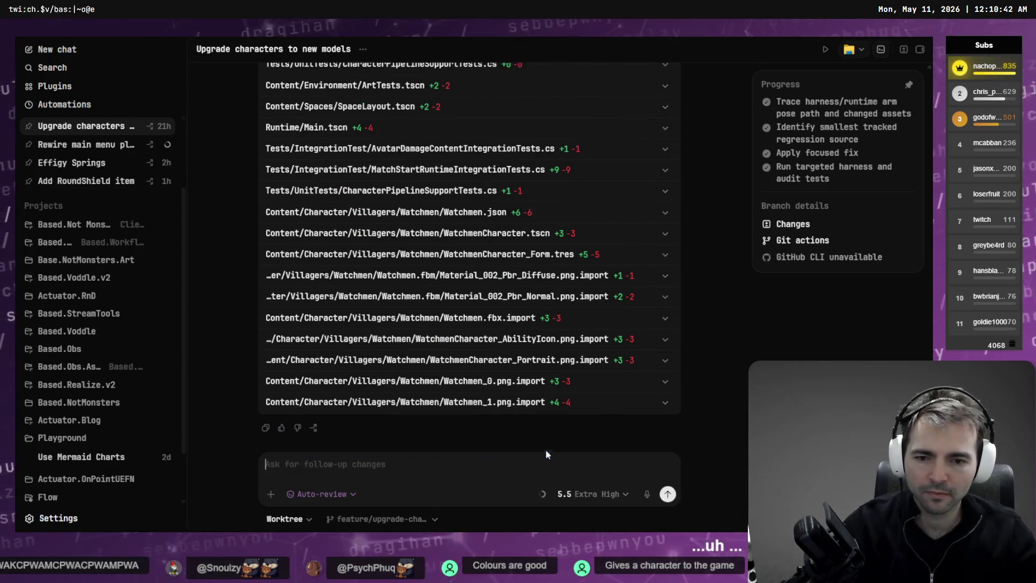
{"action": "left_click", "coordinate": [73, 440]}
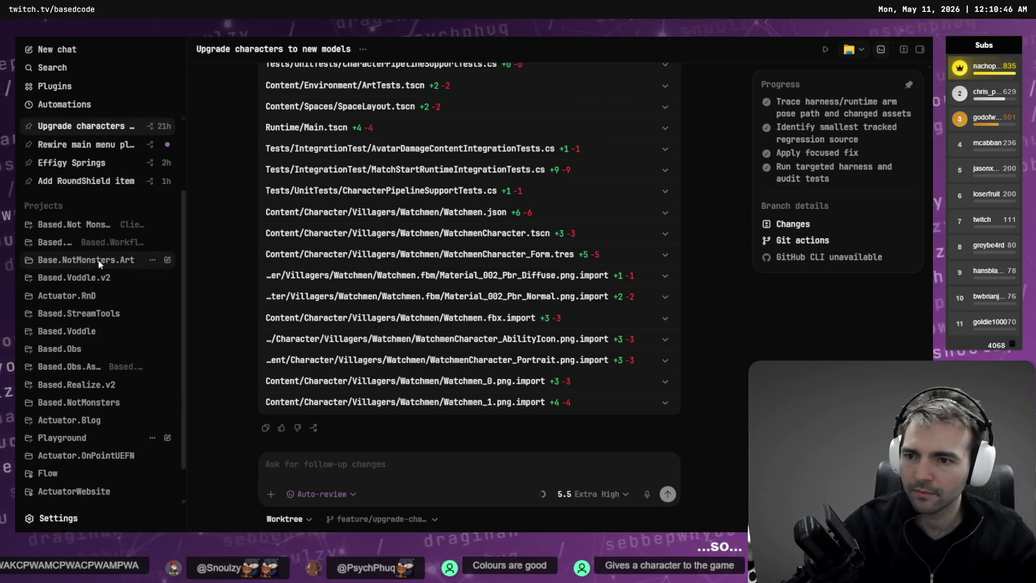
{"action": "left_click", "coordinate": [99, 262]}
{"action": "left_click", "coordinate": [105, 279]}
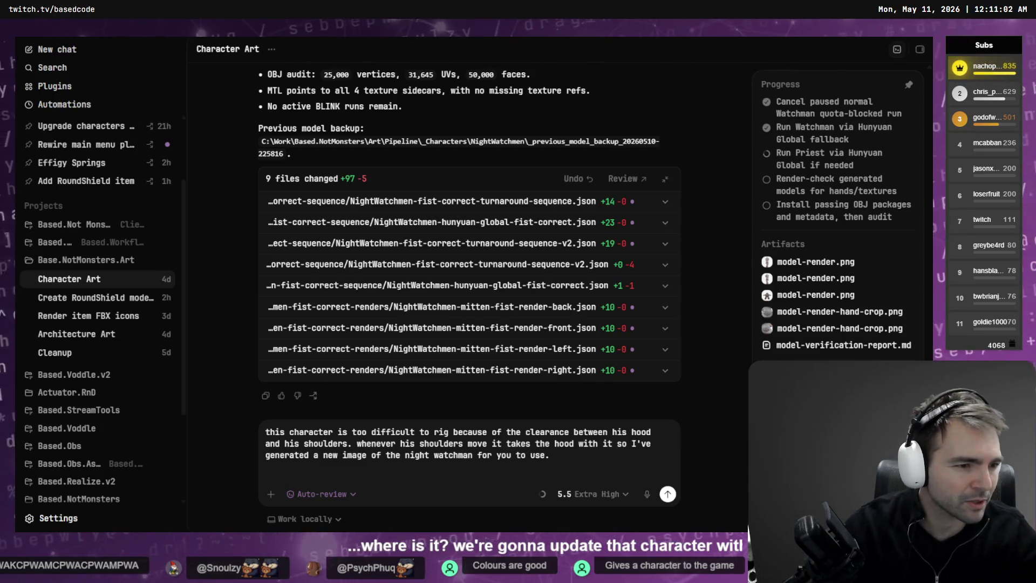
- Open and close the Client worktree folder, then open a new Chrome tab
{"action": "key", "text": "ctrl+o"}
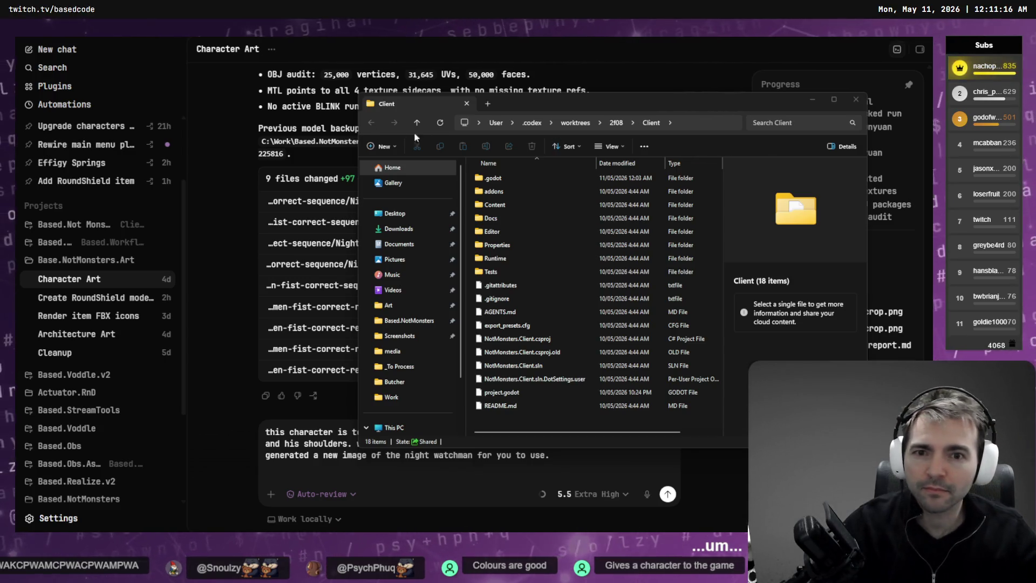
{"action": "key", "text": "alt+F4"}
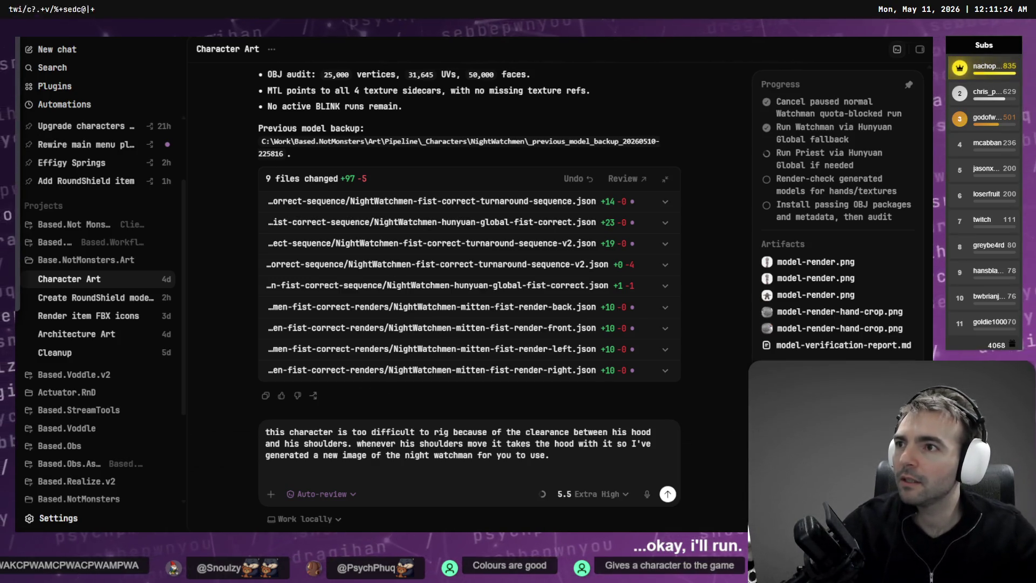
{"action": "key", "text": "super+1"}
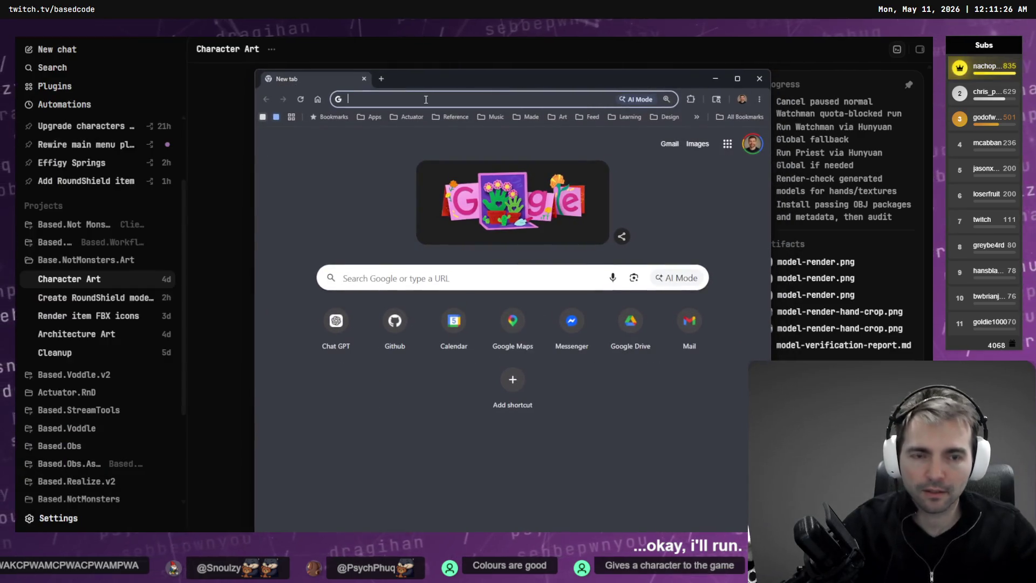
- Open ChatGPT's Images page to review the hooded-character images, then switch to Godot
{"action": "left_click", "coordinate": [335, 320]}
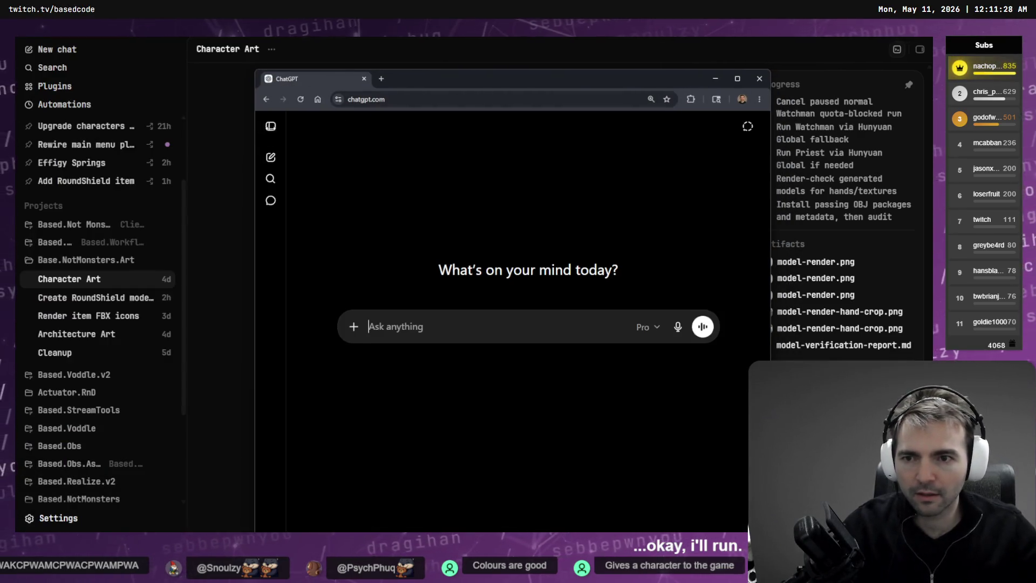
{"action": "left_click", "coordinate": [269, 126]}
{"action": "left_click", "coordinate": [324, 222]}
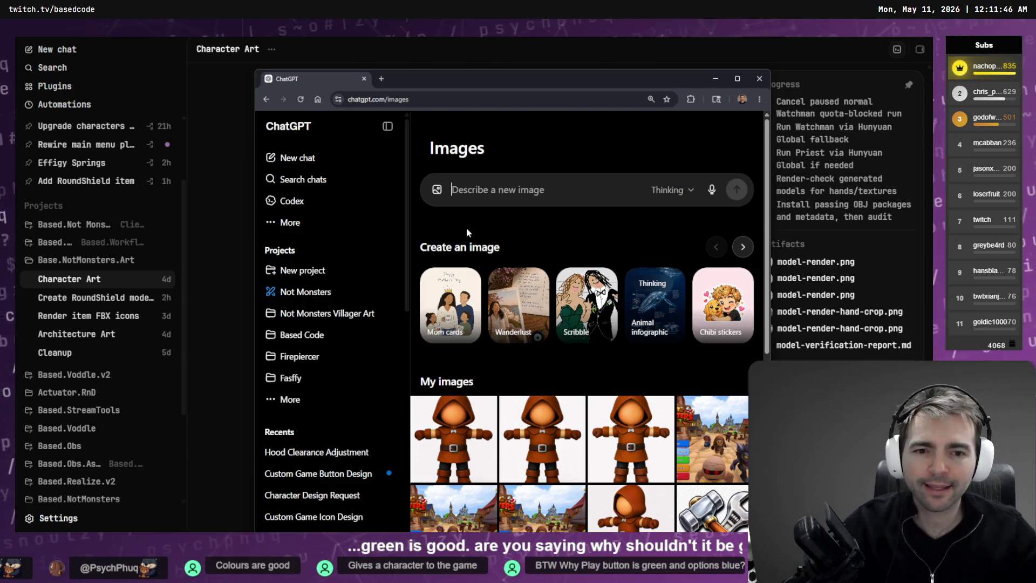
{"action": "key", "text": "alt+Tab"}
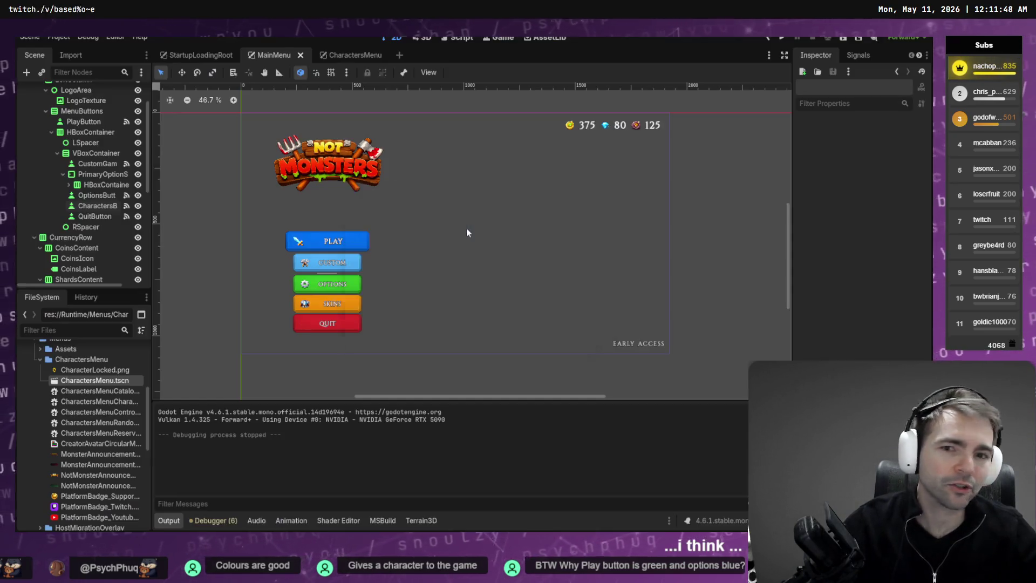
- Reload changed files from disk, select the green OPTIONS button, and run the game
{"action": "left_click", "coordinate": [491, 338]}
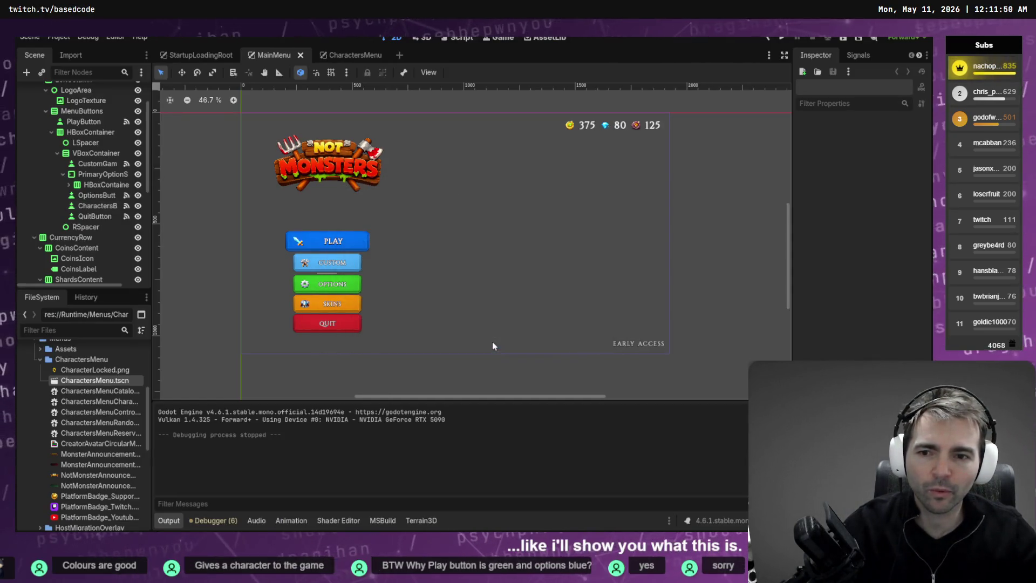
{"action": "left_click", "coordinate": [352, 291]}
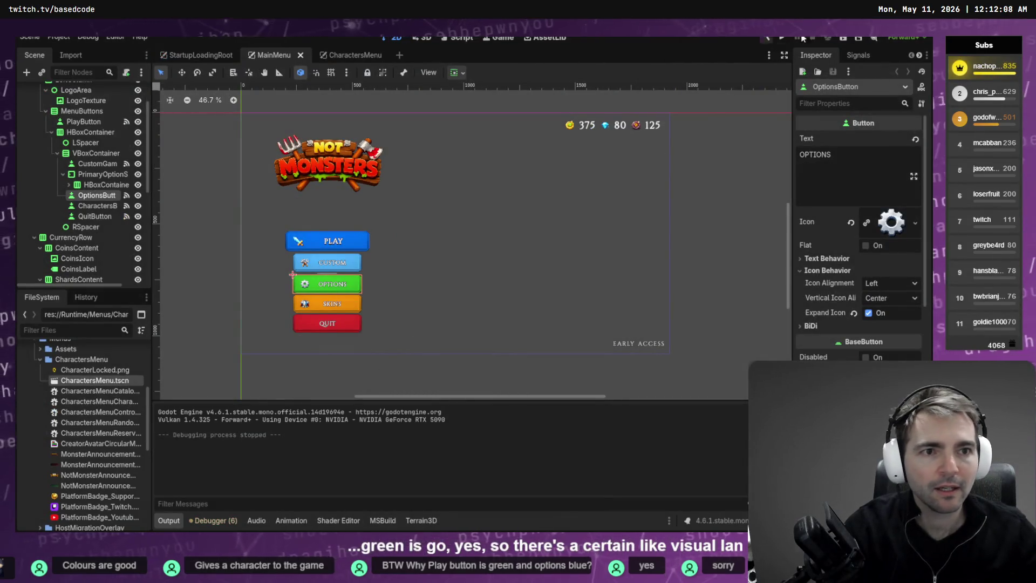
{"action": "left_click", "coordinate": [784, 37]}
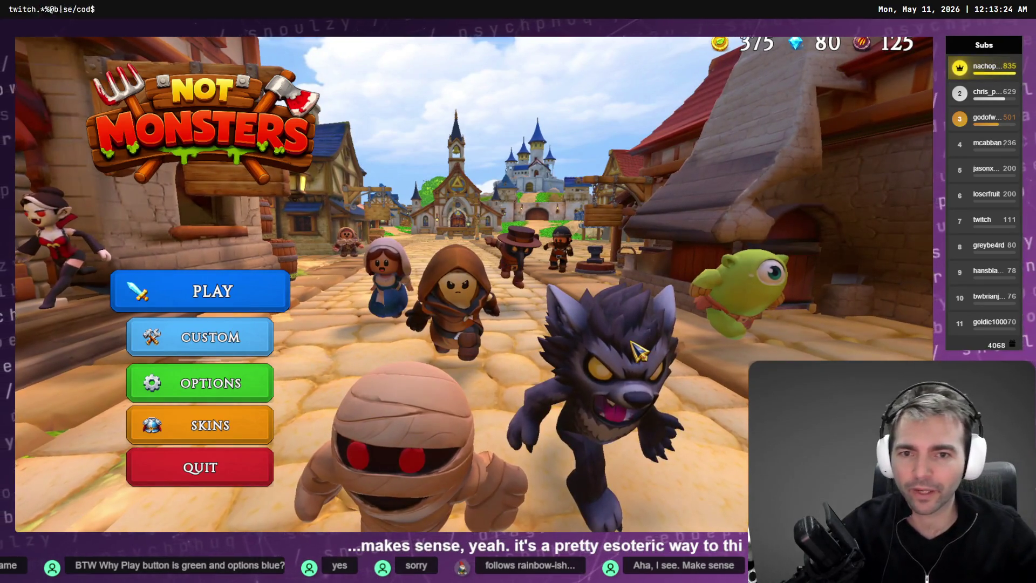
- Close the running game and switch to the Codex feat:Damage chat
{"action": "key", "text": "alt+F4"}
{"action": "key", "text": "alt+Tab"}
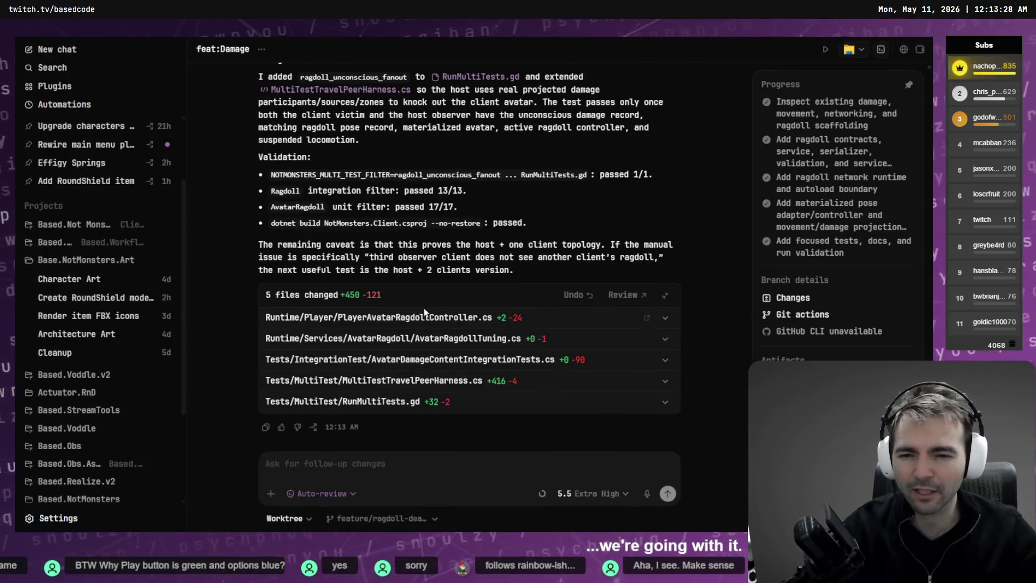
{"action": "scroll", "coordinate": [426, 305], "scroll_direction": "up", "scroll_amount": 5}
{"action": "scroll", "coordinate": [426, 308], "scroll_direction": "down", "scroll_amount": 3}
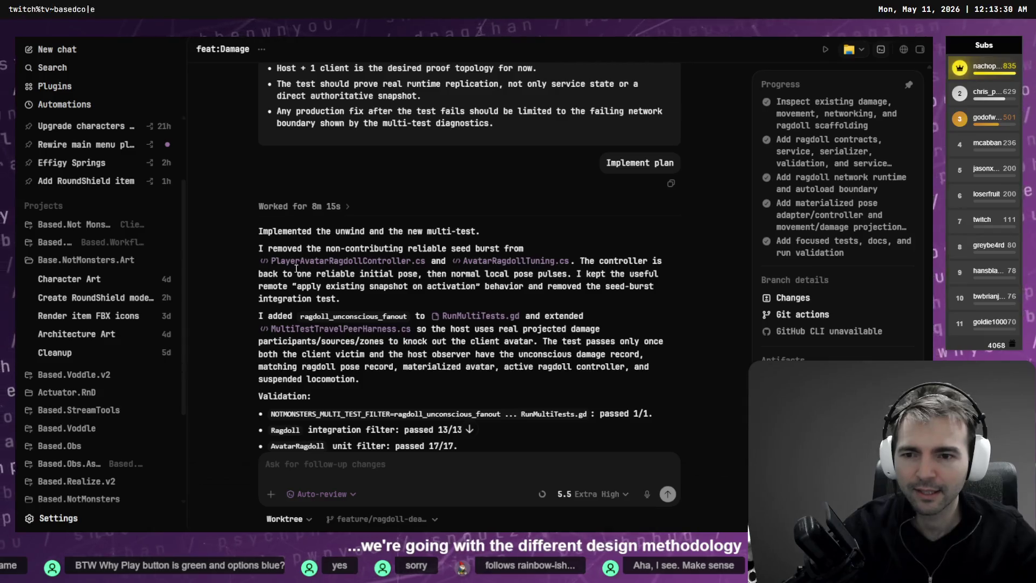
{"action": "left_click_drag", "start_coordinate": [259, 315], "coordinate": [384, 317]}
{"action": "left_click", "coordinate": [392, 322]}
{"action": "double_click", "coordinate": [348, 316]}
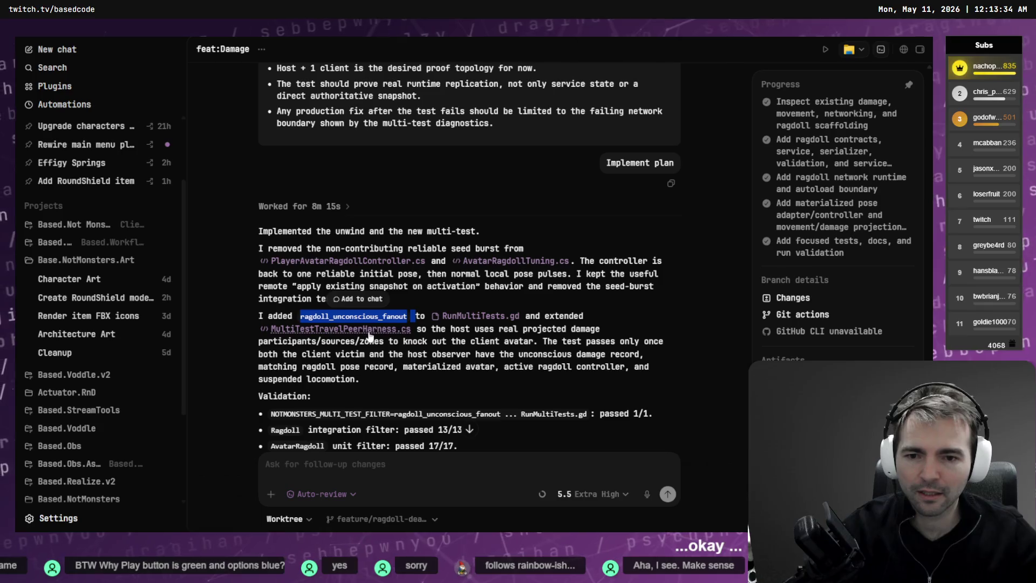
{"action": "left_click", "coordinate": [448, 352]}
{"action": "scroll", "coordinate": [451, 346], "scroll_direction": "down", "scroll_amount": 2}
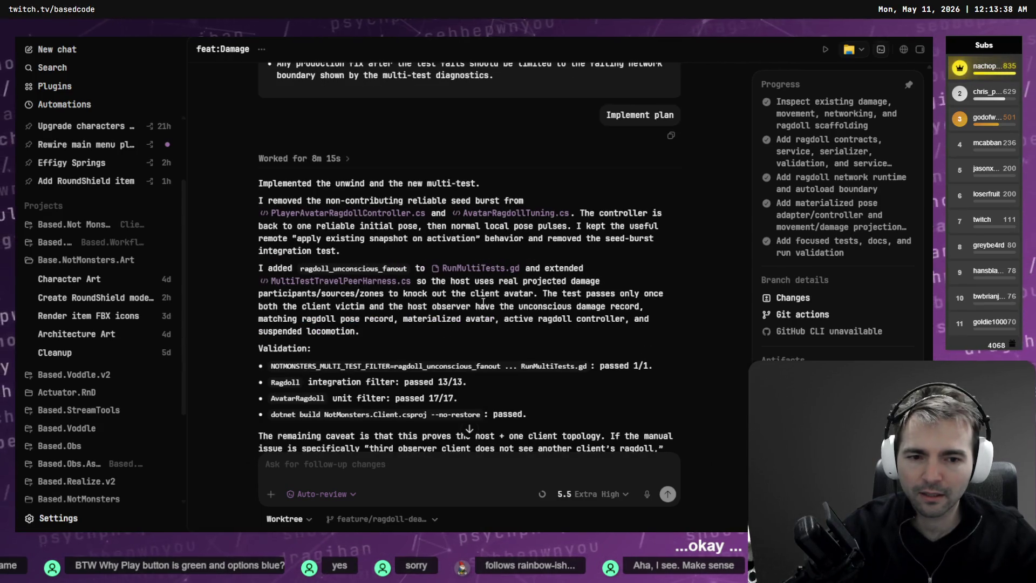
{"action": "scroll", "coordinate": [484, 302], "scroll_direction": "down", "scroll_amount": 5}
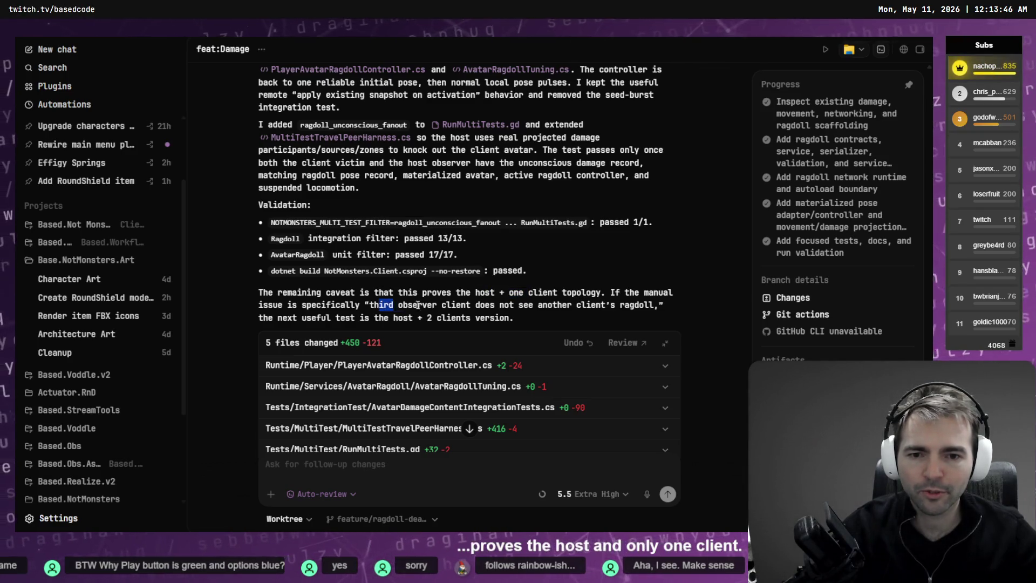
{"action": "left_click", "coordinate": [602, 310]}
{"action": "scroll", "coordinate": [541, 299], "scroll_direction": "down", "scroll_amount": 2}
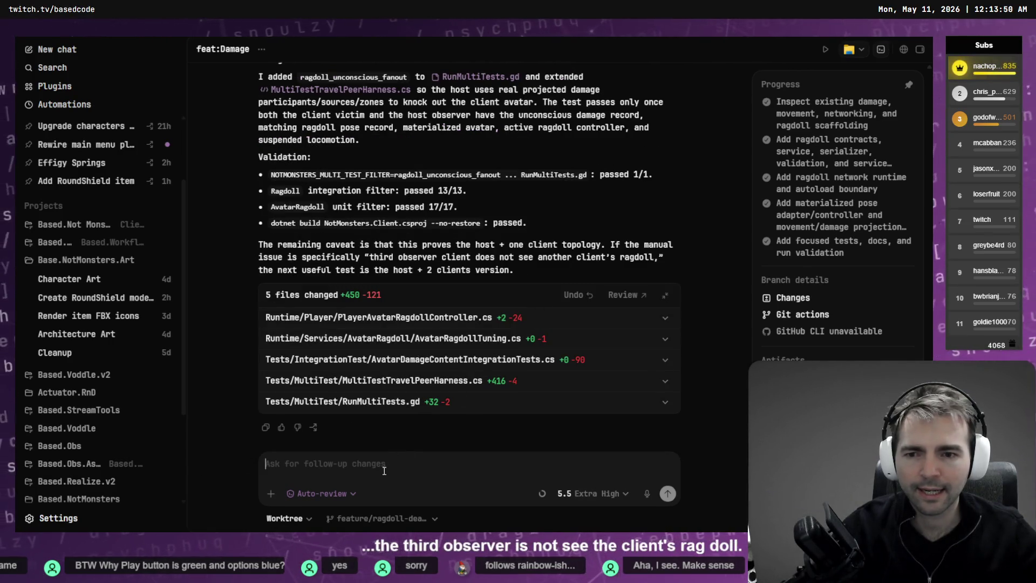
{"action": "key", "text": "ctrl+super"}
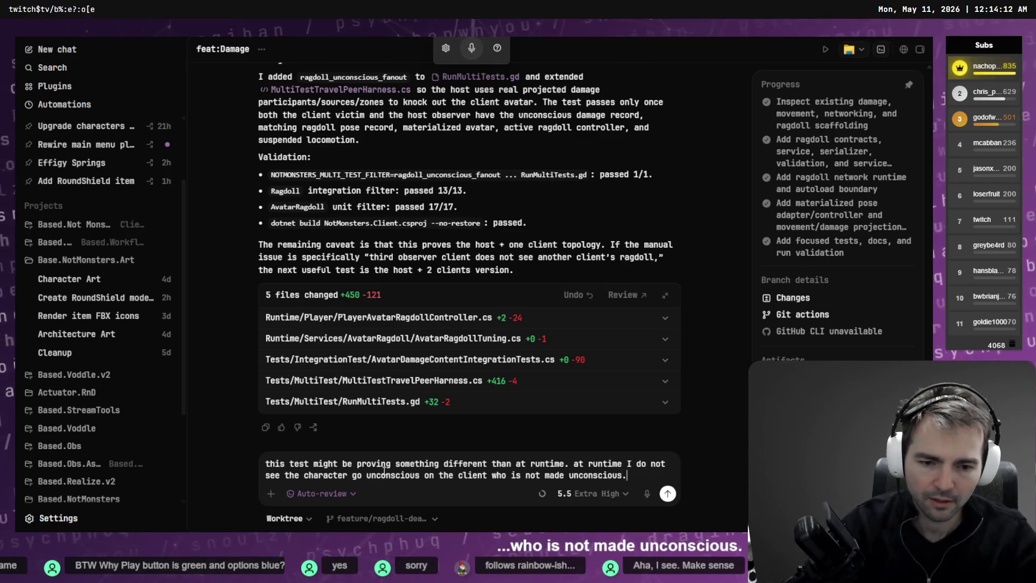
- Dictate and send the question whether the test asserts both clients see the unconsciousness, then expand the MultiTestTravelPeerHarness.cs changes
{"action": "key", "text": "super+h"}
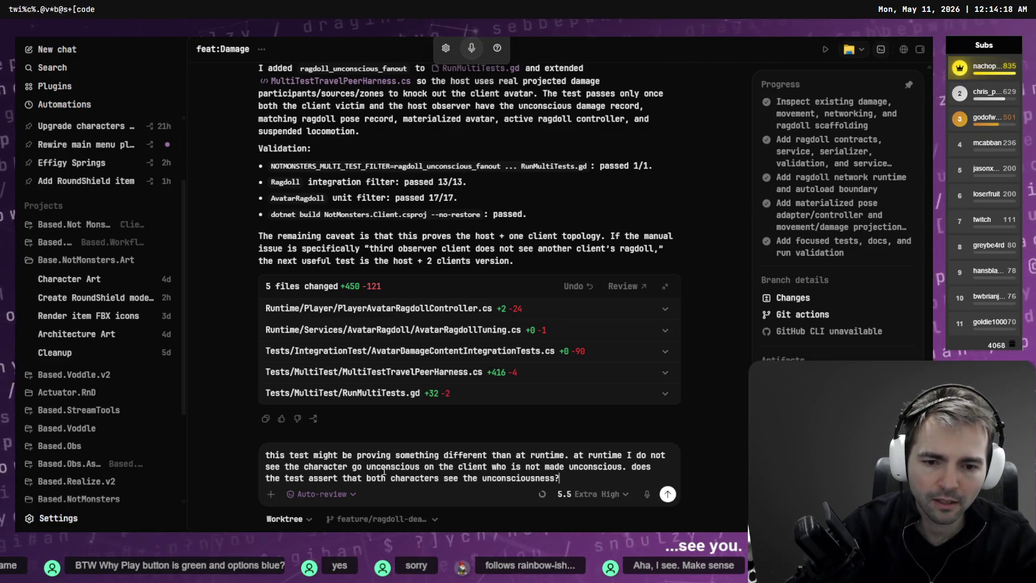
{"action": "key", "text": "Return"}
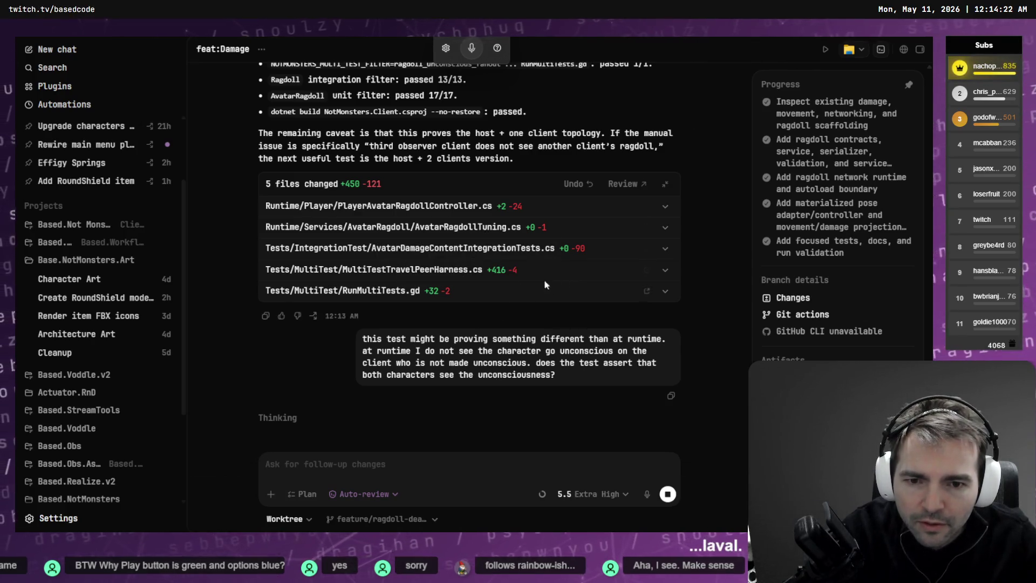
{"action": "left_click", "coordinate": [408, 273]}
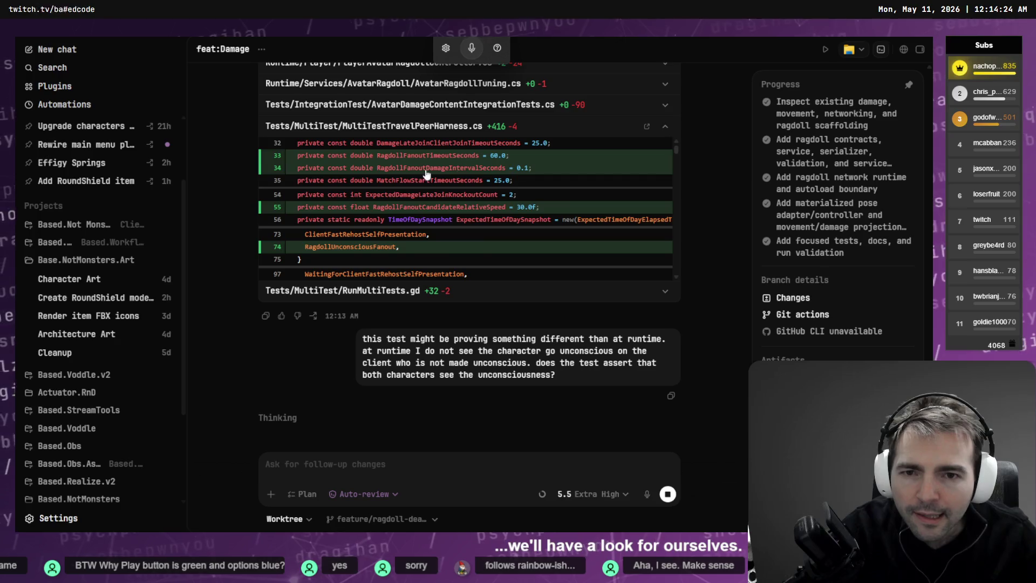
- Read through the MultiTestTravelPeerHarness.cs ragdoll test diff, then bring the Godot editor forward
{"action": "scroll", "coordinate": [426, 173], "scroll_direction": "down", "scroll_amount": 10}
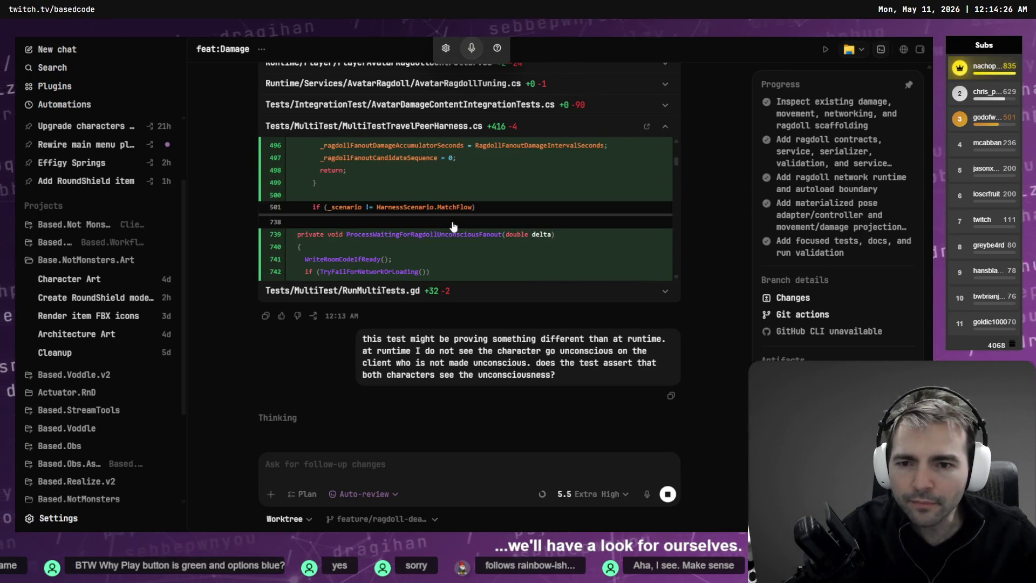
{"action": "scroll", "coordinate": [433, 244], "scroll_direction": "down", "scroll_amount": 3}
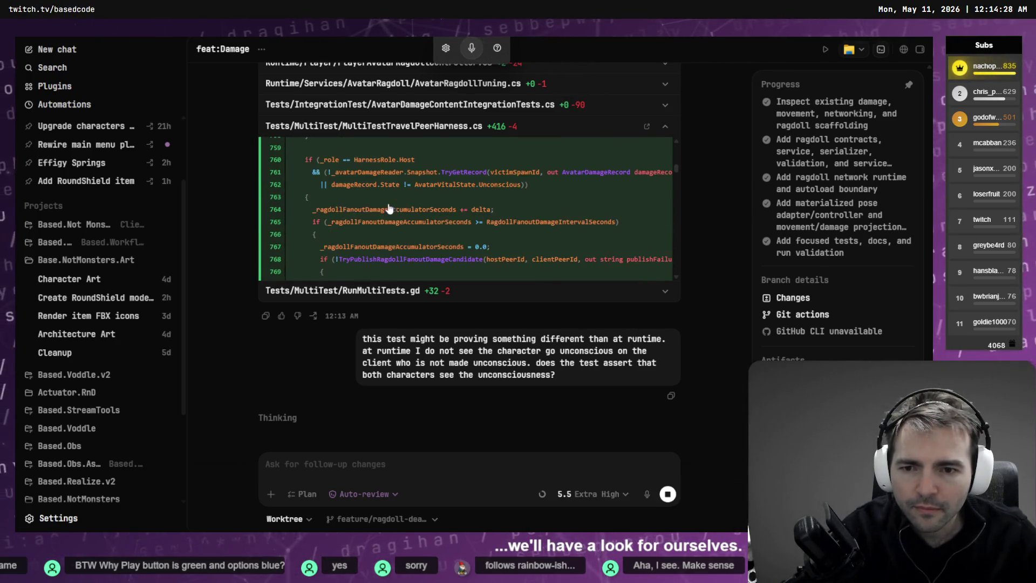
{"action": "scroll", "coordinate": [377, 178], "scroll_direction": "down", "scroll_amount": 3}
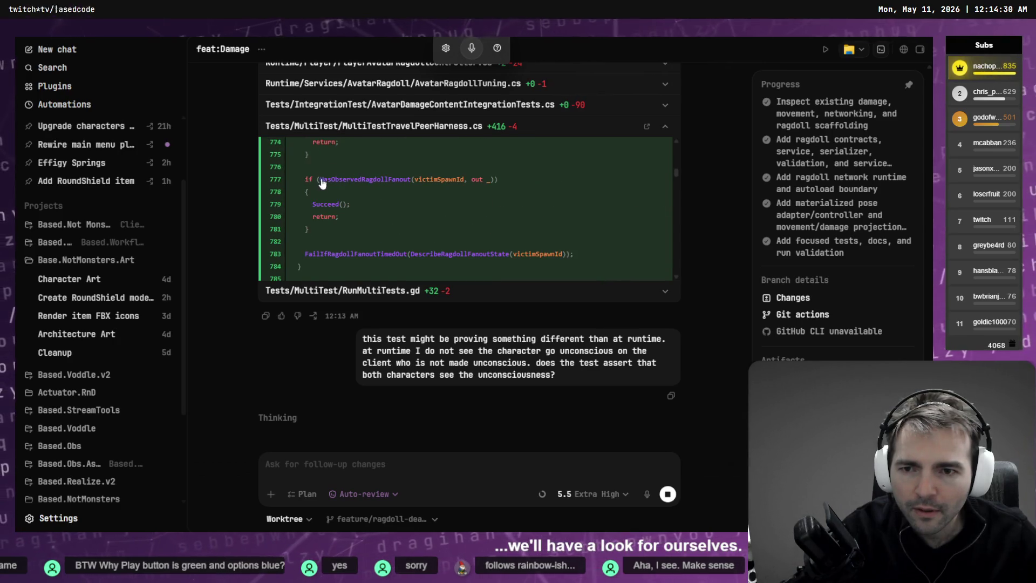
{"action": "scroll", "coordinate": [399, 184], "scroll_direction": "down", "scroll_amount": 2}
{"action": "scroll", "coordinate": [372, 190], "scroll_direction": "up", "scroll_amount": 3}
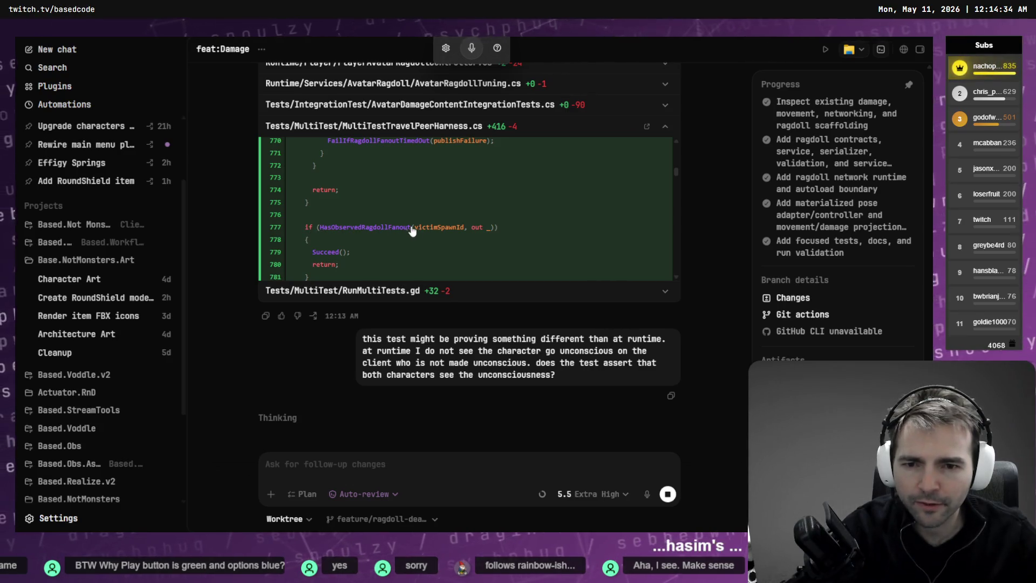
{"action": "scroll", "coordinate": [468, 238], "scroll_direction": "down", "scroll_amount": 3}
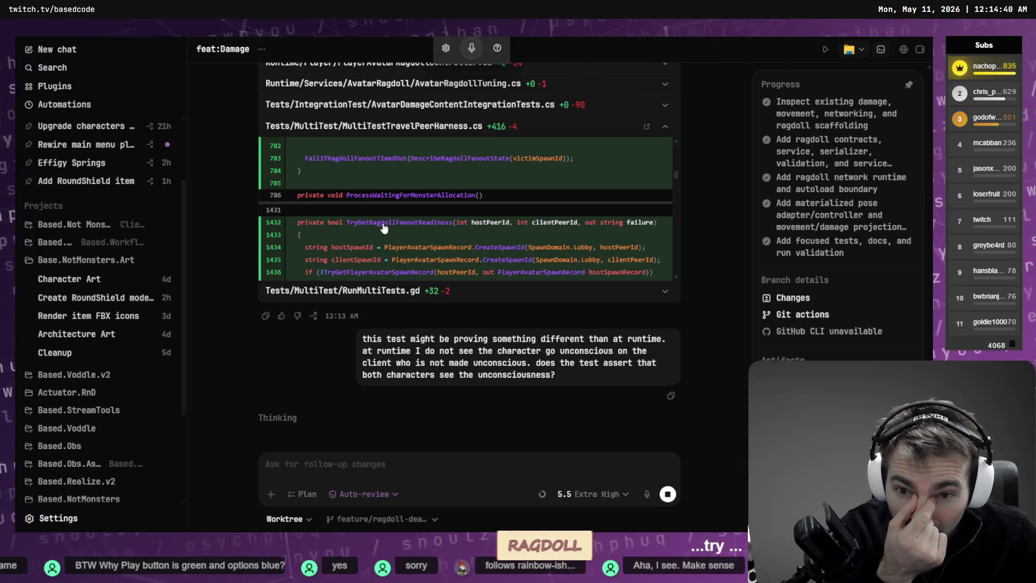
{"action": "scroll", "coordinate": [384, 228], "scroll_direction": "down", "scroll_amount": 5}
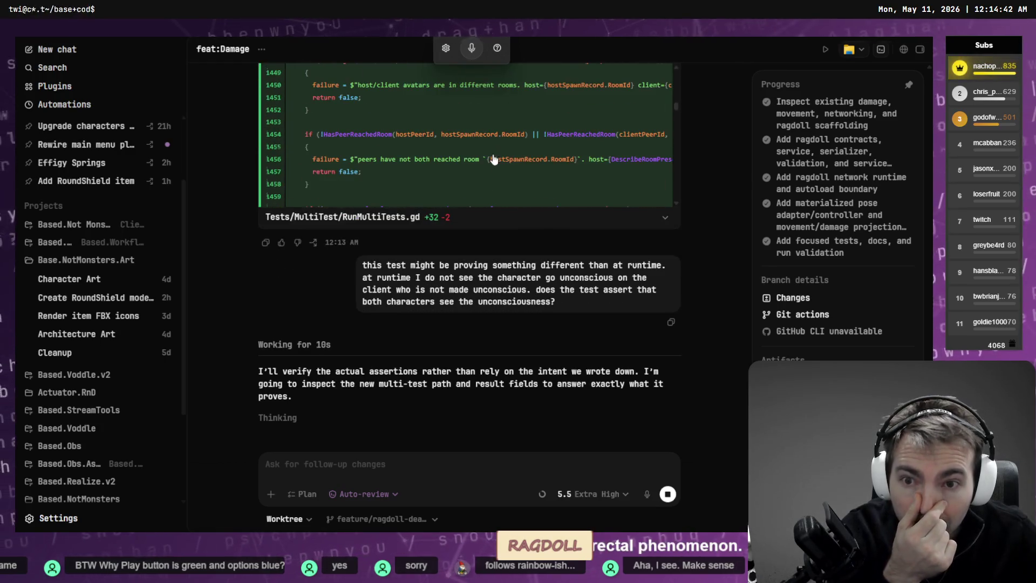
{"action": "scroll", "coordinate": [491, 162], "scroll_direction": "up", "scroll_amount": 2}
{"action": "scroll", "coordinate": [488, 208], "scroll_direction": "down", "scroll_amount": 2}
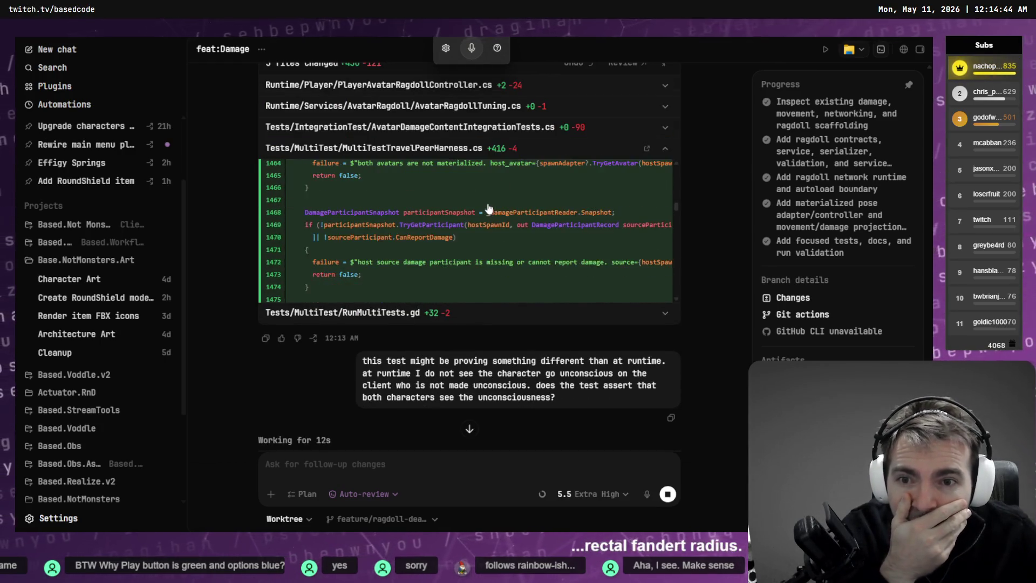
{"action": "scroll", "coordinate": [488, 208], "scroll_direction": "down", "scroll_amount": 5}
{"action": "scroll", "coordinate": [459, 215], "scroll_direction": "down", "scroll_amount": 3}
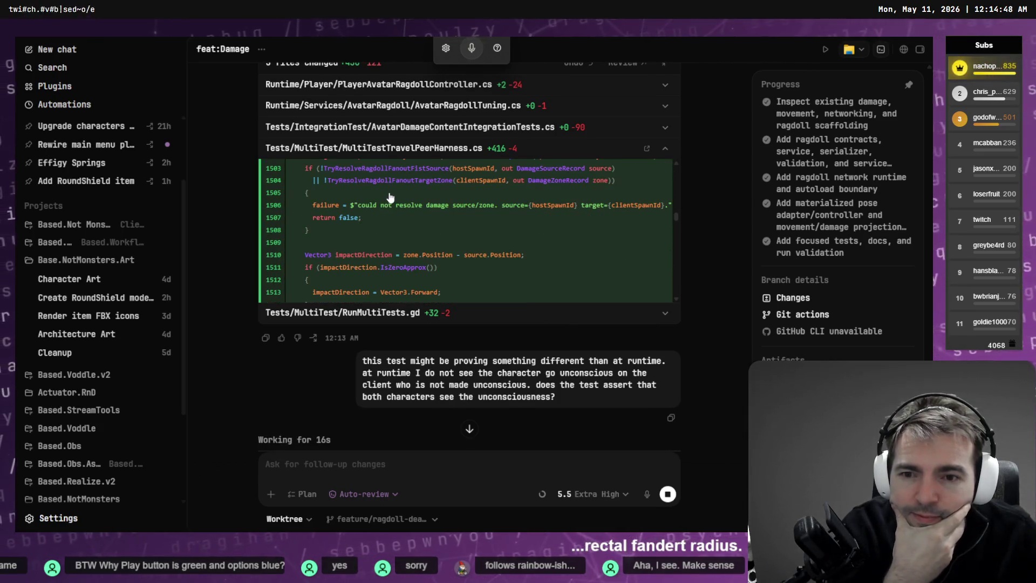
{"action": "scroll", "coordinate": [390, 197], "scroll_direction": "down", "scroll_amount": 7}
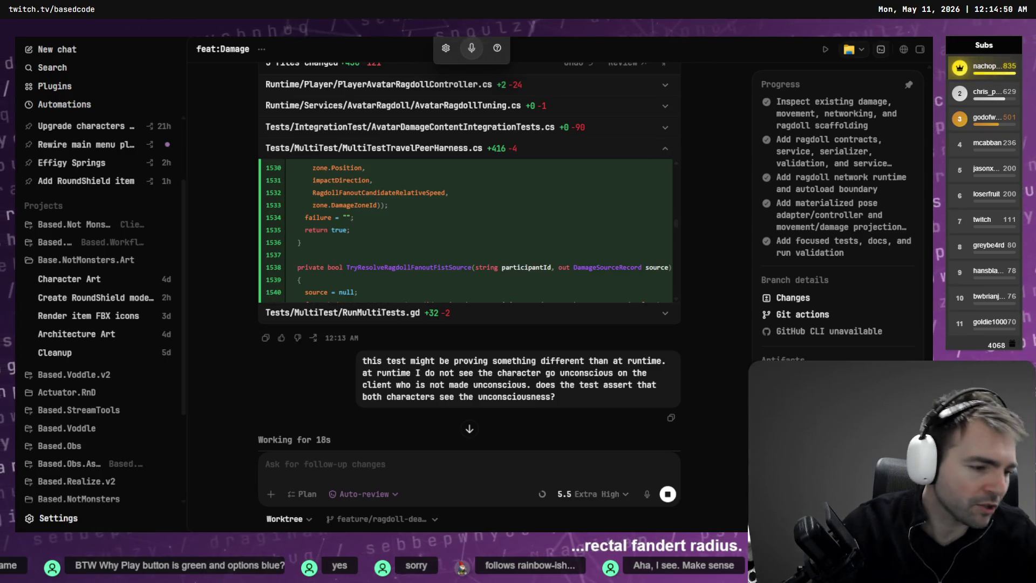
{"action": "key", "text": "alt+Tab"}
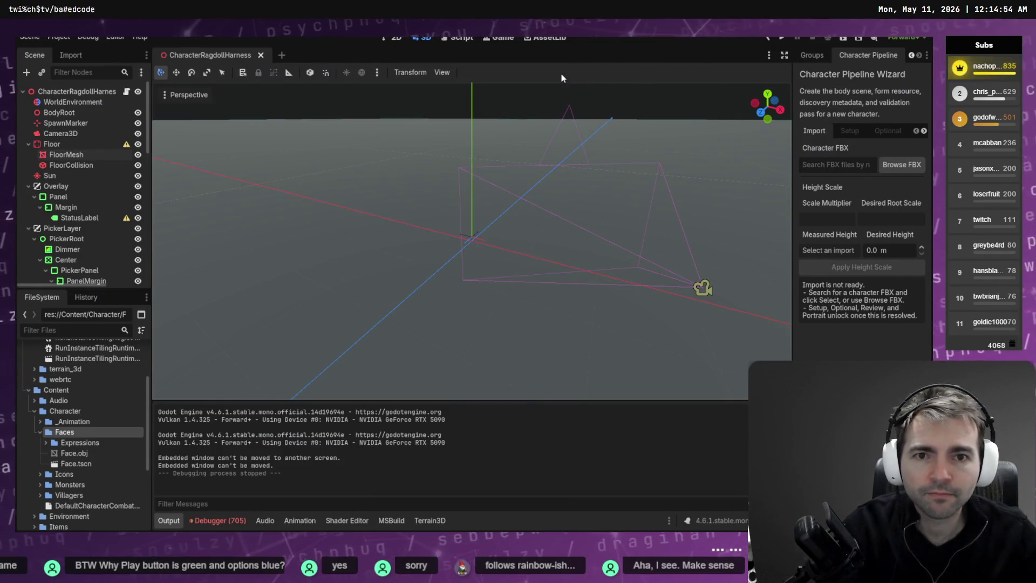
- Scan the debugger's error list, including Jolt Physics scale errors, then return to Codex's answer and plan
{"action": "left_click", "coordinate": [233, 520]}
{"action": "scroll", "coordinate": [427, 458], "scroll_direction": "down", "scroll_amount": 5}
{"action": "scroll", "coordinate": [429, 456], "scroll_direction": "down", "scroll_amount": 10}
{"action": "scroll", "coordinate": [432, 448], "scroll_direction": "down", "scroll_amount": 10}
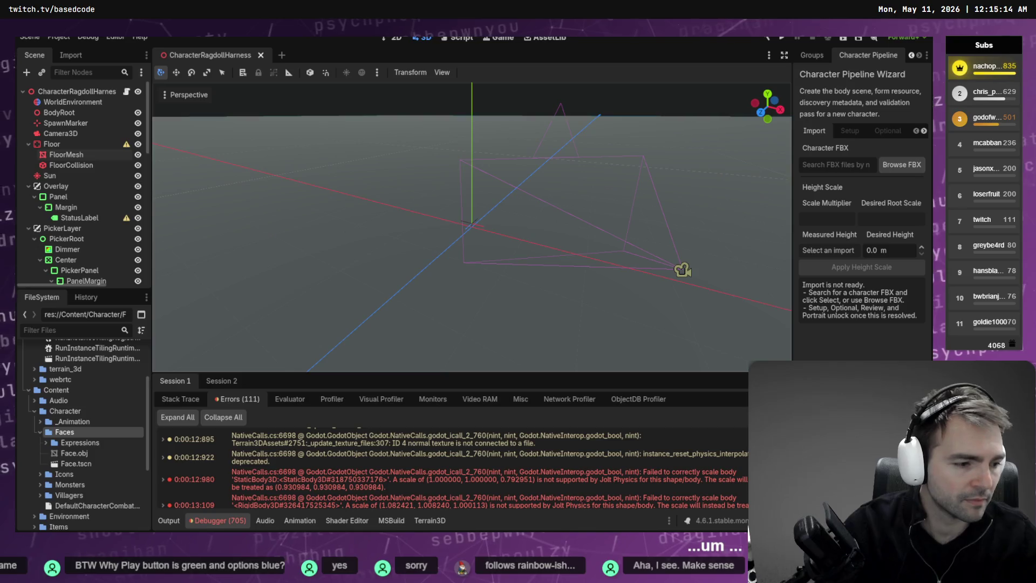
{"action": "key", "text": "alt+Tab"}
{"action": "scroll", "coordinate": [428, 352], "scroll_direction": "down", "scroll_amount": 5}
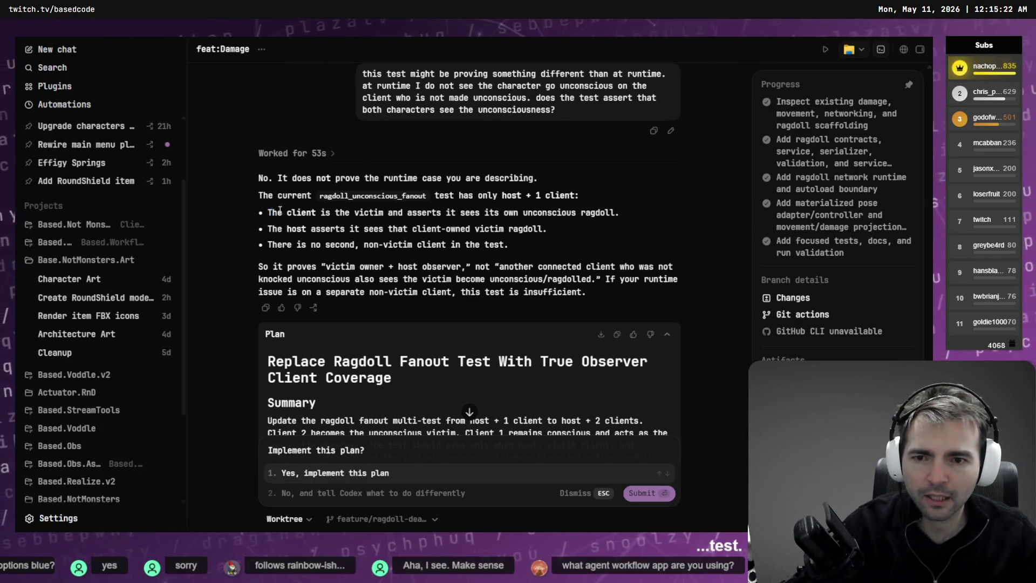
- Read the answer's points on the client-victim and host-observer setup, then return to Godot
{"action": "left_click_drag", "start_coordinate": [267, 212], "coordinate": [552, 212]}
{"action": "left_click", "coordinate": [533, 240]}
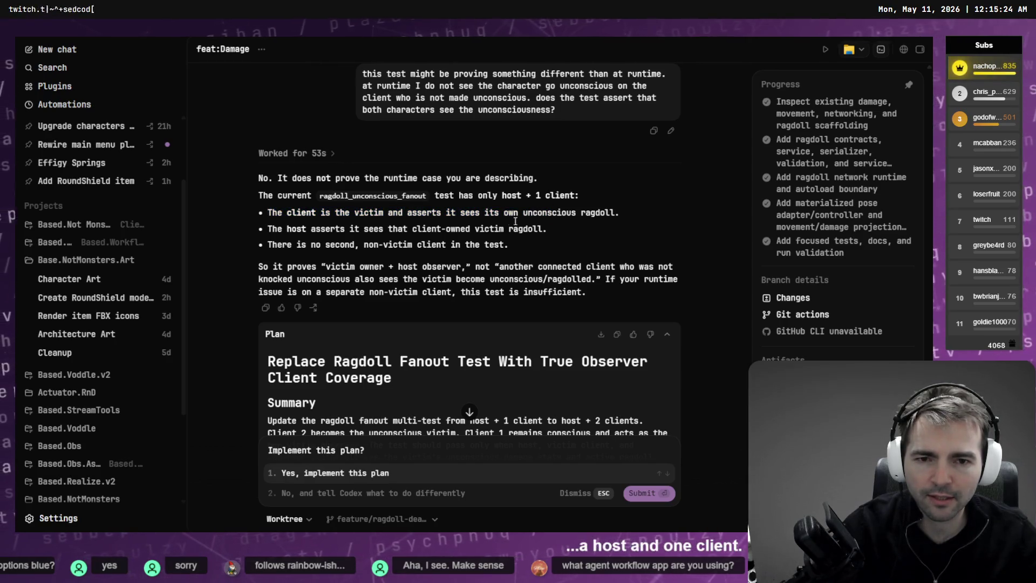
{"action": "left_click_drag", "start_coordinate": [267, 228], "coordinate": [504, 228]}
{"action": "left_click", "coordinate": [468, 241]}
{"action": "left_click", "coordinate": [507, 244]}
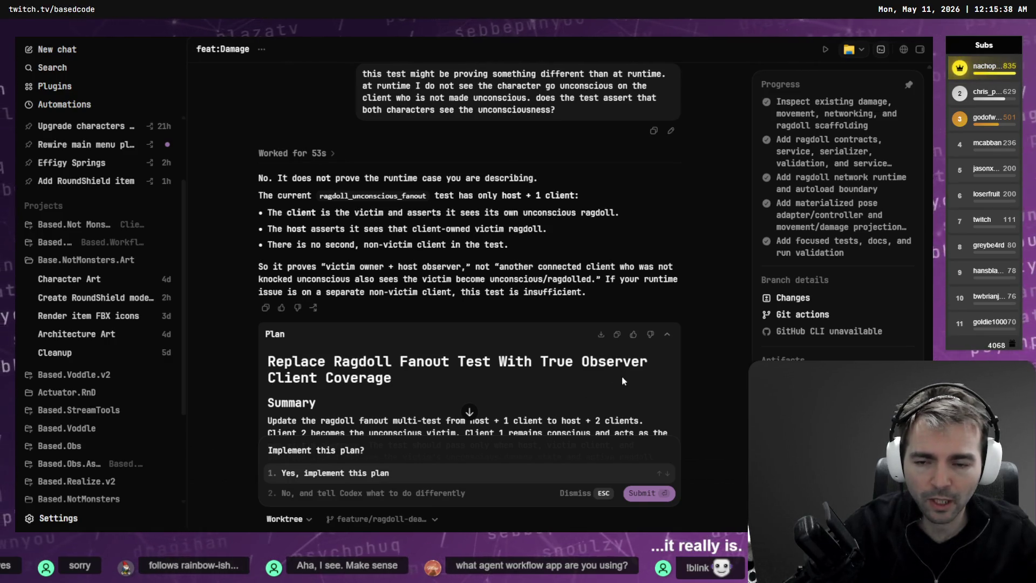
{"action": "key", "text": "alt+Tab"}
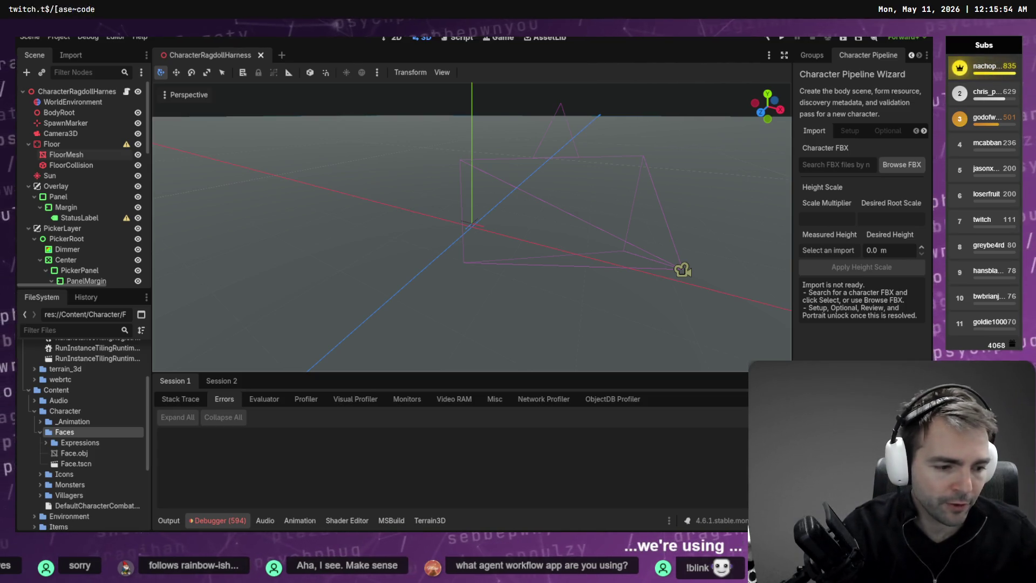
{"action": "key", "text": "alt+Tab"}
{"action": "key", "text": "alt+Tab"}
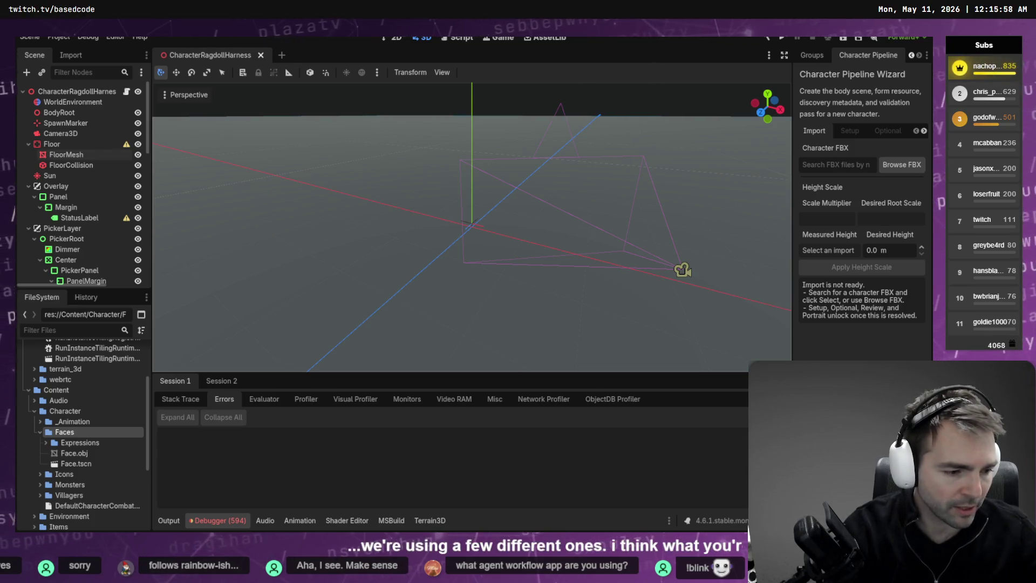
{"action": "key", "text": "alt+Tab"}
{"action": "key", "text": "alt+Tab"}
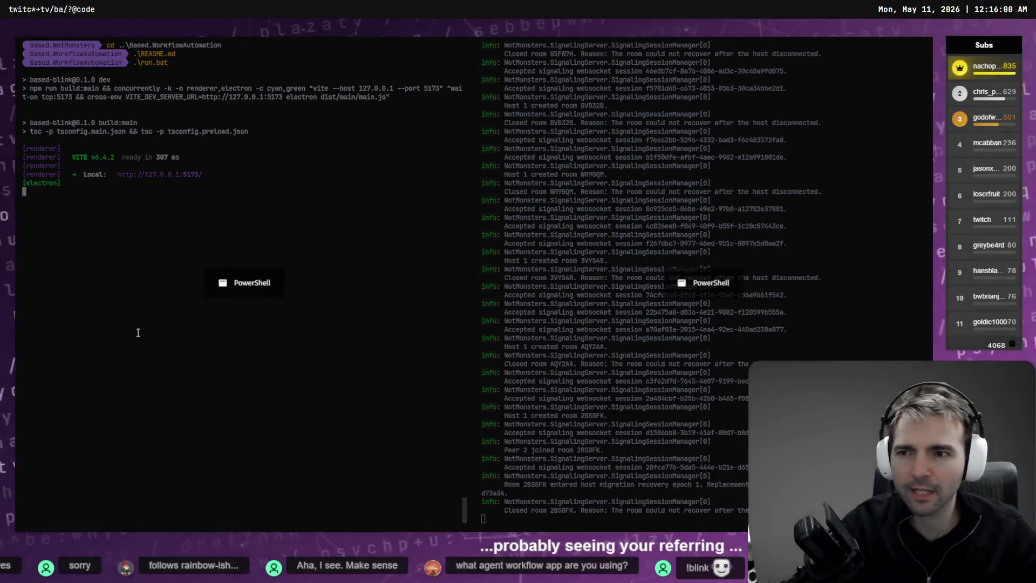
{"action": "key", "text": "ctrl+c"}
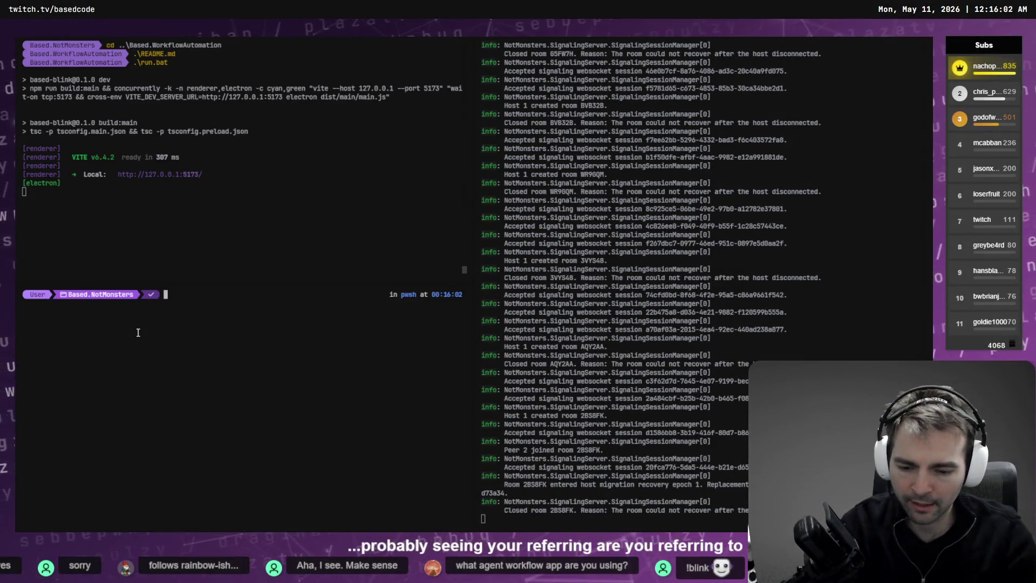
{"action": "type", "text": "opencode"}
{"action": "key", "text": "Return"}
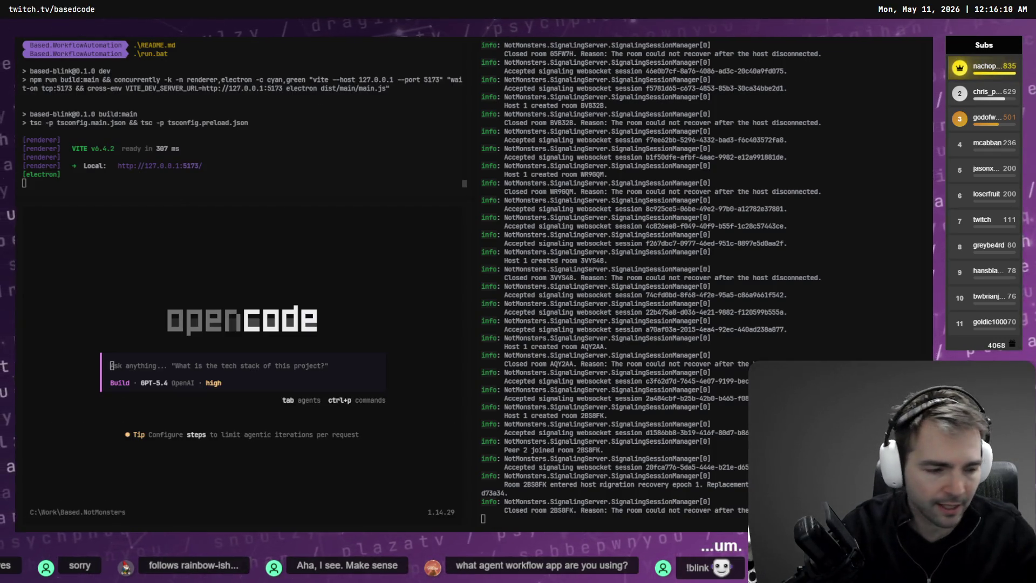
{"action": "key", "text": "alt+Tab"}
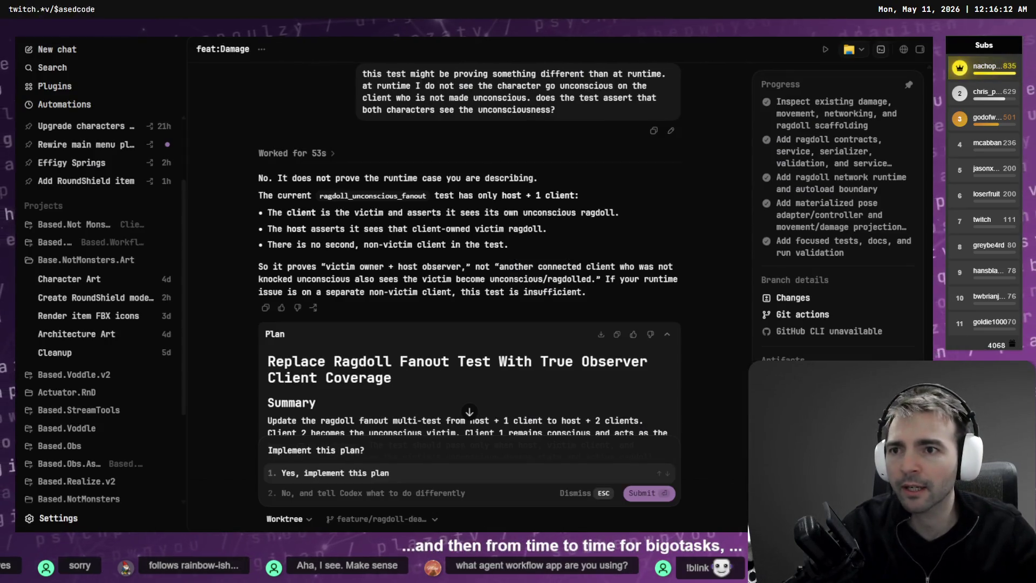
{"action": "key", "text": "alt+Tab"}
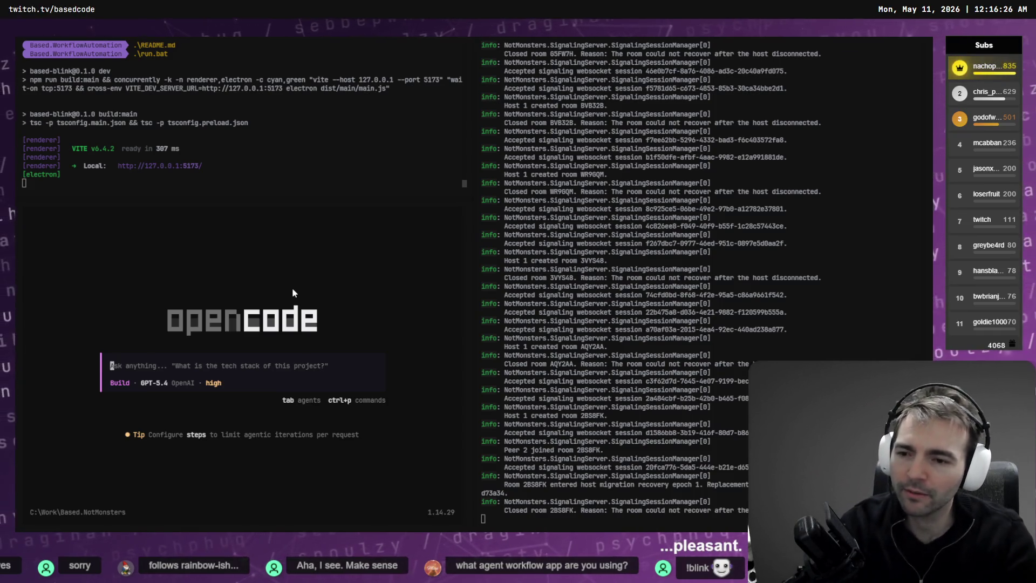
{"action": "key", "text": "ctrl+c"}
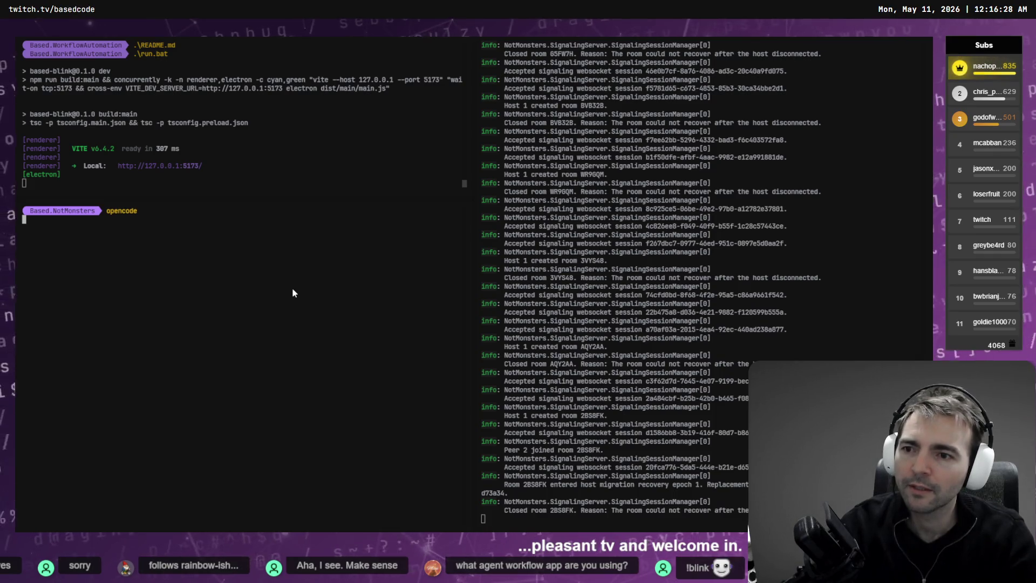
{"action": "key", "text": "ctrl+shift+w"}
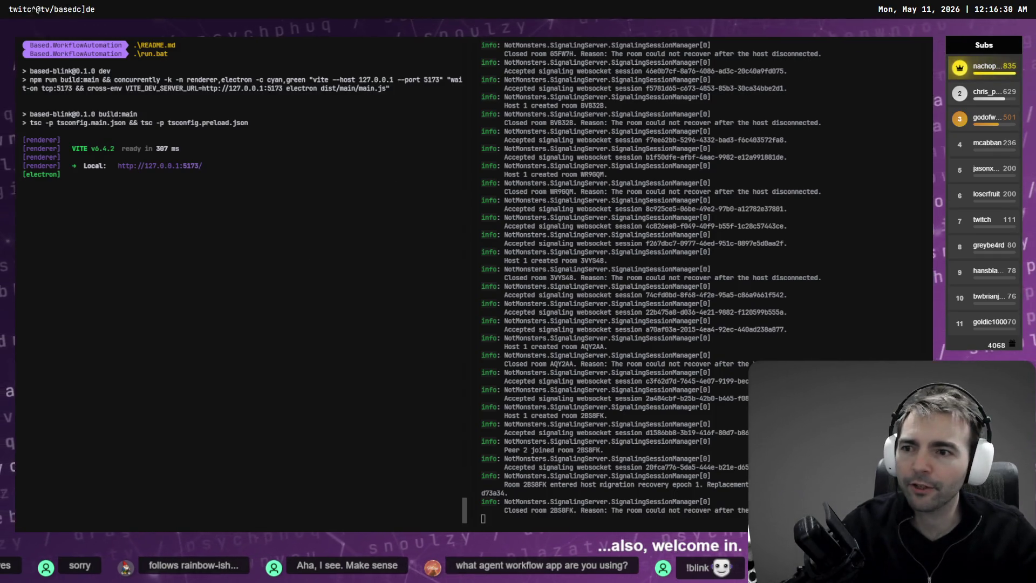
{"action": "key", "text": "alt+Tab"}
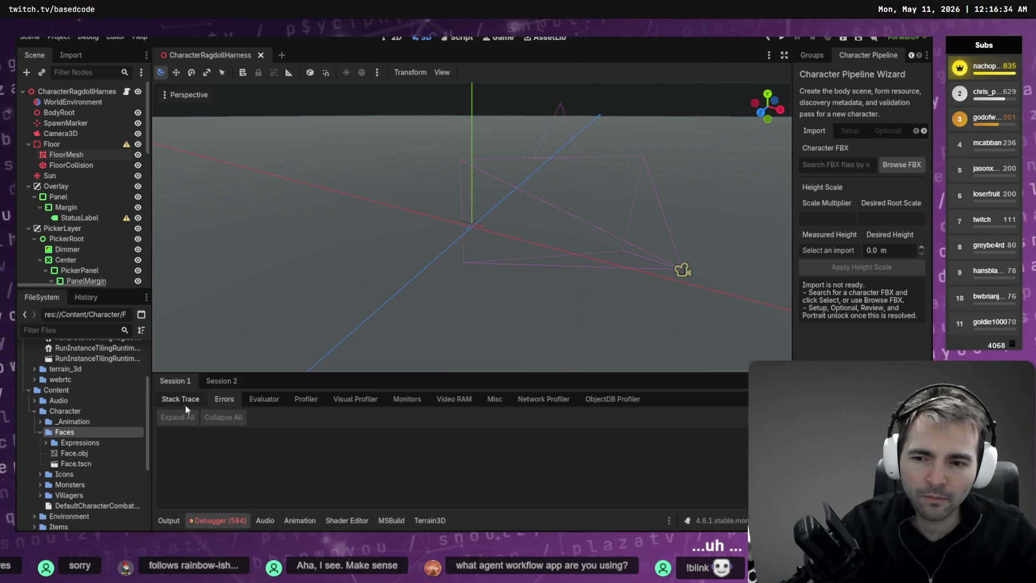
- Clear the 594 errors from the Session 2 debugger's Errors list
{"action": "left_click", "coordinate": [224, 381]}
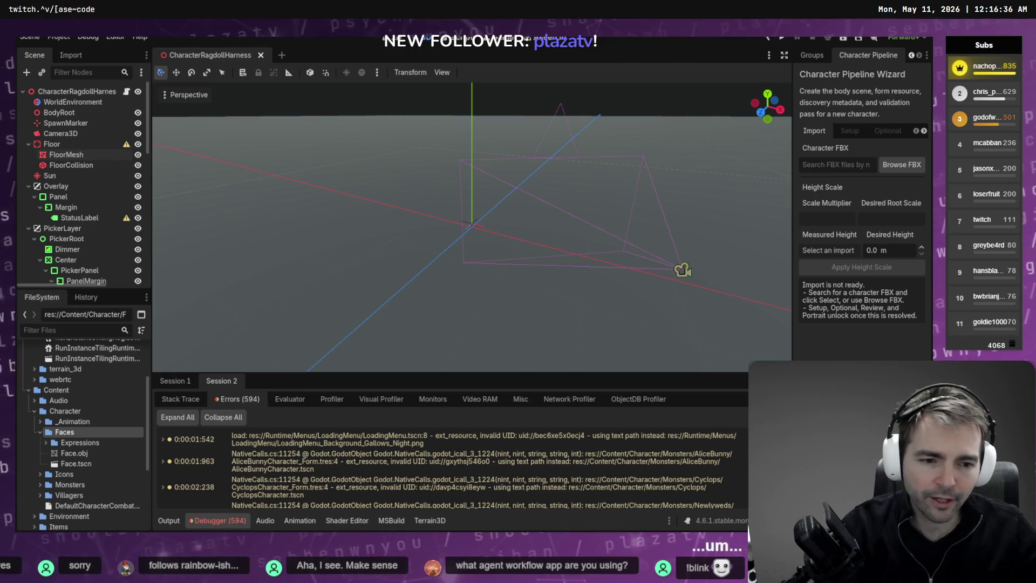
{"action": "left_click", "coordinate": [178, 381]}
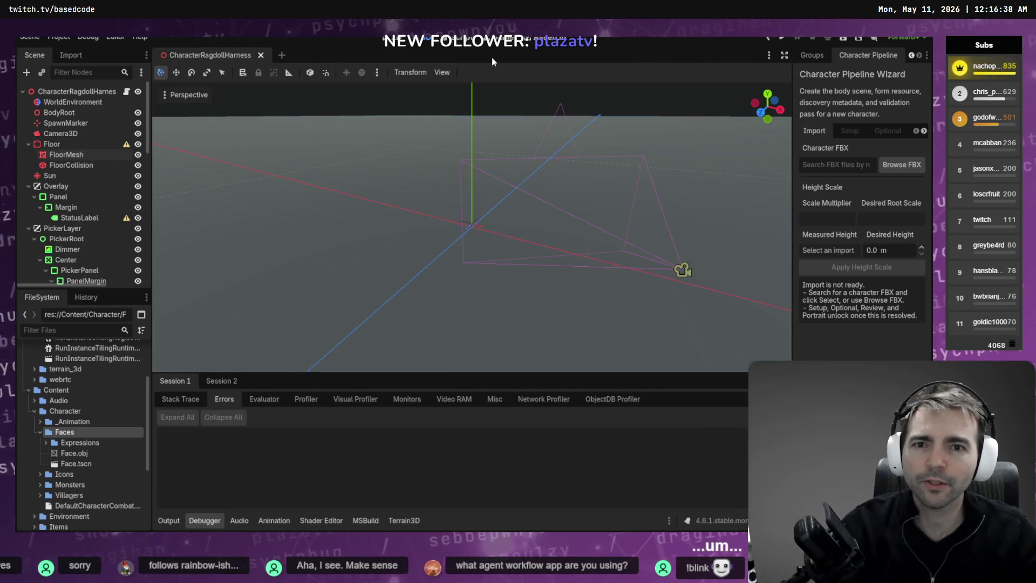
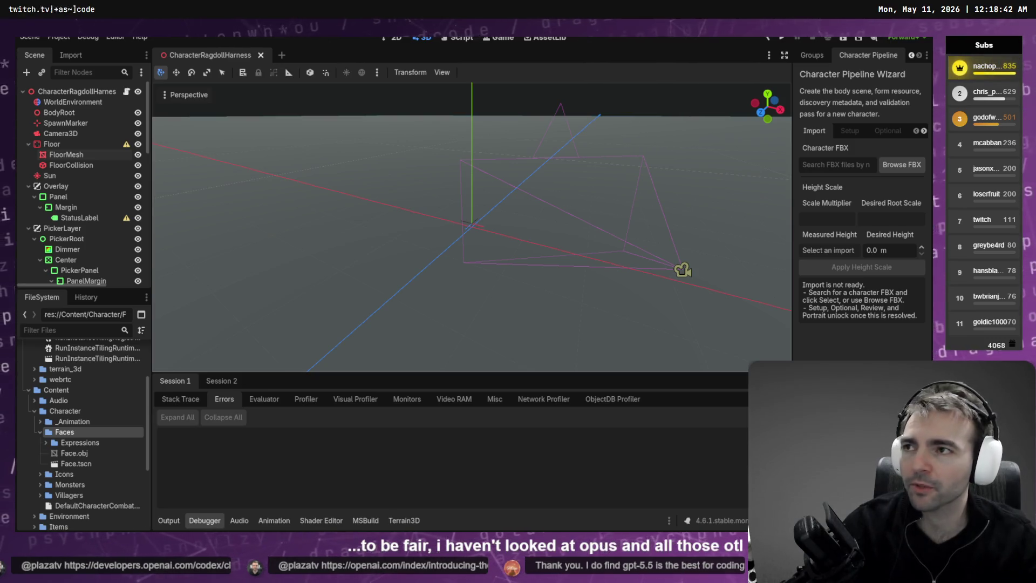
- Select the FloorMesh node, orbit around the floor, and collapse the Faces folder
{"action": "left_click", "coordinate": [407, 166]}
{"action": "mouse_move", "coordinate": [472, 232]}
{"action": "left_mouse_down"}
{"action": "mouse_move", "coordinate": [404, 225]}
{"action": "mouse_move", "coordinate": [434, 203]}
{"action": "mouse_move", "coordinate": [432, 162]}
{"action": "mouse_move", "coordinate": [486, 143]}
{"action": "mouse_move", "coordinate": [475, 280]}
{"action": "left_mouse_up"}
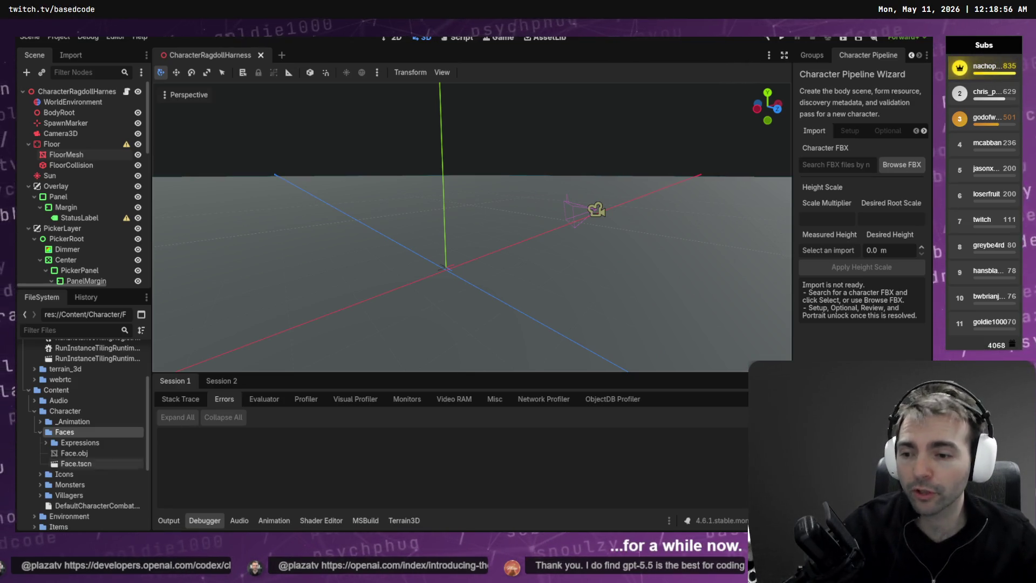
{"action": "left_click", "coordinate": [40, 432]}
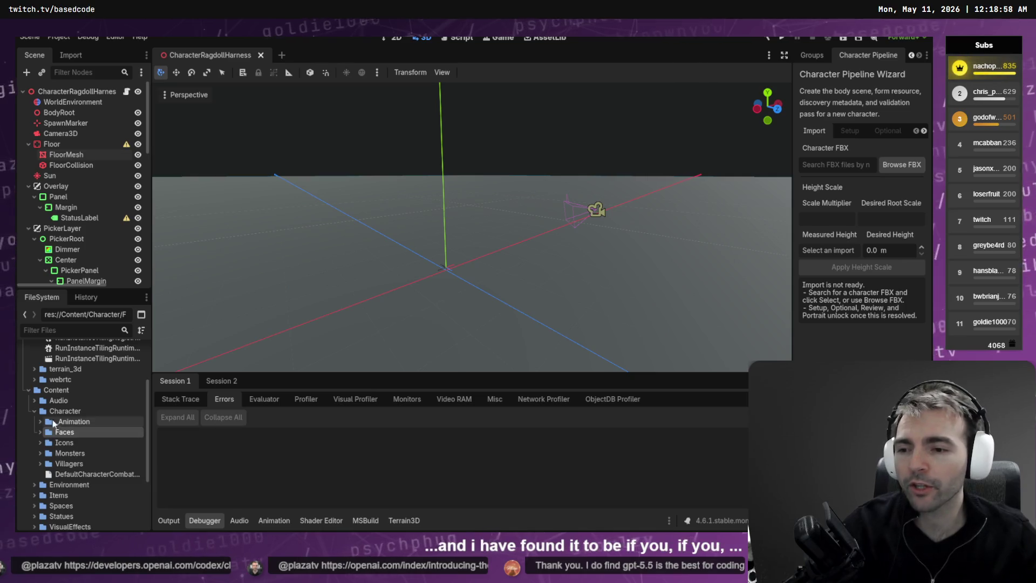
{"action": "scroll", "coordinate": [39, 406], "scroll_direction": "up", "scroll_amount": 3}
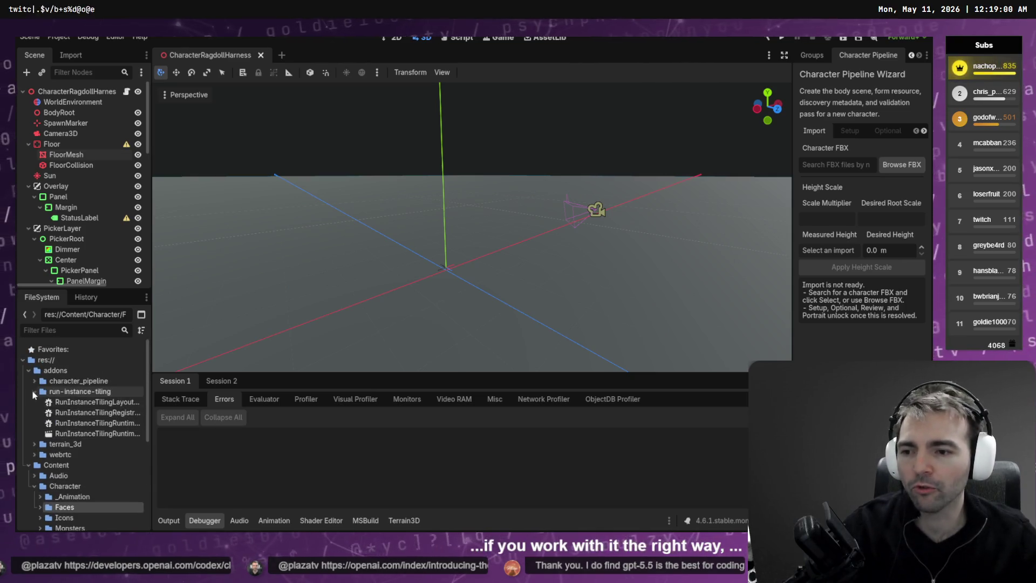
- Collapse the run-instance-tiling and Character folders and widen the Character Pipeline panel
{"action": "left_click", "coordinate": [32, 391]}
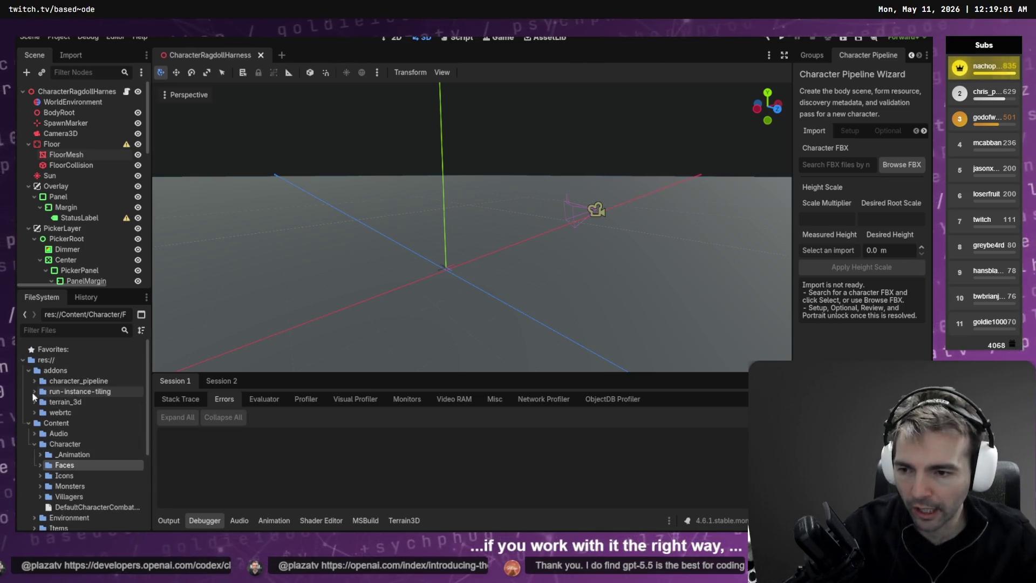
{"action": "left_click", "coordinate": [32, 444]}
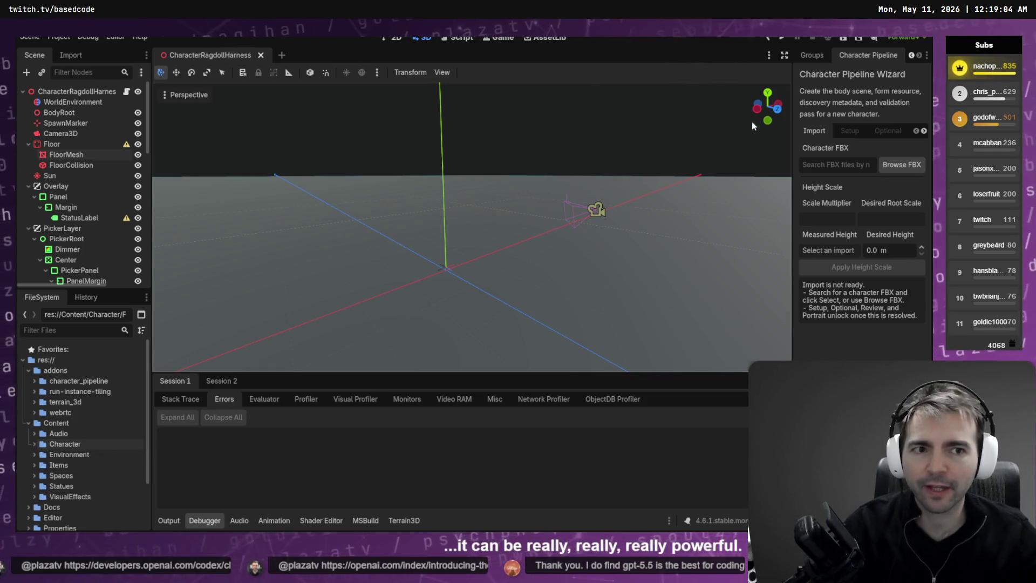
{"action": "left_click_drag", "start_coordinate": [793, 118], "coordinate": [750, 117]}
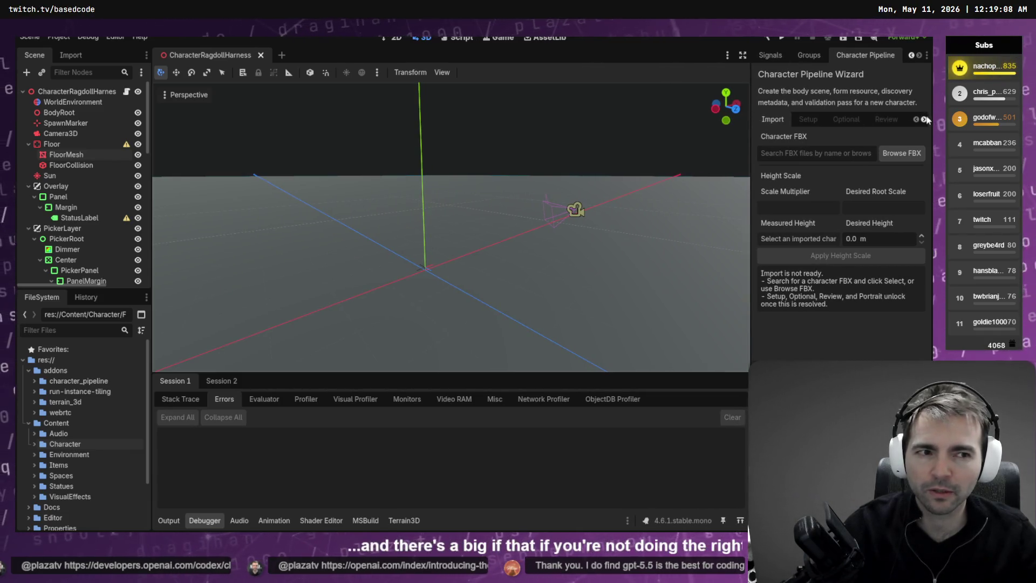
{"action": "left_click", "coordinate": [115, 37]}
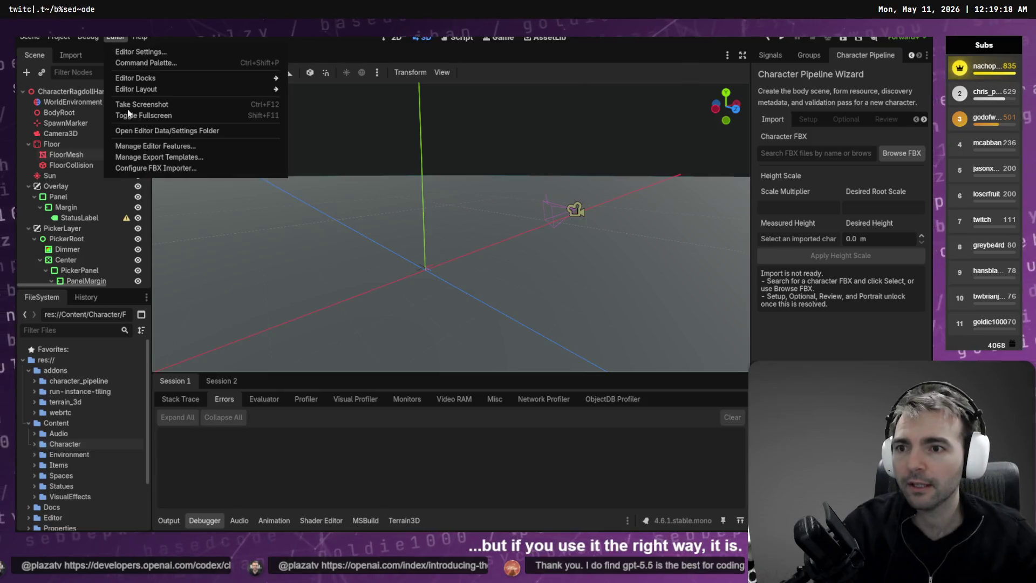
- Confirm the Customize Run Instances settings with multiple instances kept at 2
{"action": "mouse_move", "coordinate": [88, 36]}
{"action": "left_click", "coordinate": [137, 179]}
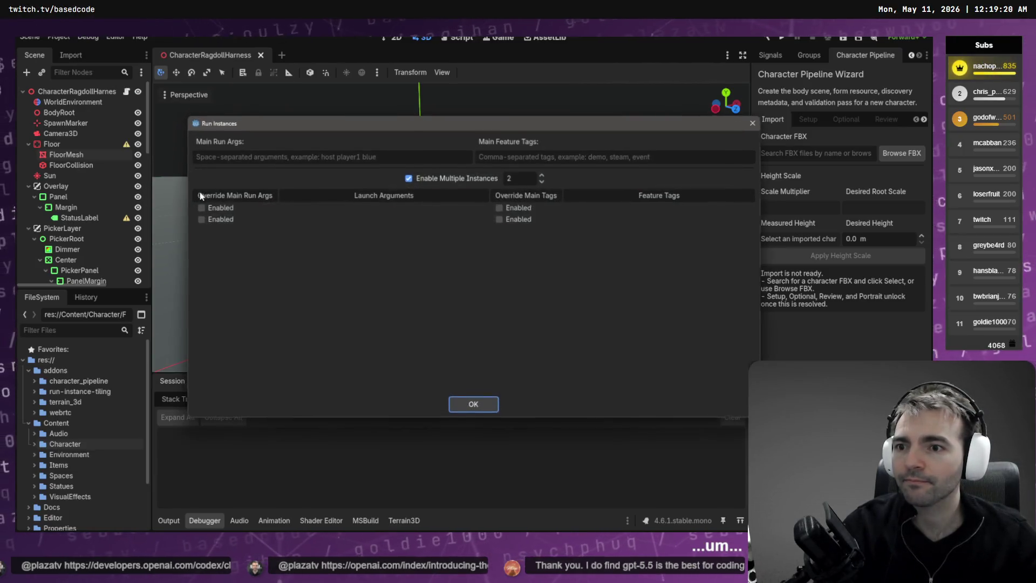
{"action": "left_click", "coordinate": [482, 413]}
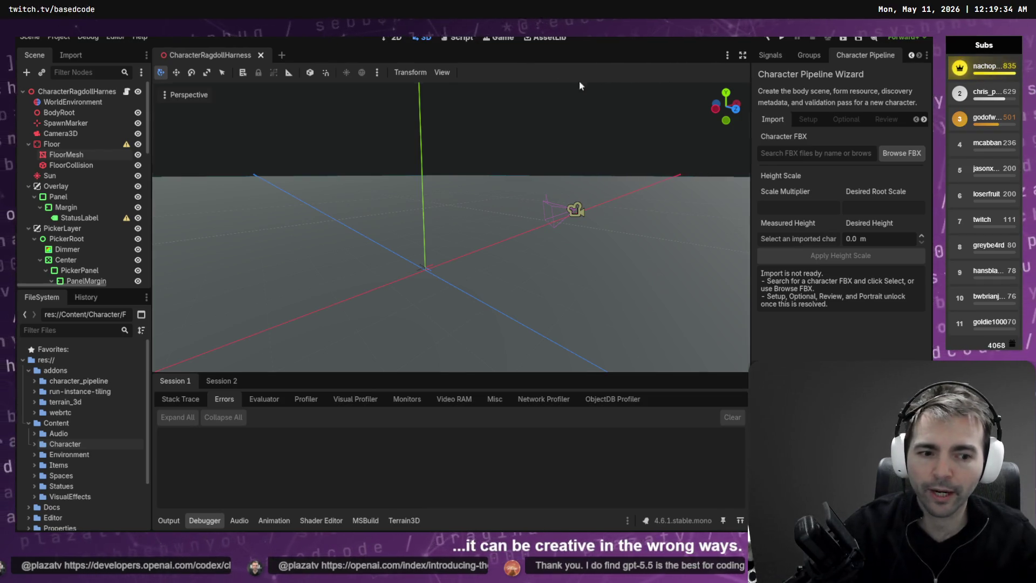
- Check the output log and debugger errors, then run the project with F6
{"action": "left_click", "coordinate": [168, 520]}
{"action": "left_click", "coordinate": [205, 520]}
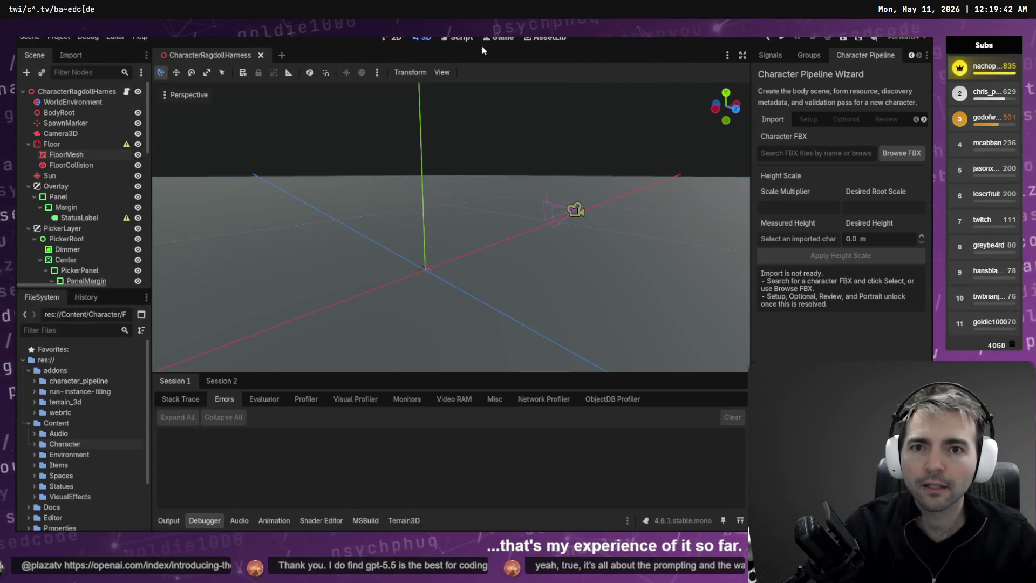
{"action": "key", "text": "F6"}
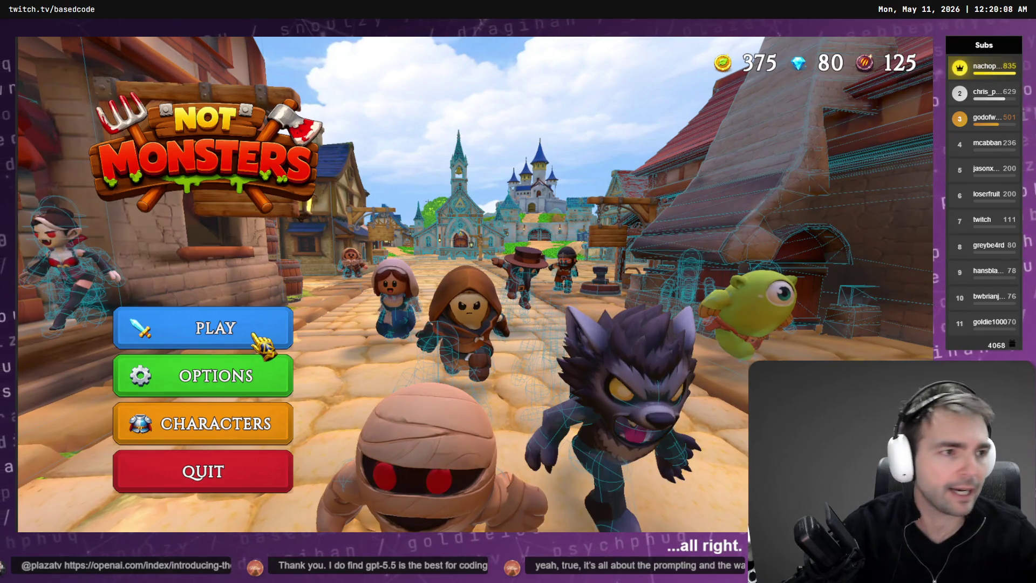
- Move the second game window right and choose Play > Matchmake a Game in both instances
{"action": "mouse_move", "coordinate": [316, 132]}
{"action": "left_mouse_down"}
{"action": "mouse_move", "coordinate": [663, 150]}
{"action": "mouse_move", "coordinate": [734, 195]}
{"action": "mouse_move", "coordinate": [734, 224]}
{"action": "left_mouse_up"}
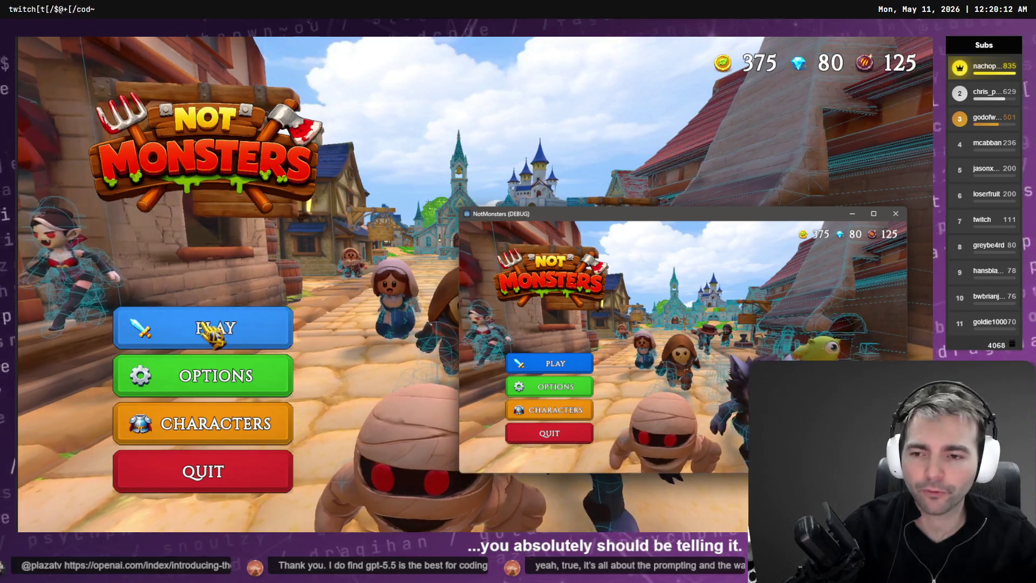
{"action": "left_click", "coordinate": [254, 333]}
{"action": "key", "text": "alt+Tab"}
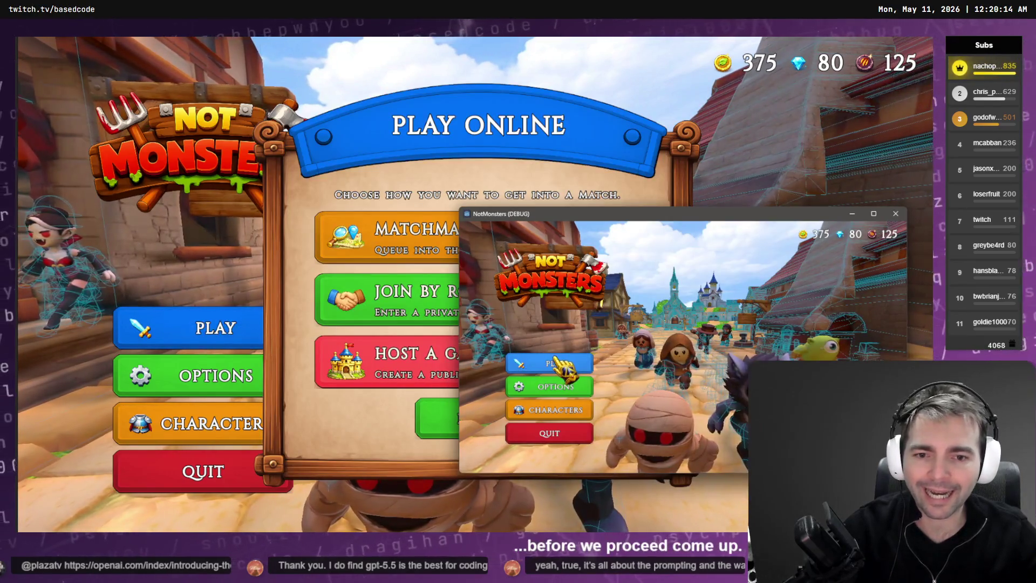
{"action": "left_click", "coordinate": [565, 365]}
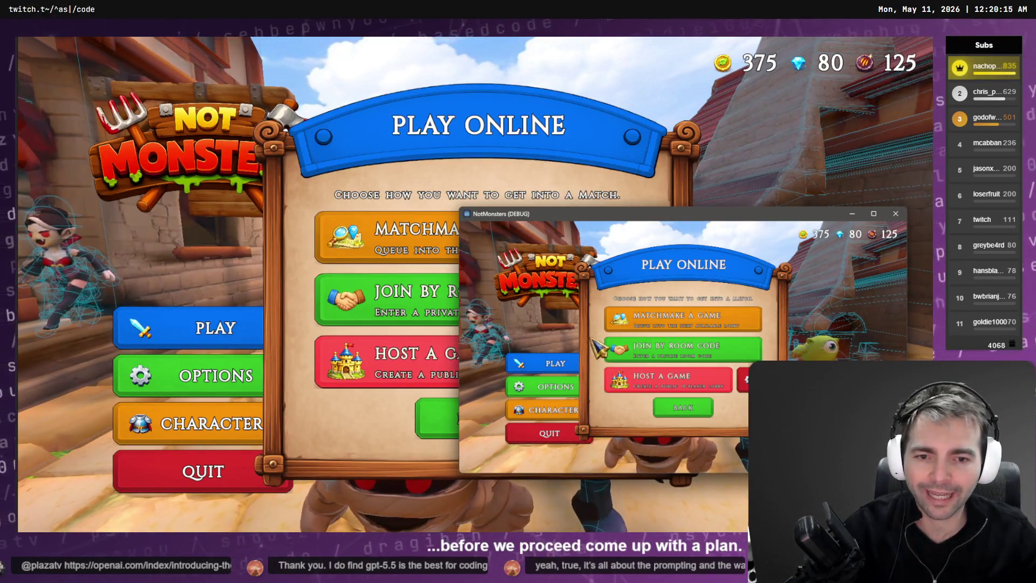
{"action": "left_click", "coordinate": [661, 320]}
{"action": "left_click", "coordinate": [442, 251]}
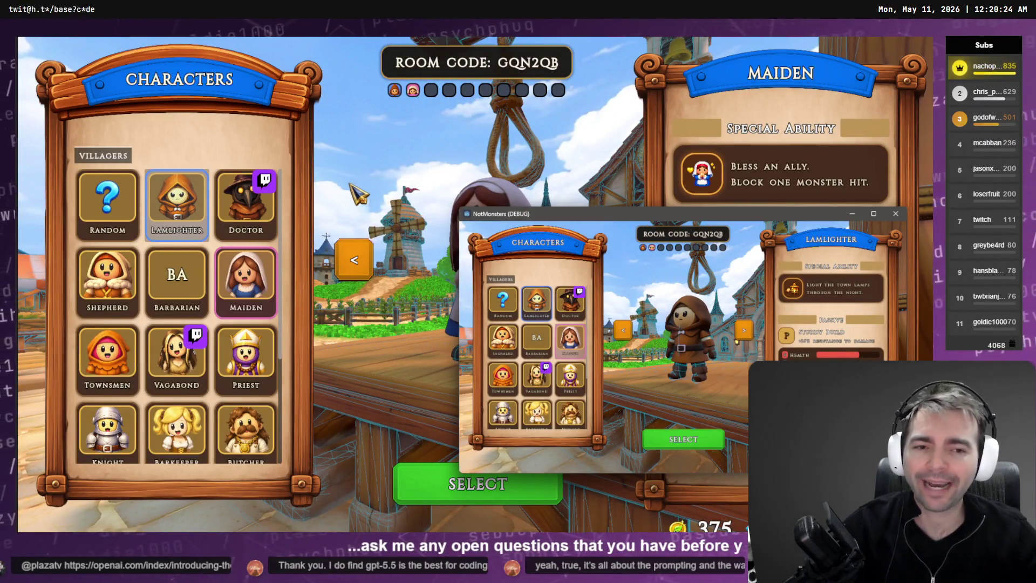
- Pick the Butcher in the main game after trying Barkeeper and Farmer
{"action": "scroll", "coordinate": [179, 313], "scroll_direction": "down", "scroll_amount": 3}
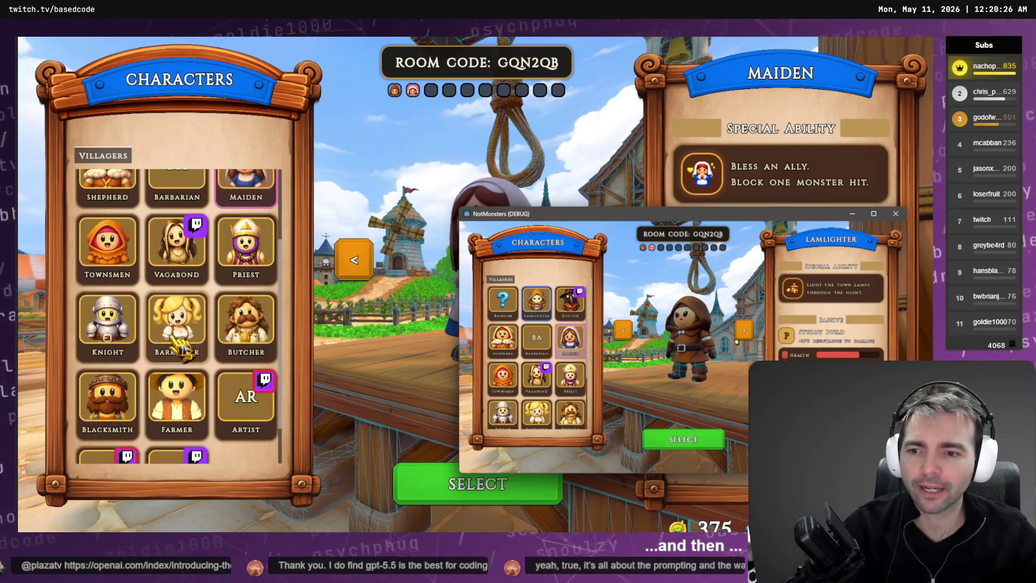
{"action": "left_click", "coordinate": [176, 323]}
{"action": "left_click", "coordinate": [178, 399]}
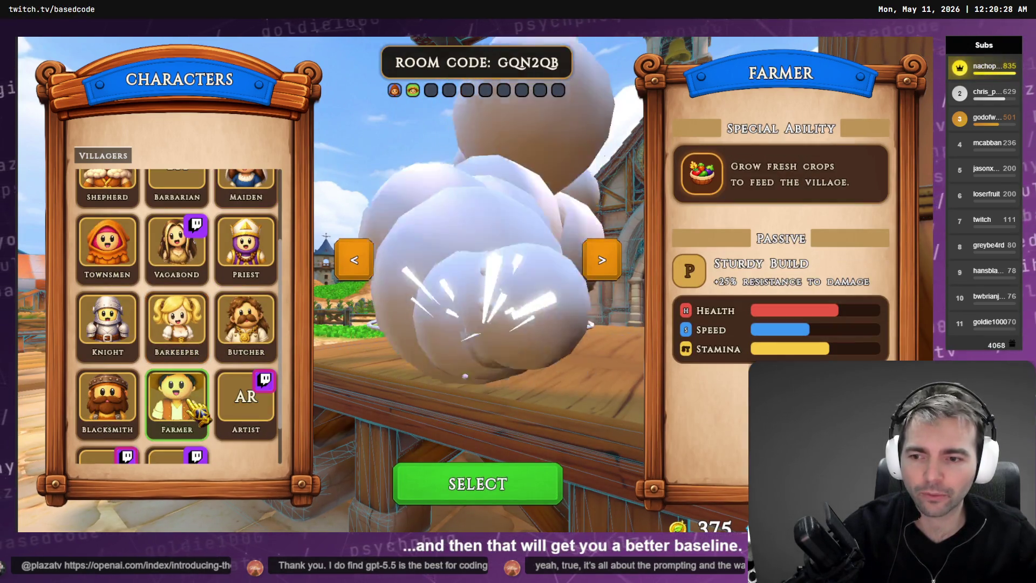
{"action": "left_click", "coordinate": [246, 329]}
{"action": "key", "text": "alt+Tab"}
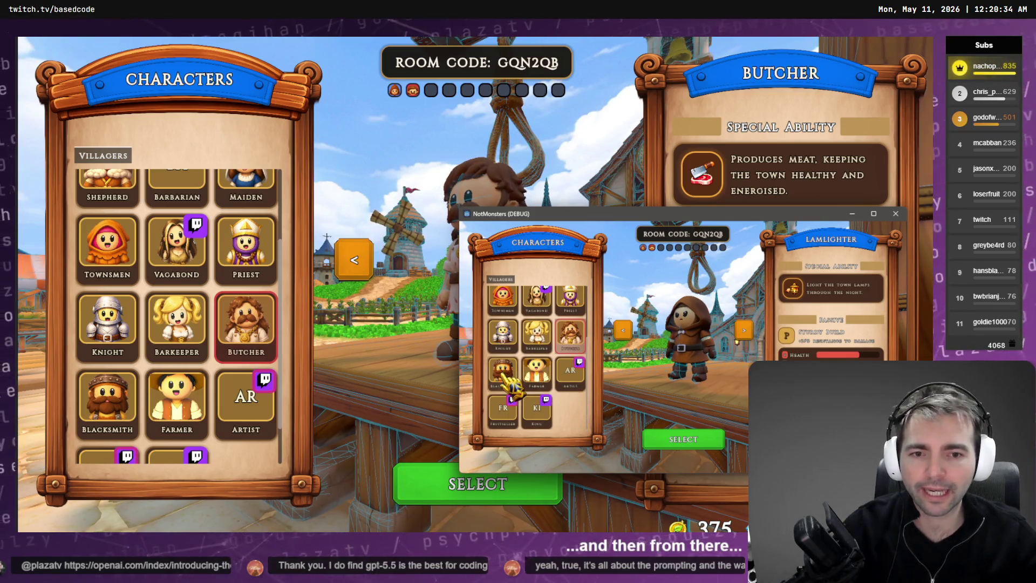
- Pick the Blacksmith in the second game, confirm both choices, and walk up the church aisle
{"action": "left_click", "coordinate": [506, 378]}
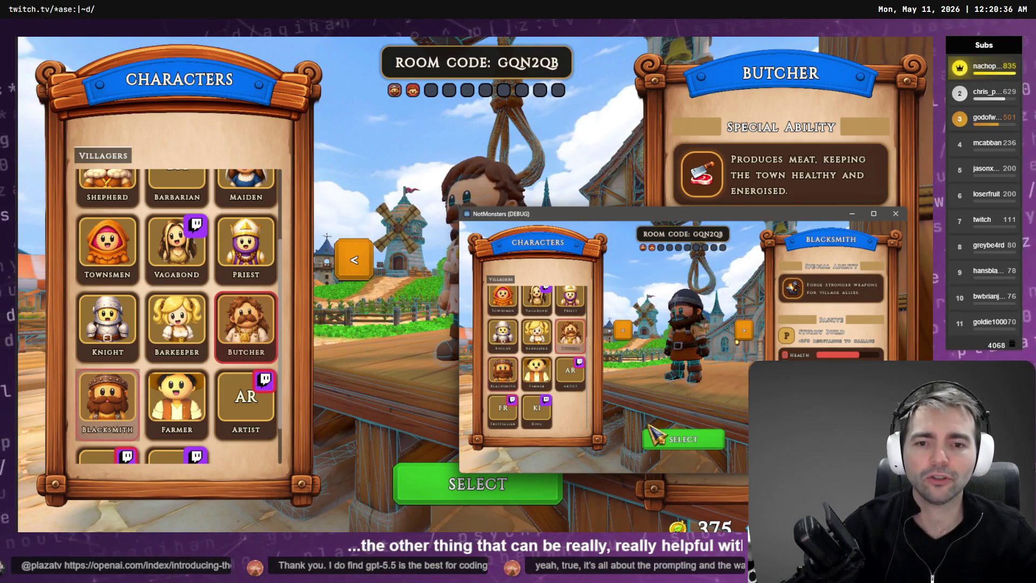
{"action": "left_click", "coordinate": [696, 440]}
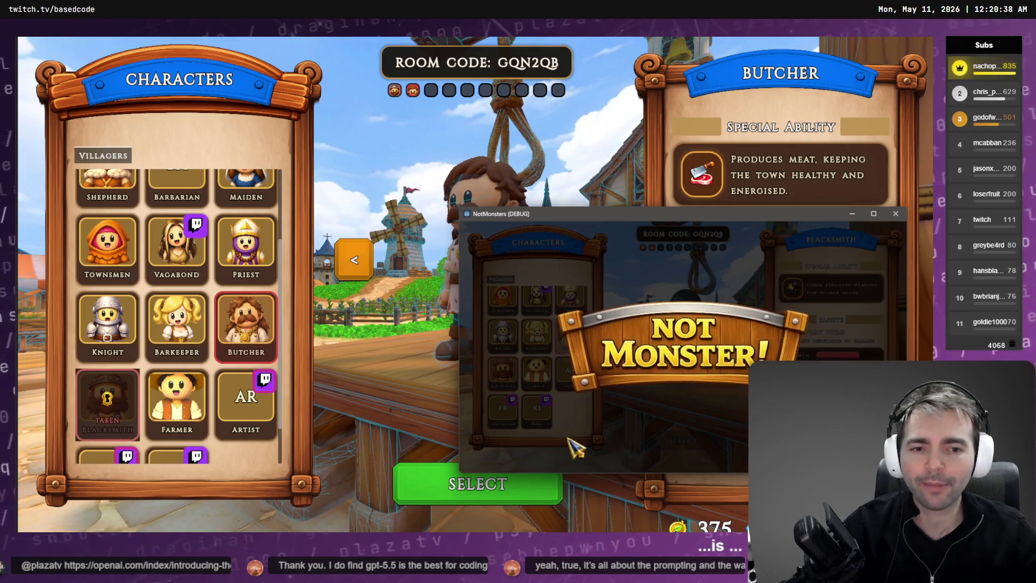
{"action": "left_click", "coordinate": [447, 488]}
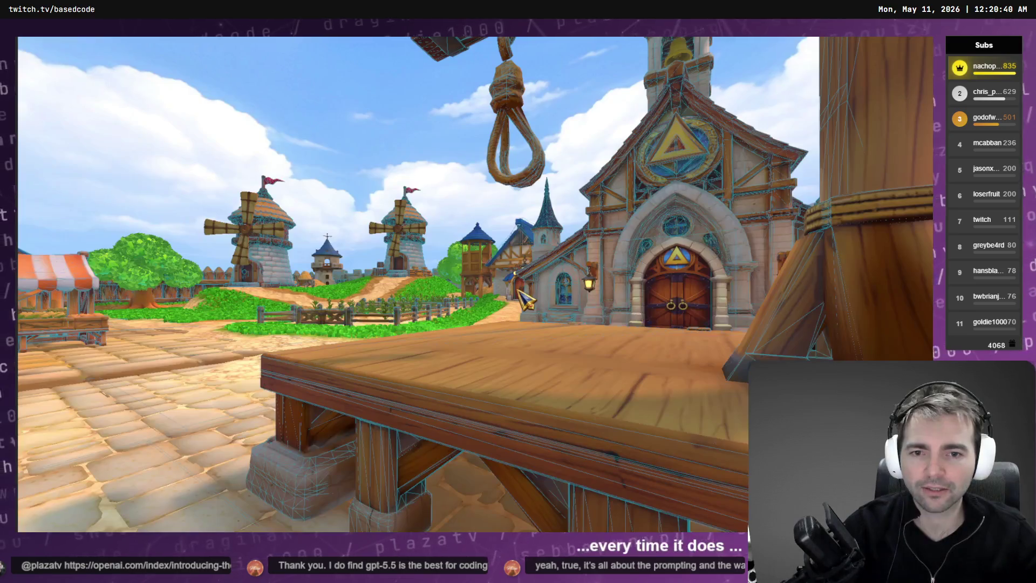
{"action": "key", "text": "w"}
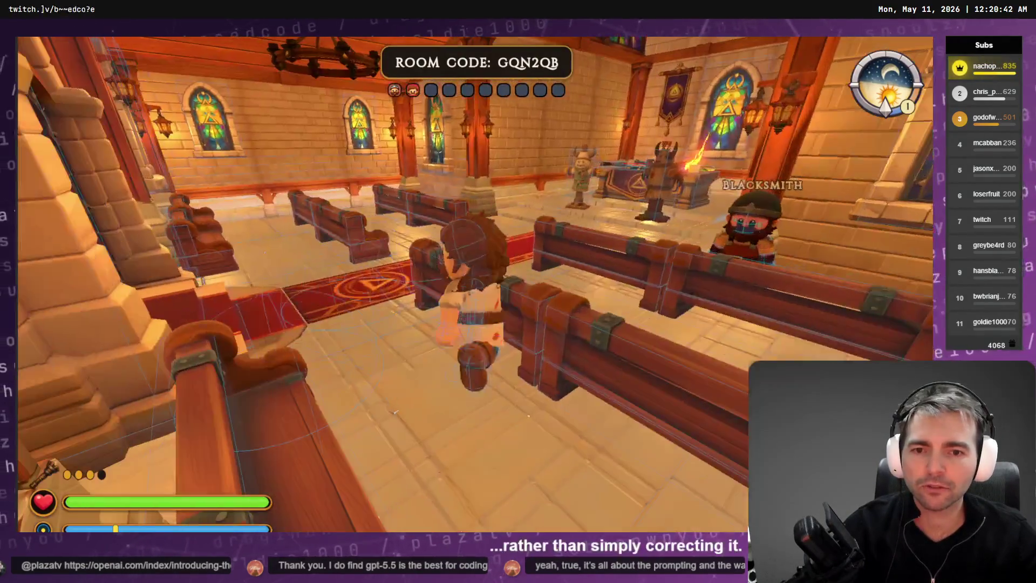
{"action": "key", "text": "w"}
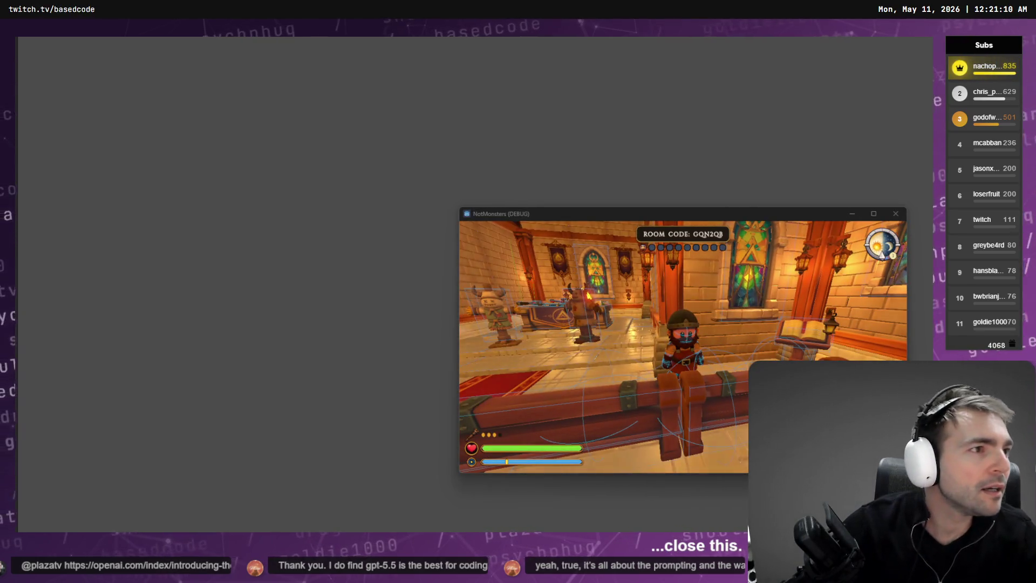
- Stop the debug game with F8, rerun the project, and snap the first game window left
{"action": "key", "text": "F8"}
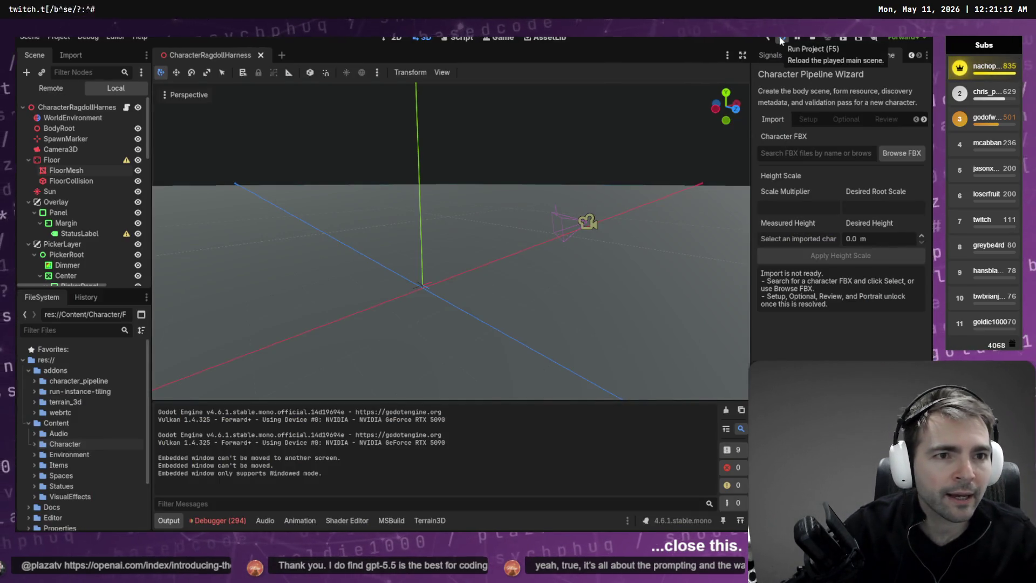
{"action": "left_click", "coordinate": [784, 39]}
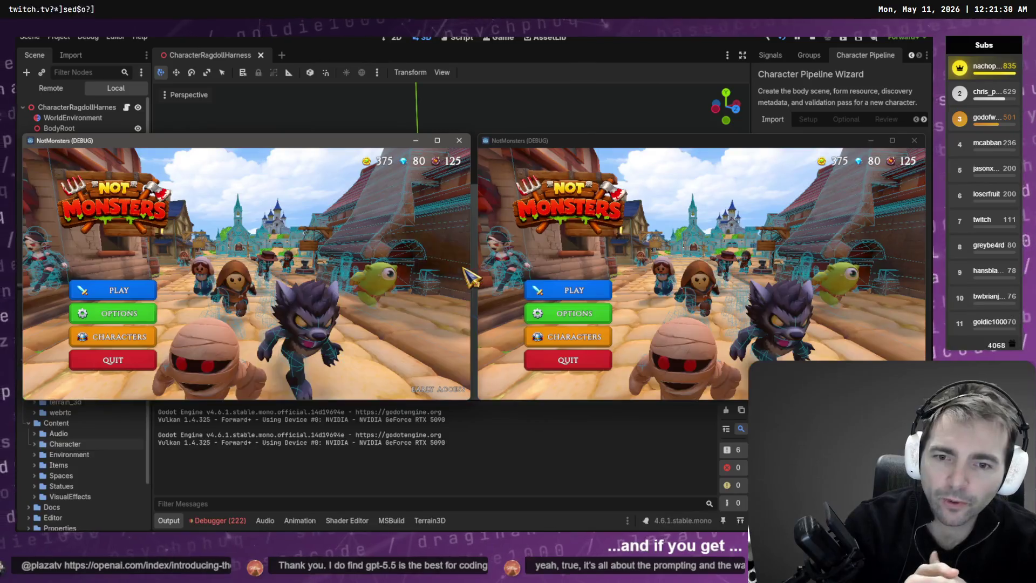
{"action": "key", "text": "super+Left"}
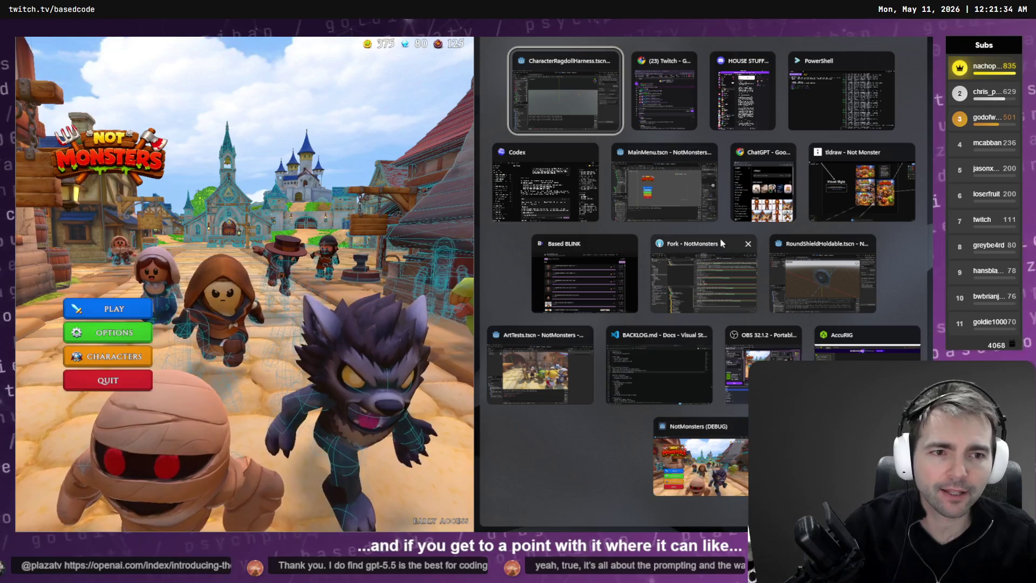
- Tile the two game windows left and right and matchmake both into a room
{"action": "left_click", "coordinate": [337, 189]}
{"action": "key", "text": "super+Right"}
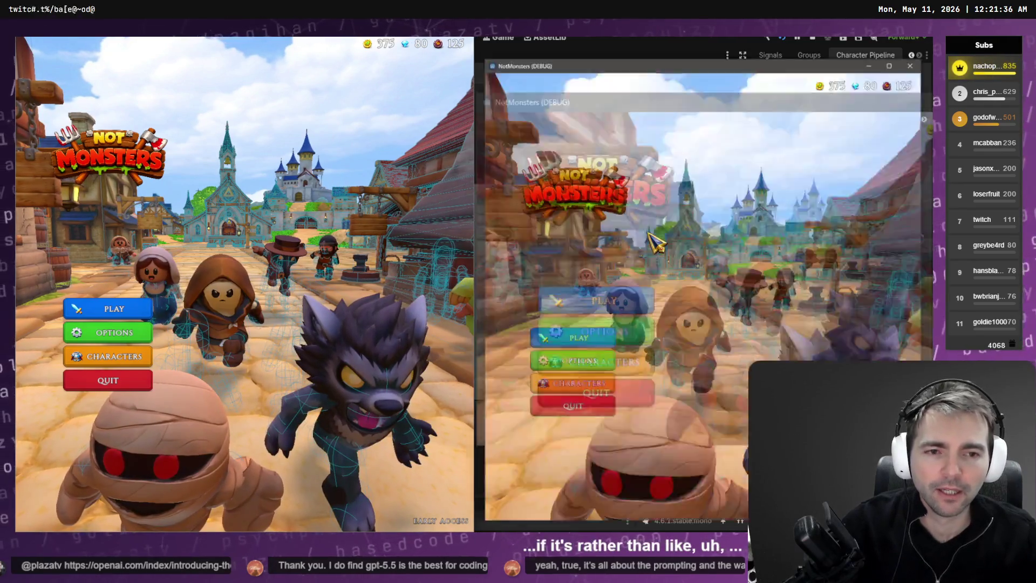
{"action": "left_click", "coordinate": [137, 308]}
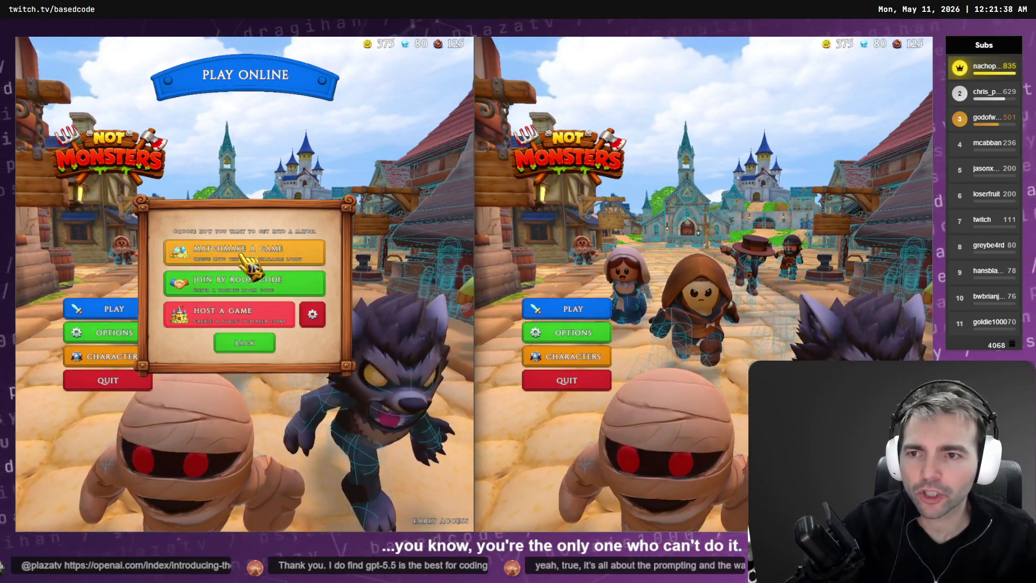
{"action": "left_click", "coordinate": [233, 280]}
{"action": "left_click", "coordinate": [569, 309]}
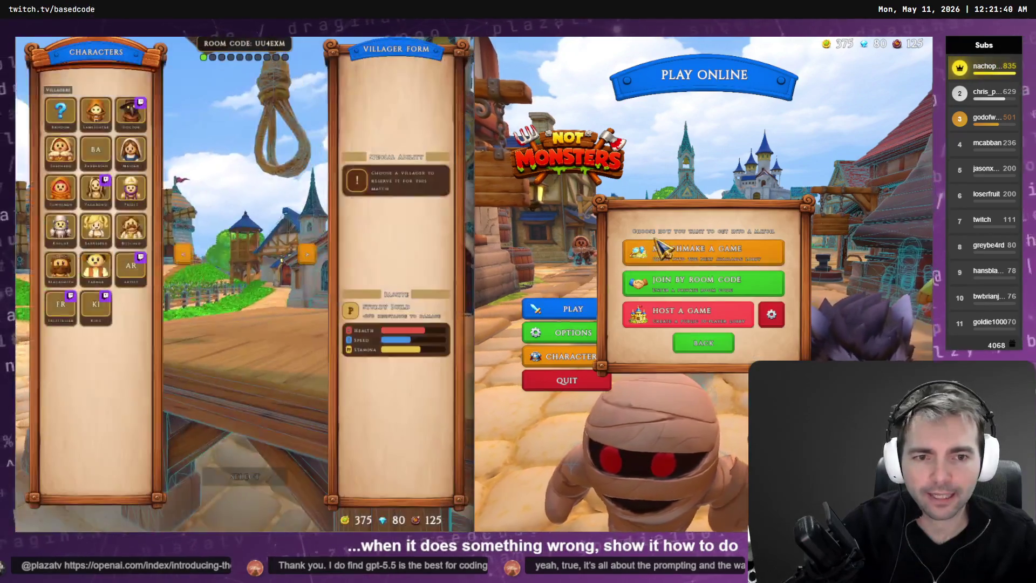
{"action": "left_click", "coordinate": [668, 258]}
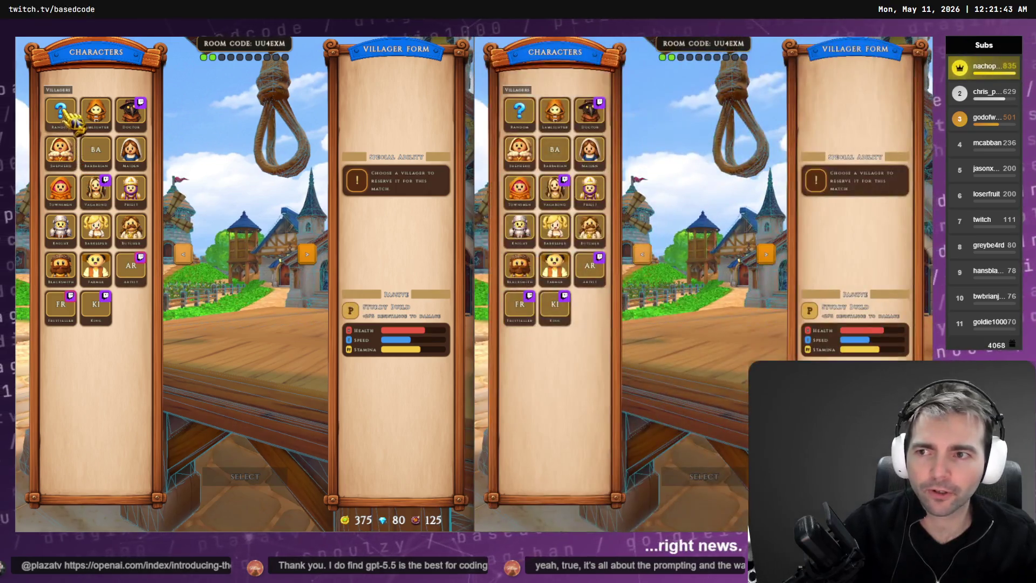
- Choose Blacksmith for the left player and Butcher for the right, and confirm both
{"action": "left_click", "coordinate": [131, 189]}
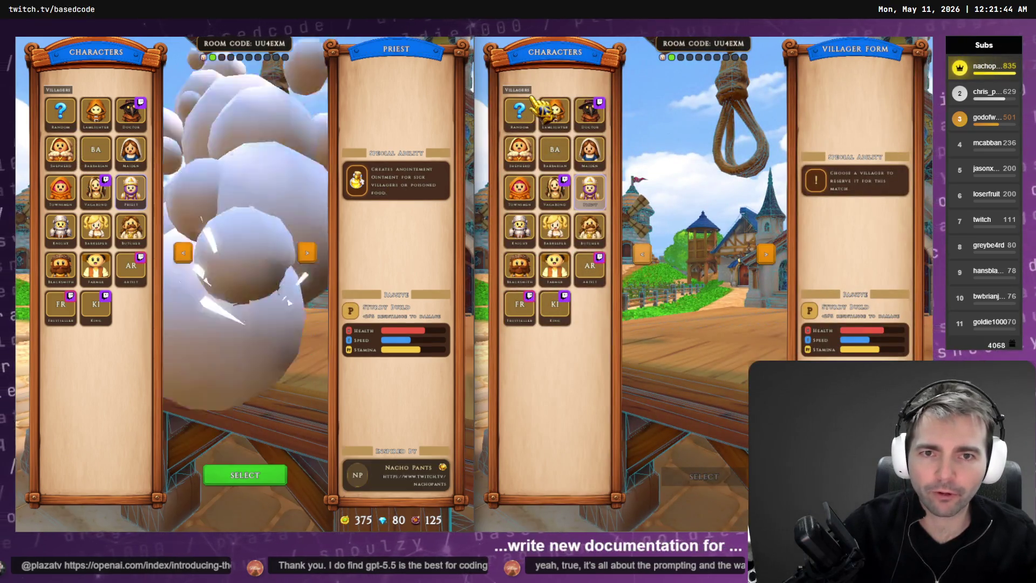
{"action": "left_click", "coordinate": [60, 266]}
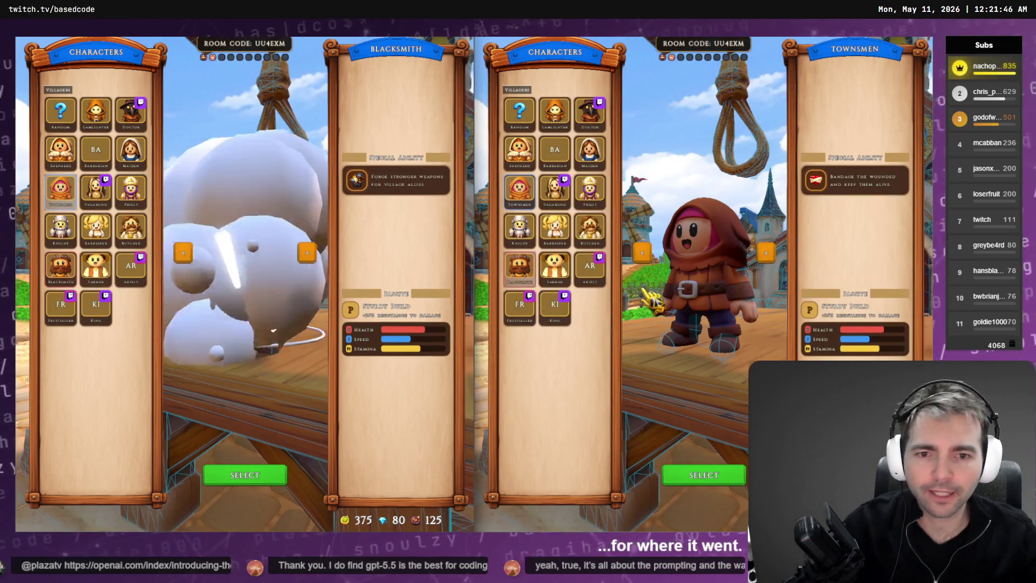
{"action": "left_click", "coordinate": [599, 237]}
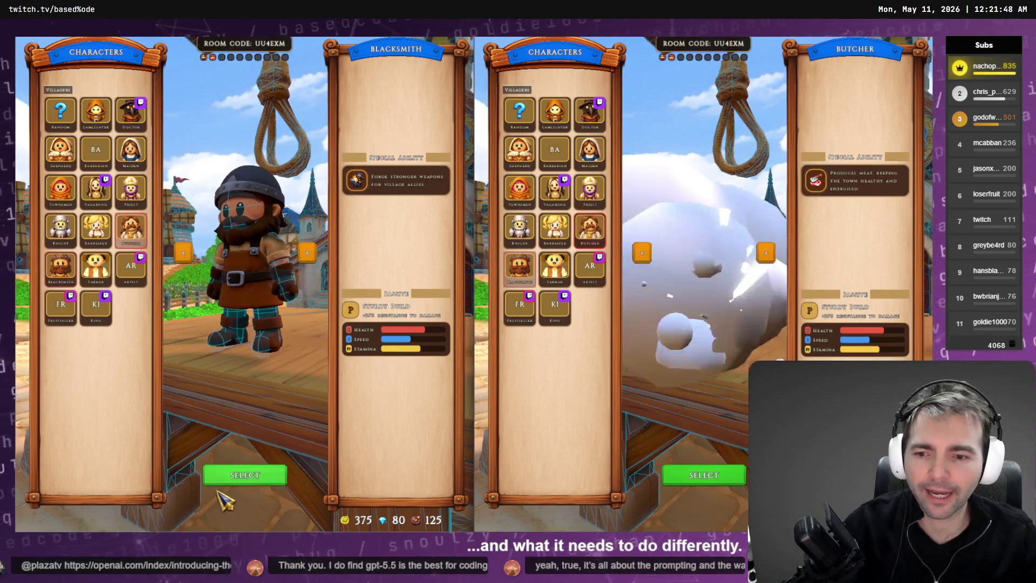
{"action": "left_click", "coordinate": [245, 475]}
{"action": "left_click", "coordinate": [703, 475]}
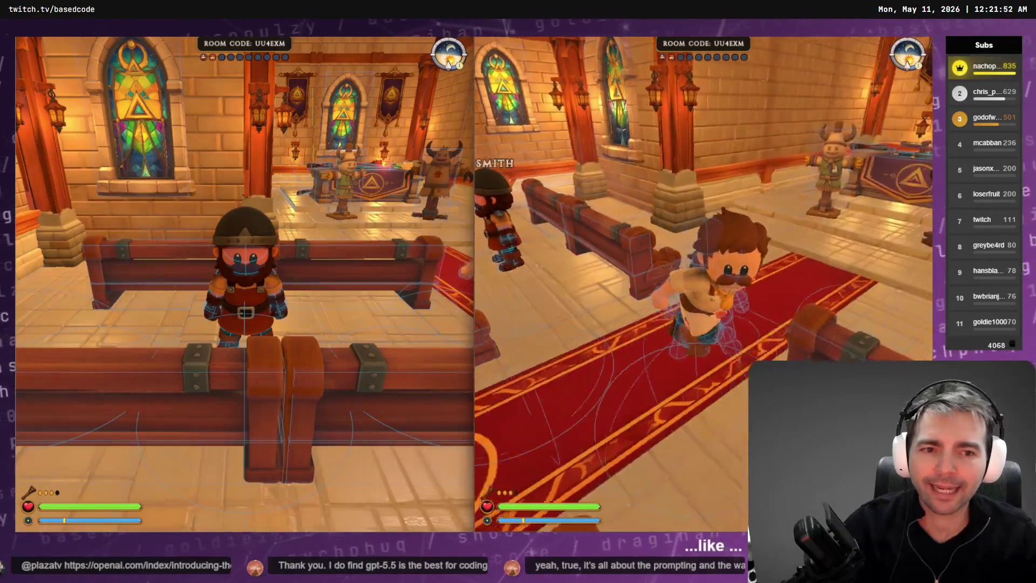
- Walk the Butcher and Blacksmith up the church aisle together and screenshot both game views
{"action": "key", "text": "w"}
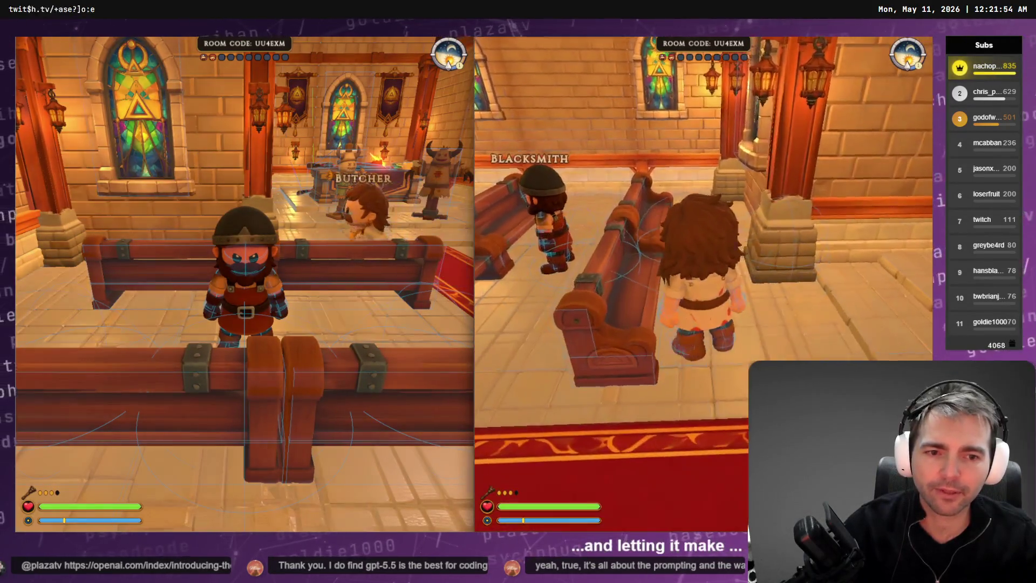
{"action": "key", "text": "w"}
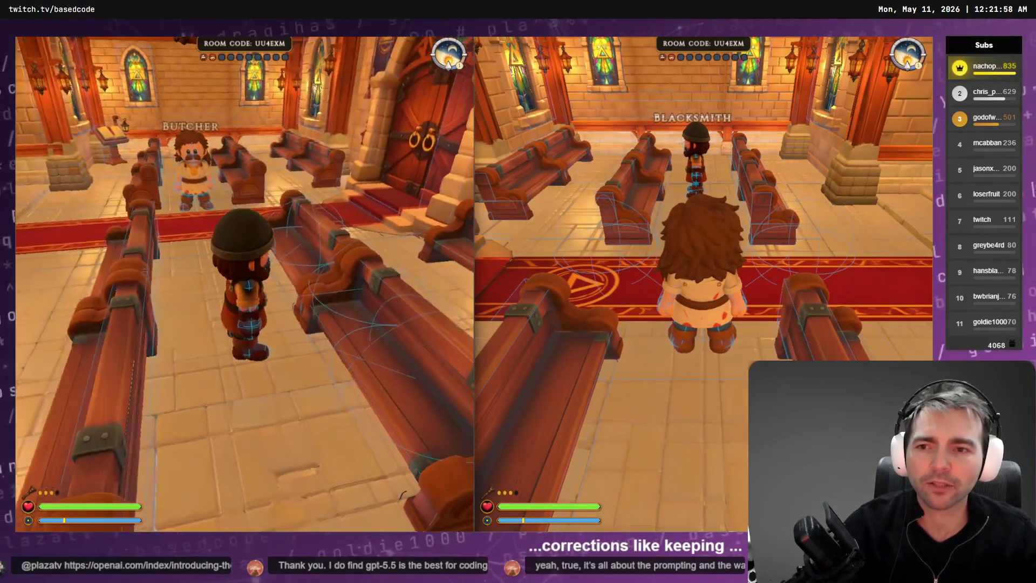
{"action": "key", "text": "w"}
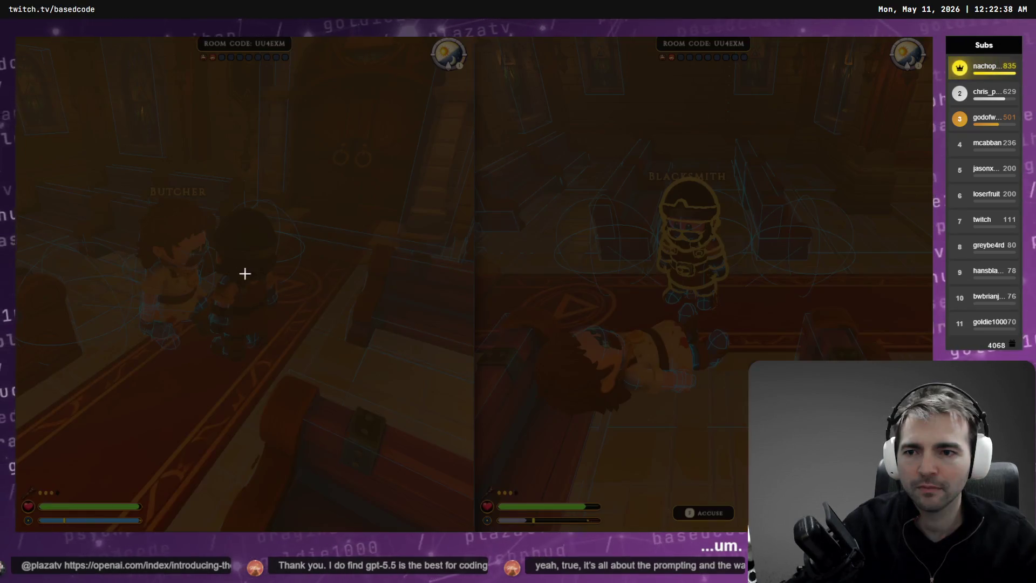
{"action": "left_click_drag", "start_coordinate": [95, 144], "coordinate": [328, 377]}
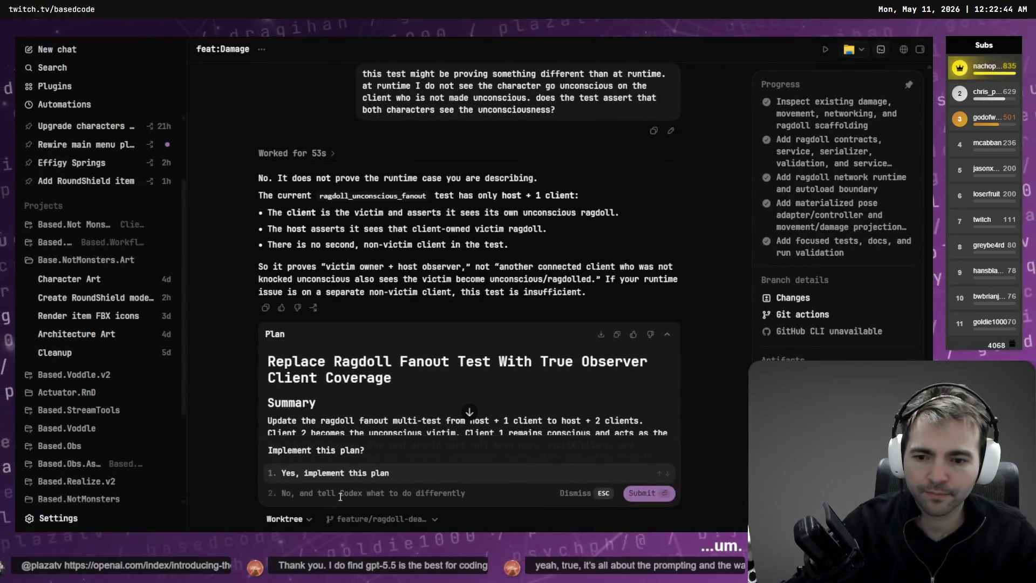
{"action": "left_click", "coordinate": [340, 495]}
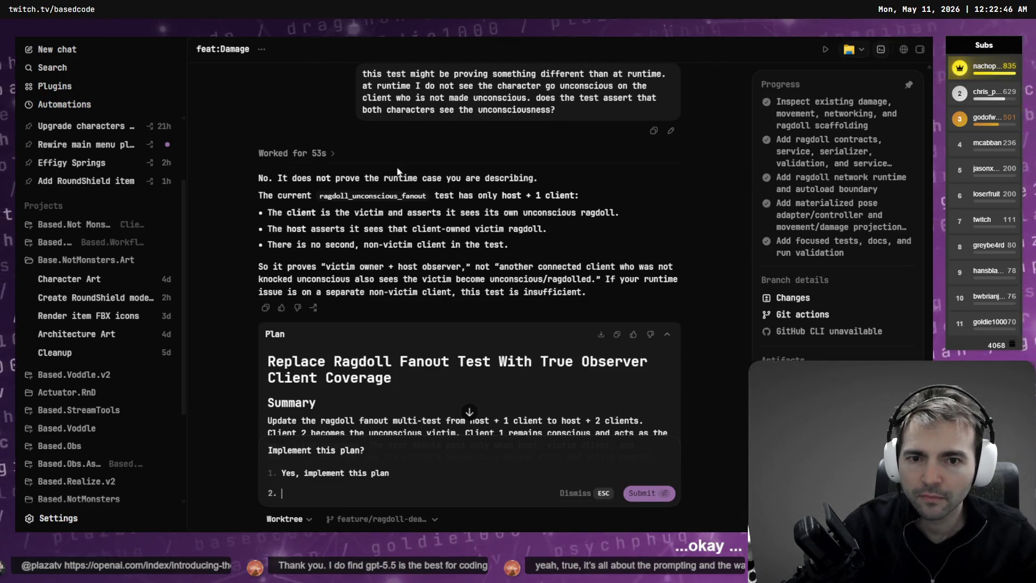
- Dismiss the plan prompt and start the follow-up with the first game screenshot pasted
{"action": "scroll", "coordinate": [468, 367], "scroll_direction": "down", "scroll_amount": 3}
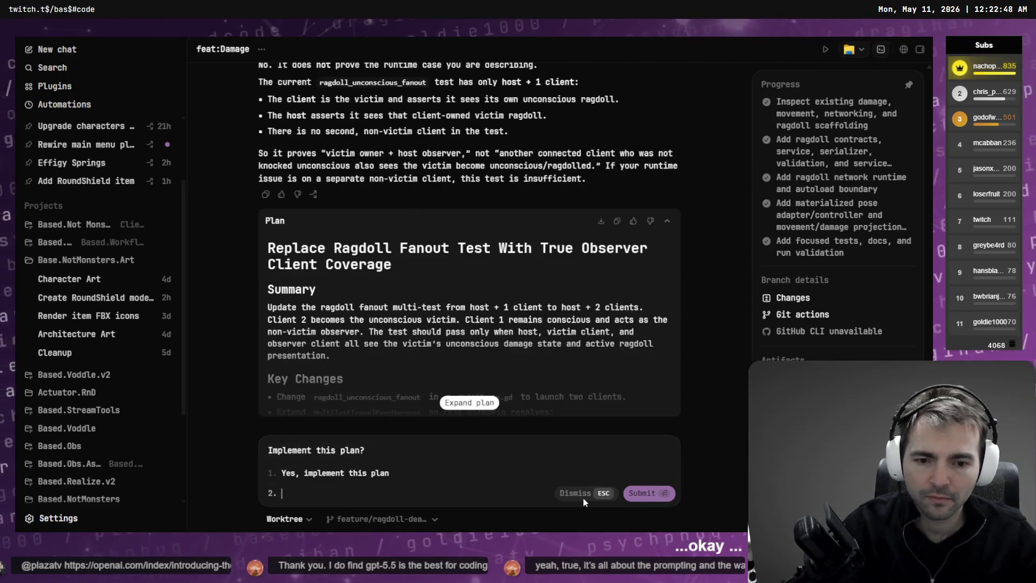
{"action": "left_click", "coordinate": [582, 496]}
{"action": "type", "text": "The host knocked"}
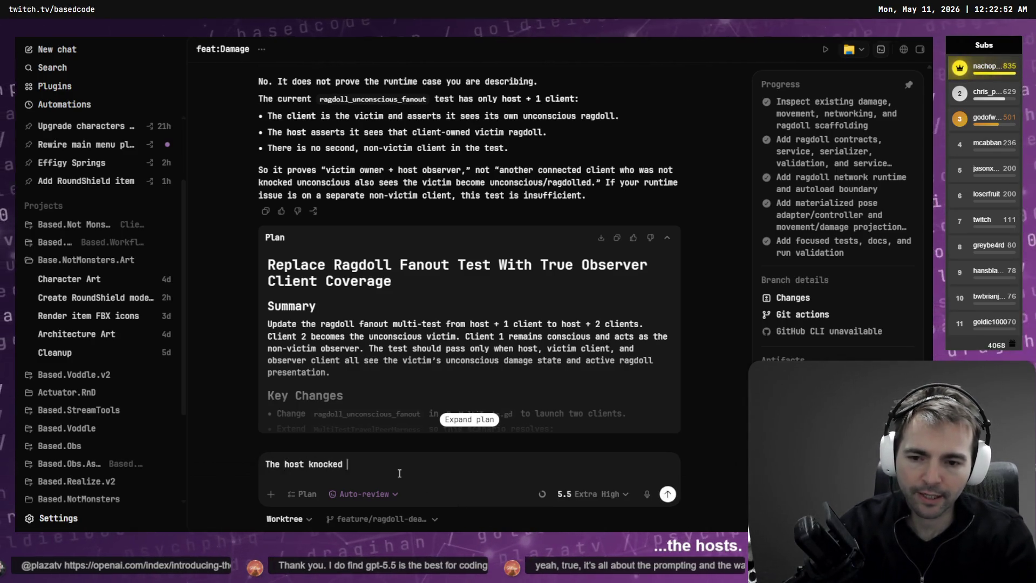
{"action": "type", "text": "out the"}
{"action": "key", "text": "BackSpace"}
{"action": "key", "text": "BackSpace"}
{"action": "key", "text": "BackSpace"}
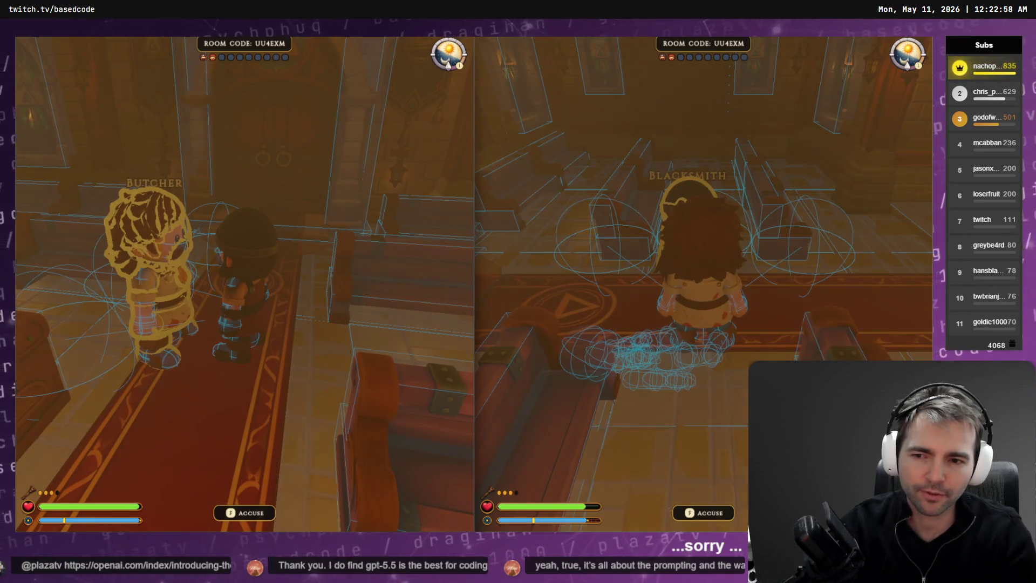
{"action": "key", "text": "BackSpace"}
{"action": "key", "text": "BackSpace"}
{"action": "key", "text": "BackSpace"}
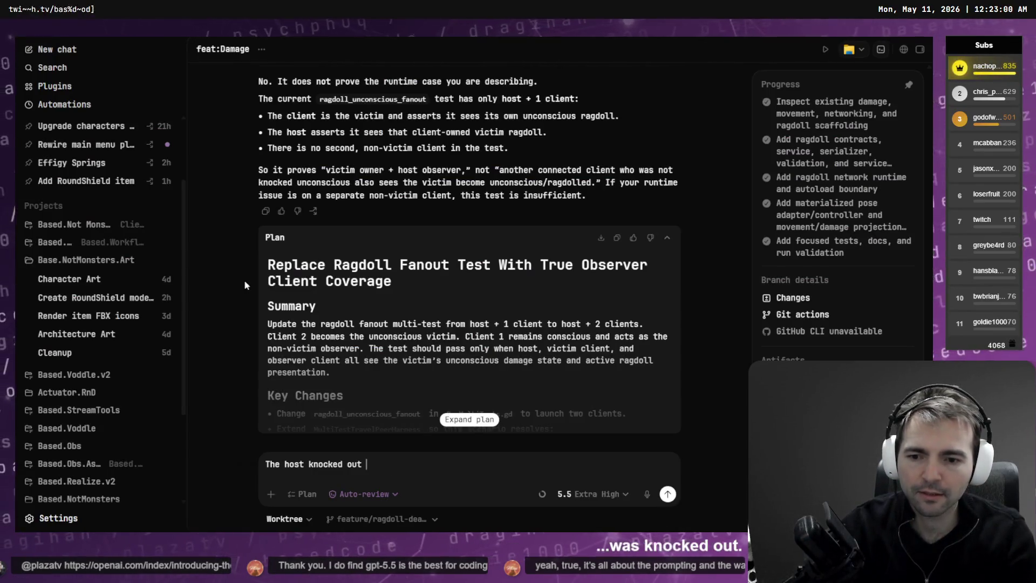
{"action": "type", "text": "was k"}
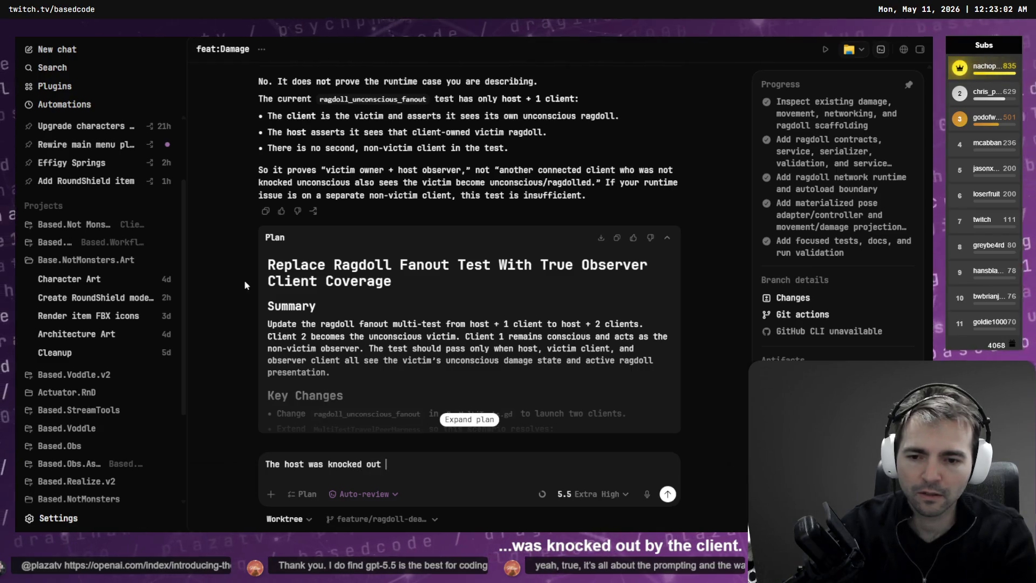
{"action": "key", "text": "BackSpace"}
{"action": "type", "text": "by the client"}
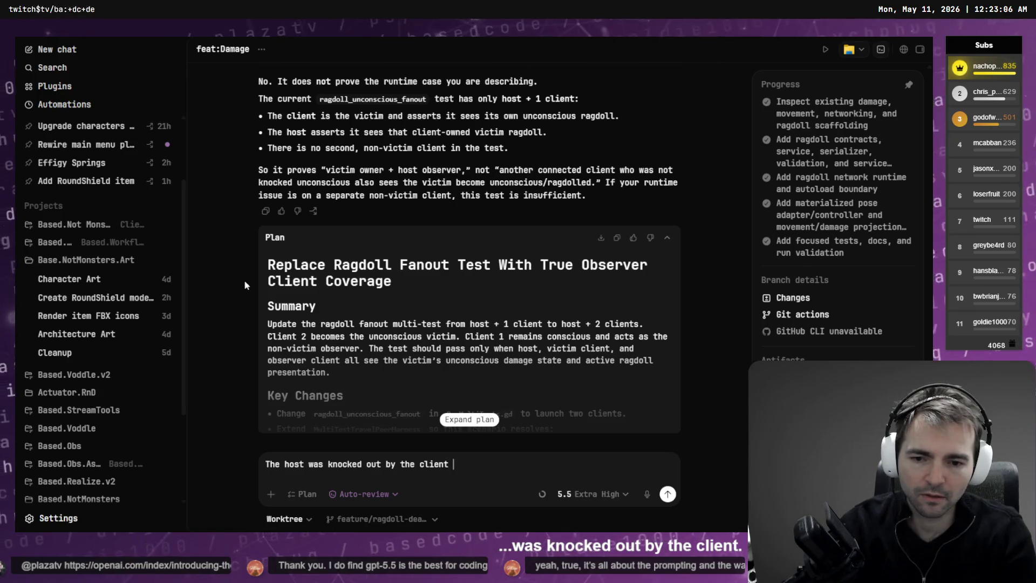
{"action": "type", "text": "."}
{"action": "key", "text": "ctrl+v"}
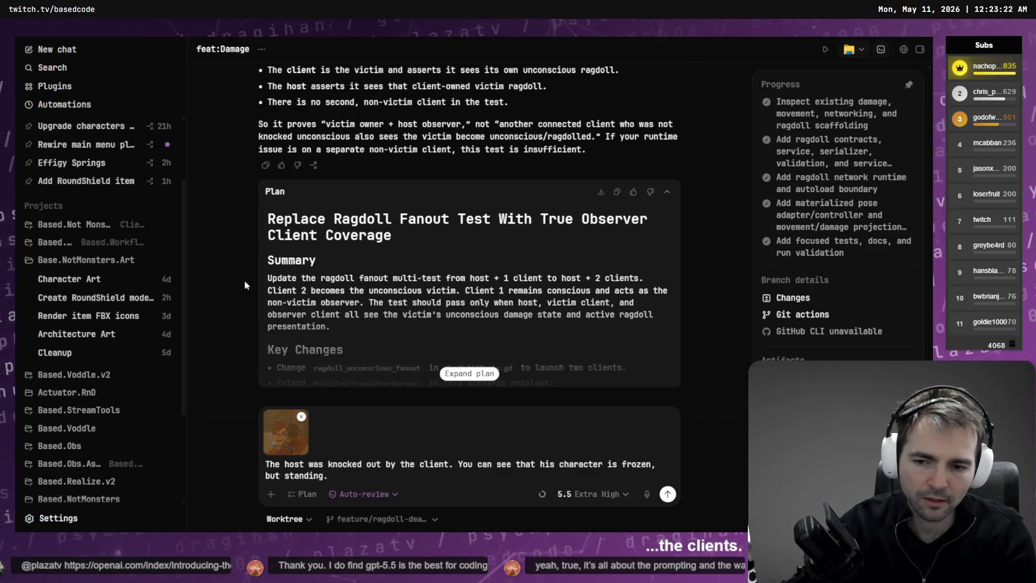
- Add the second screenshot, explain unconsciousness only shows on the client when the host is knocked out, and send
{"action": "key", "text": "alt+Tab"}
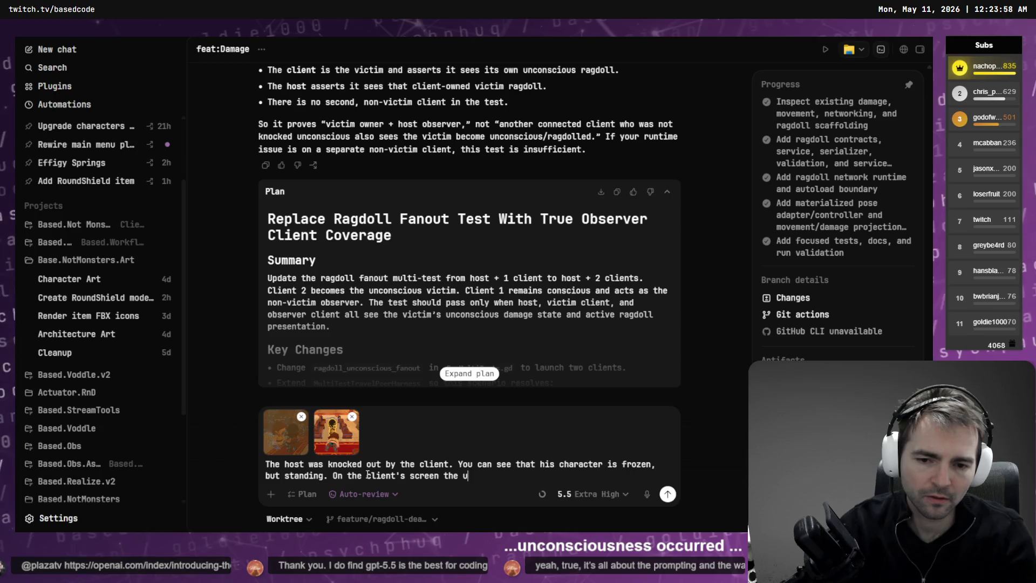
{"action": "type", "text": "ness occu"}
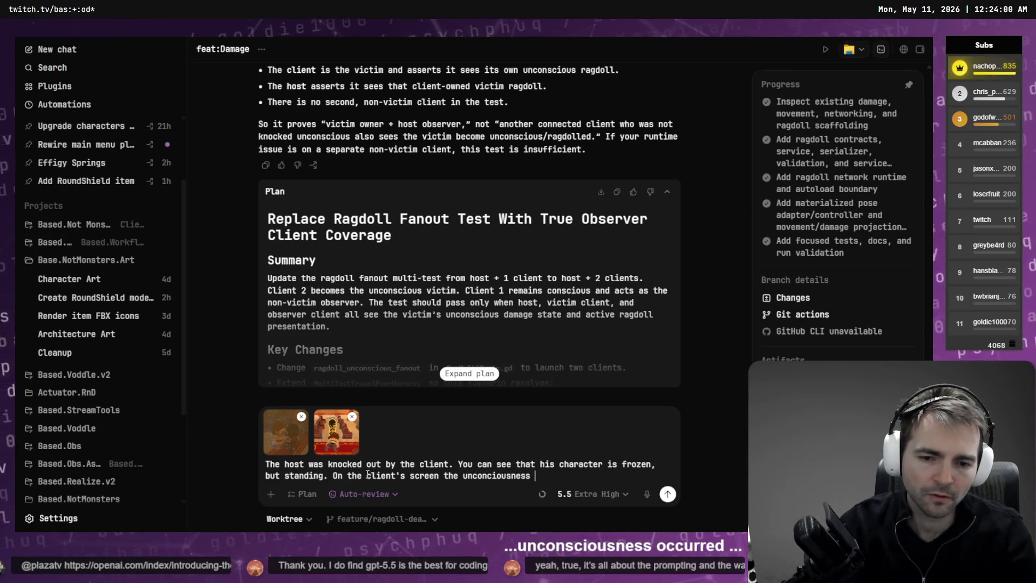
{"action": "type", "text": "t not happe"}
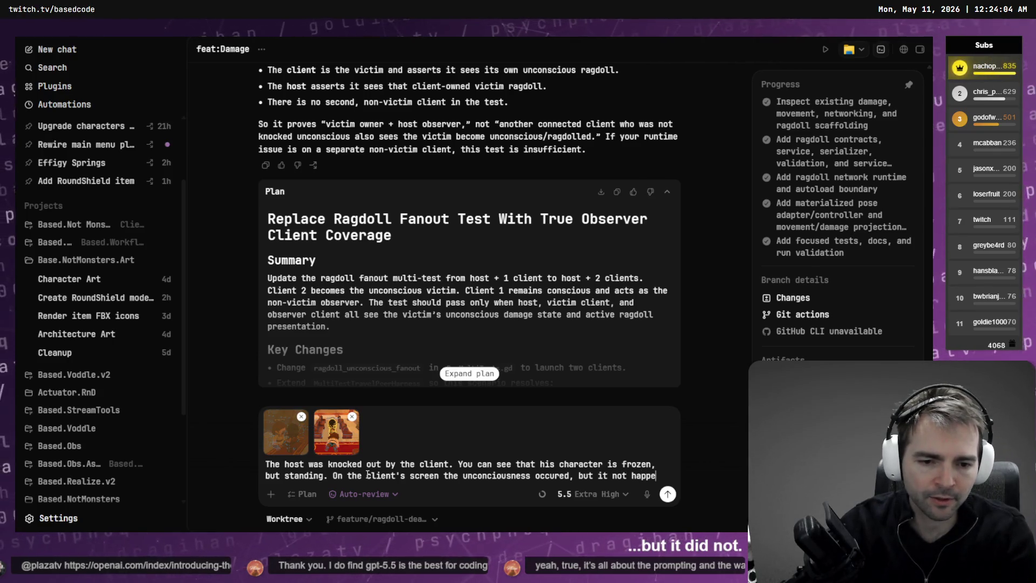
{"action": "type", "text": "n on the host."}
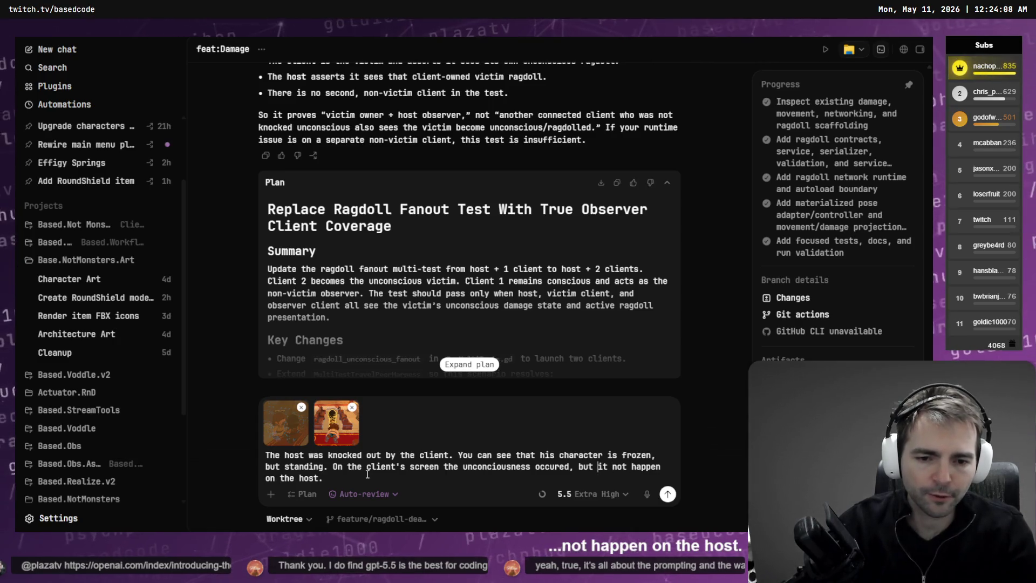
{"action": "type", "text": " for thecharacter w"}
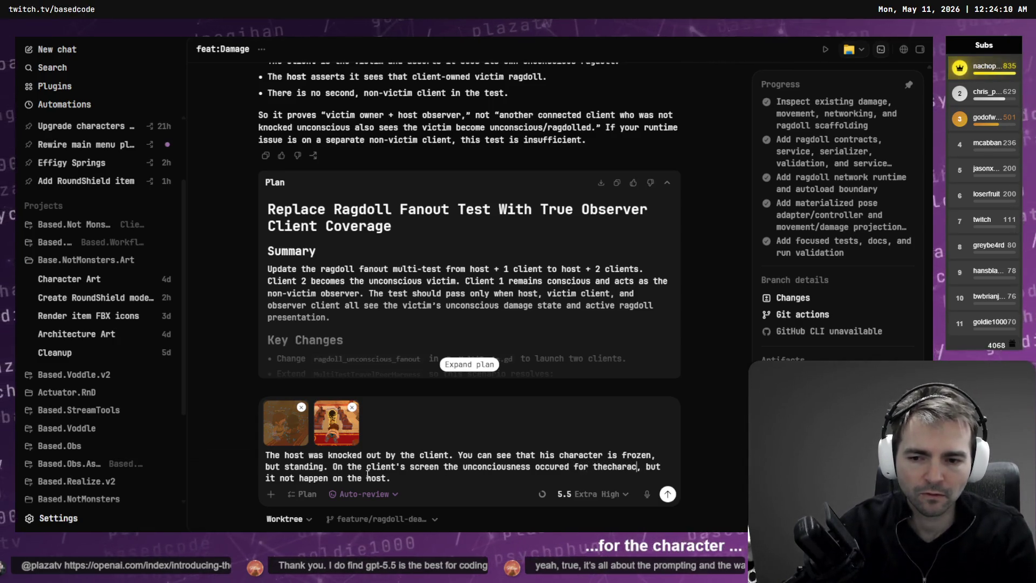
{"action": "key", "text": "BackSpace"}
{"action": "key", "text": "BackSpace"}
{"action": "key", "text": "BackSpace"}
{"action": "type", "text": "character"}
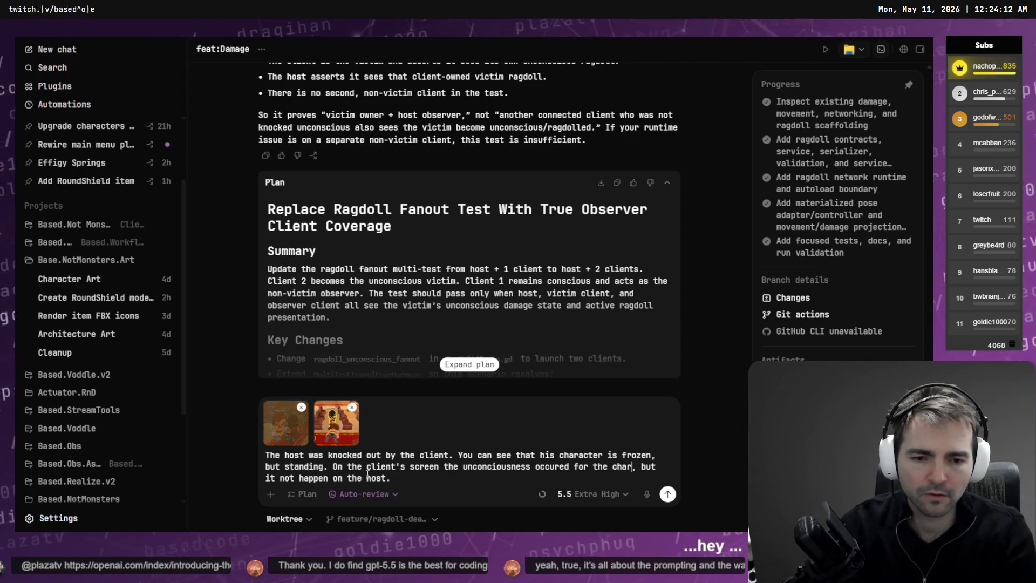
{"action": "type", "text": " was knocked out"}
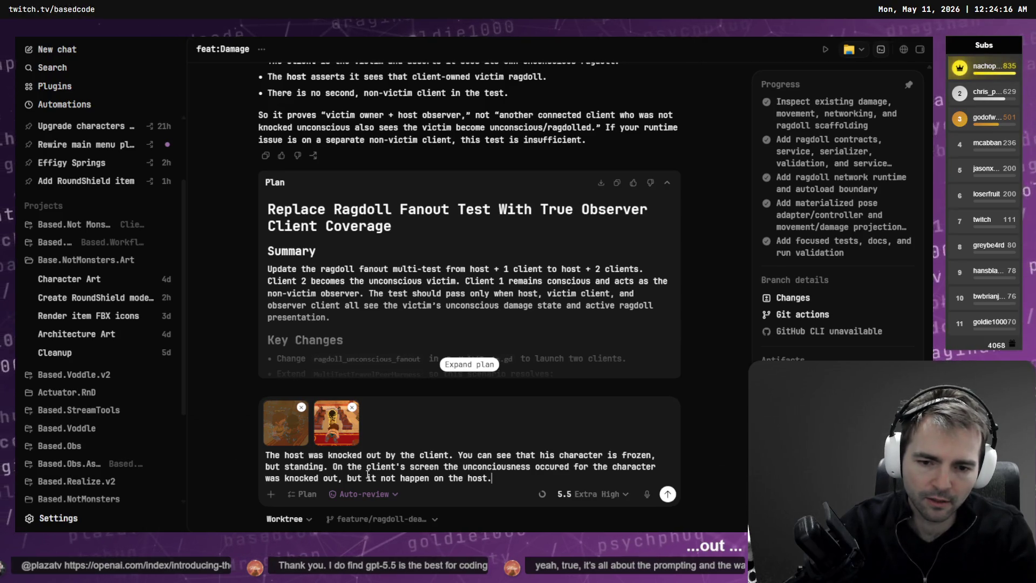
{"action": "key", "text": "Return"}
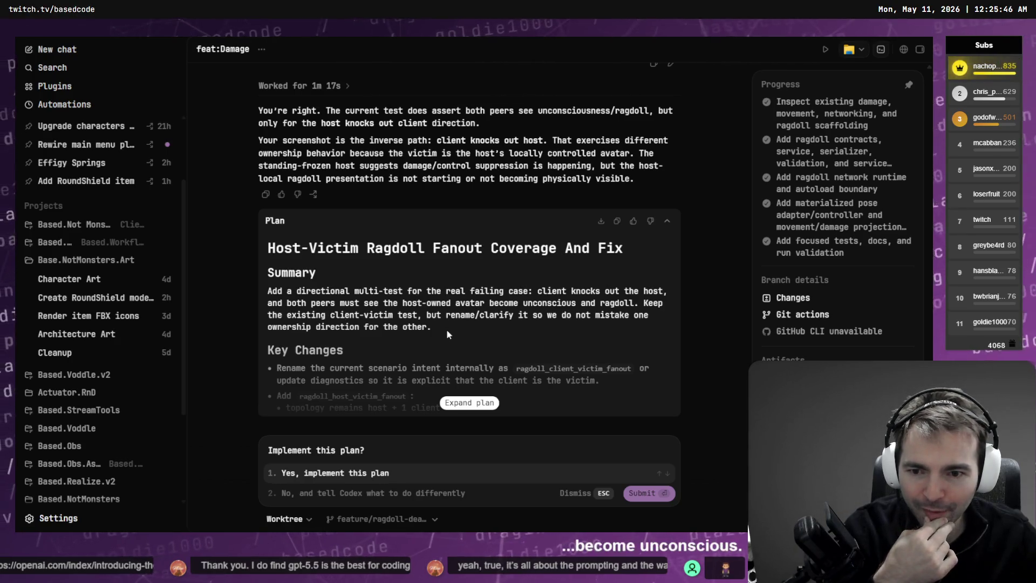
- Select the summary paragraph of the revised Host-Victim Ragdoll Fanout Coverage And Fix plan
{"action": "mouse_move", "coordinate": [436, 330]}
{"action": "left_mouse_down"}
{"action": "mouse_move", "coordinate": [270, 302]}
{"action": "mouse_move", "coordinate": [268, 290]}
{"action": "left_mouse_up"}
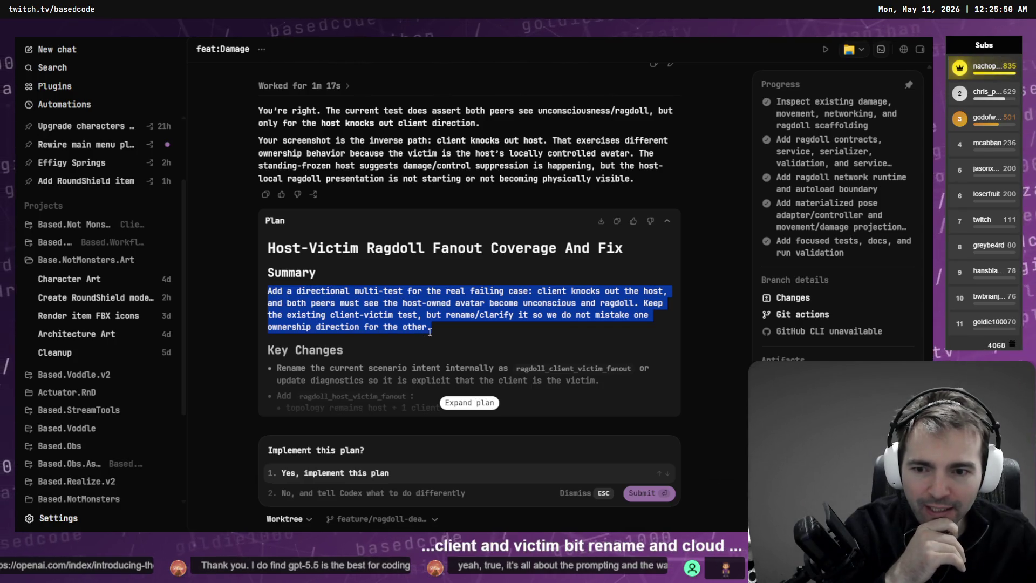
- Expand the full plan and review its host-victim test and damage-publishing bullets
{"action": "left_click", "coordinate": [470, 403]}
{"action": "scroll", "coordinate": [456, 272], "scroll_direction": "up", "scroll_amount": 5}
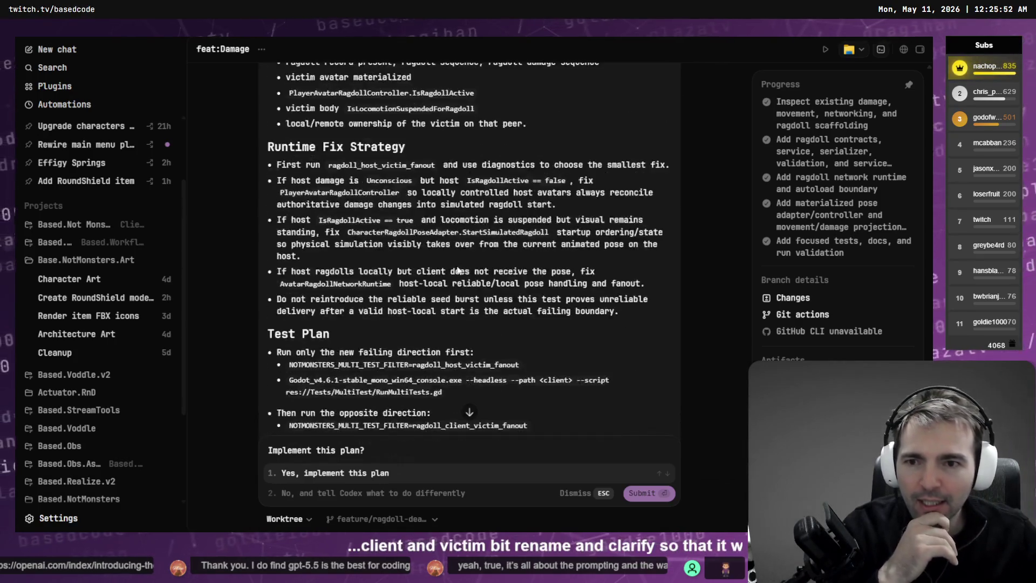
{"action": "scroll", "coordinate": [457, 270], "scroll_direction": "up", "scroll_amount": 3}
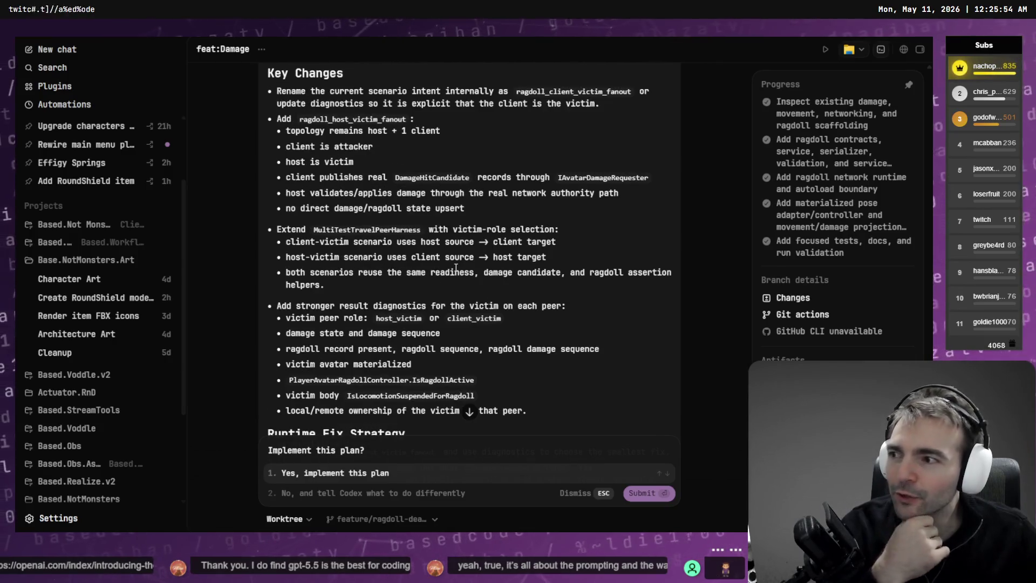
{"action": "scroll", "coordinate": [415, 257], "scroll_direction": "up", "scroll_amount": 1}
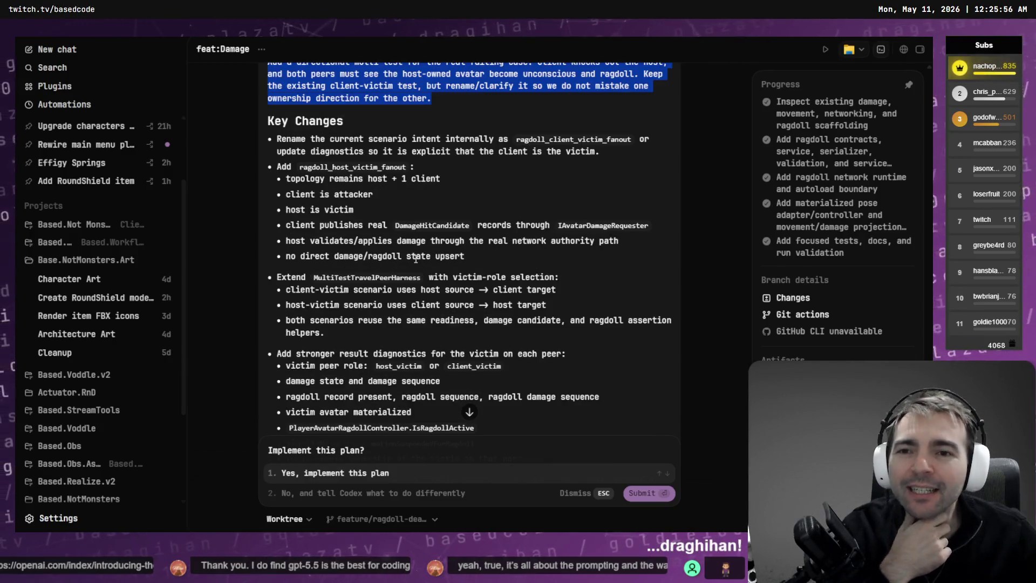
{"action": "left_click_drag", "start_coordinate": [478, 254], "coordinate": [269, 185]}
{"action": "left_click", "coordinate": [417, 198]}
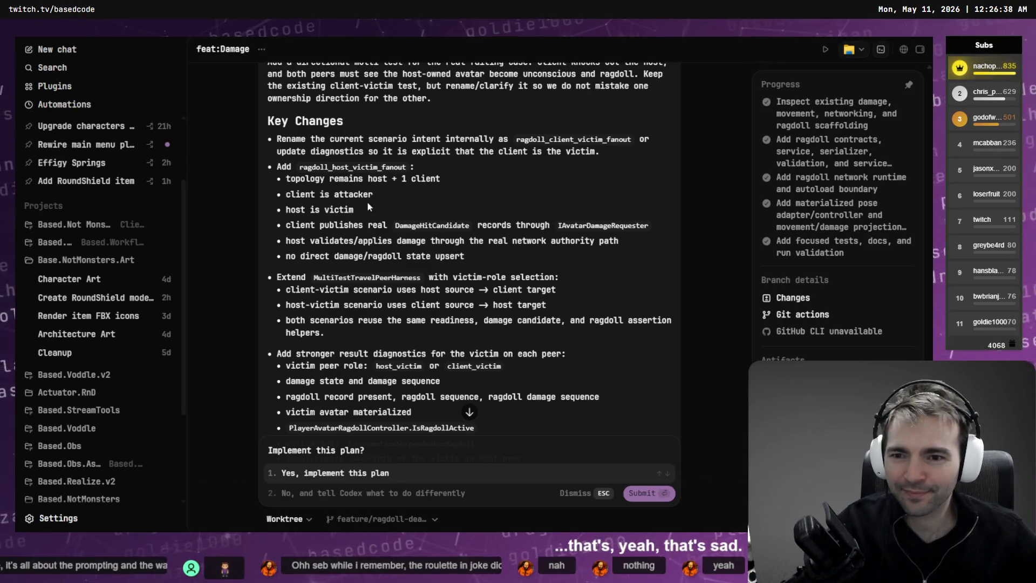
{"action": "left_click_drag", "start_coordinate": [290, 225], "coordinate": [555, 225]}
{"action": "left_click", "coordinate": [605, 235]}
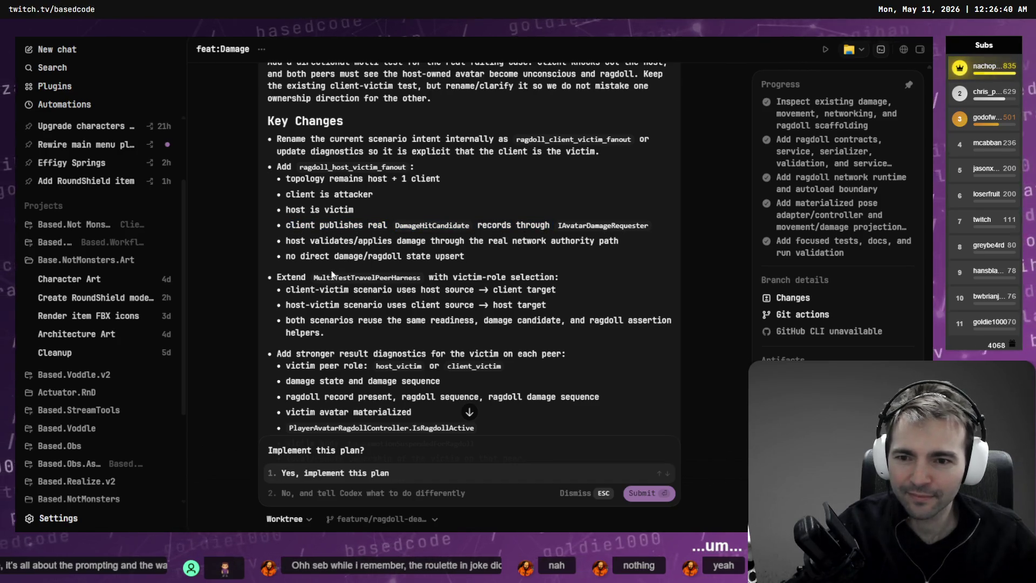
{"action": "scroll", "coordinate": [332, 274], "scroll_direction": "down", "scroll_amount": 5}
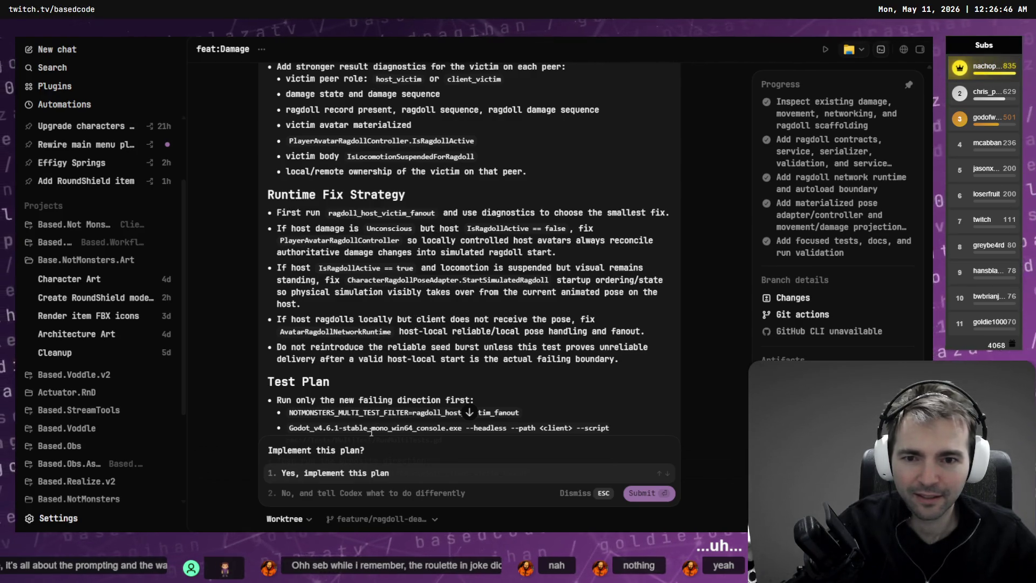
- Dictate and submit an alternative answer asking Codex to also roll back the ineffective earlier fixes
{"action": "left_click", "coordinate": [341, 490]}
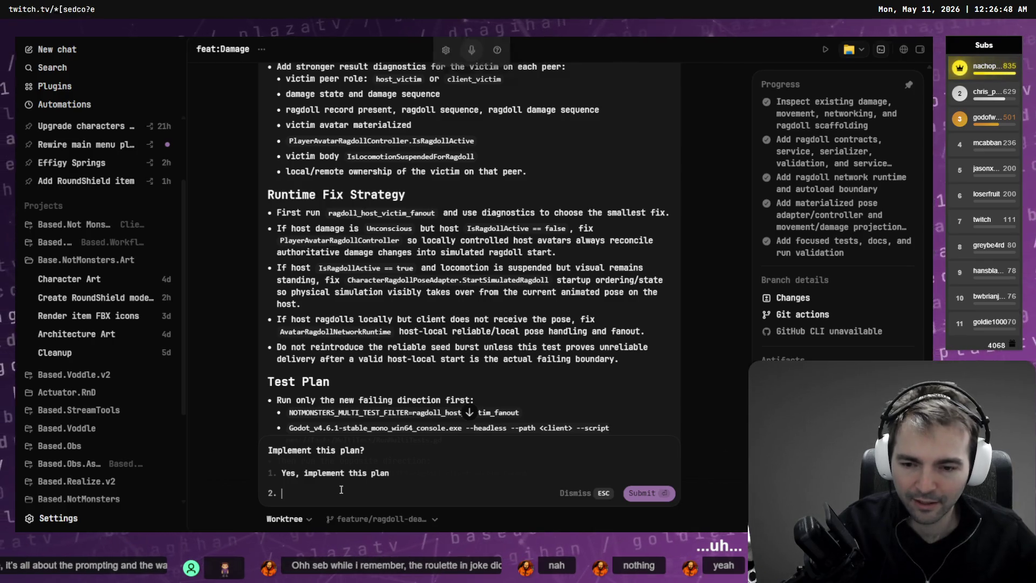
{"action": "key", "text": "ctrl+super"}
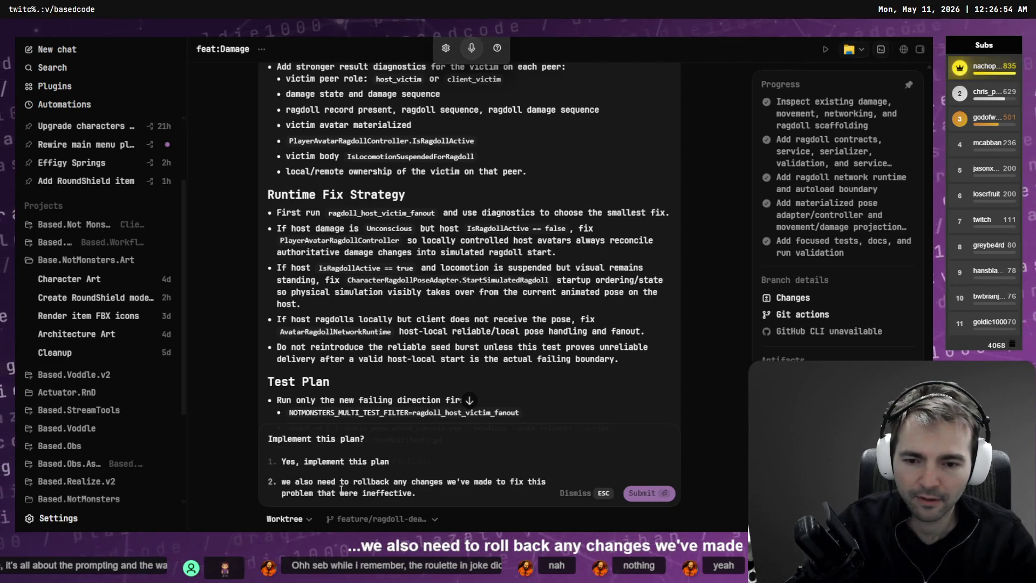
{"action": "key", "text": "Return"}
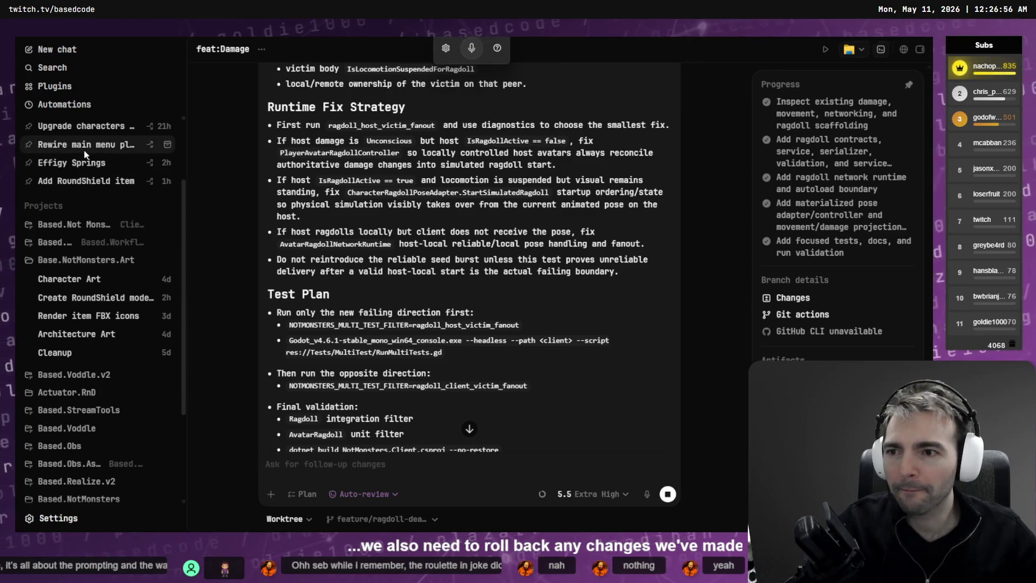
{"action": "left_click", "coordinate": [84, 144]}
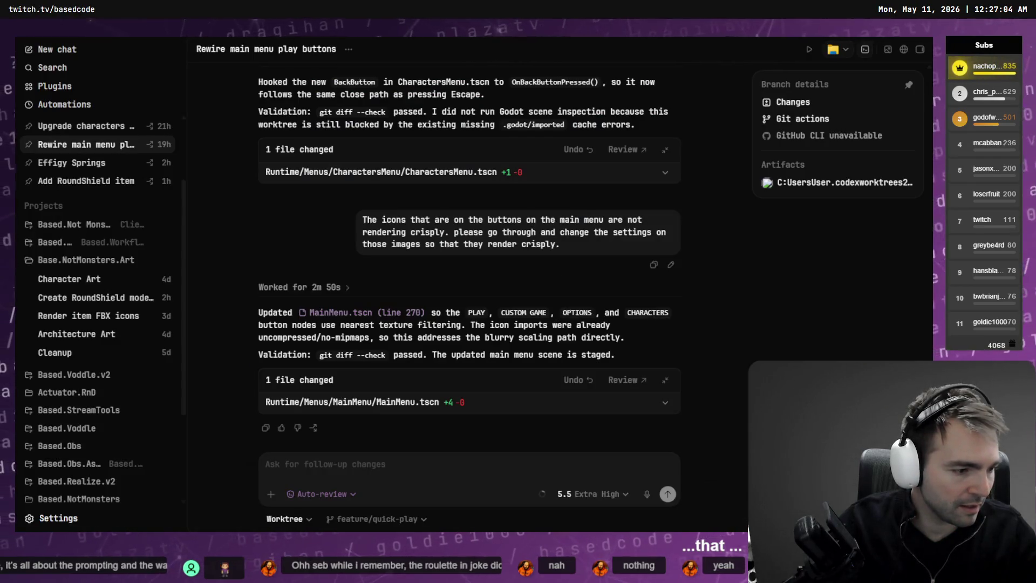
- Switch to the Godot editor and run the Not Monsters project
{"action": "key", "text": "alt+Tab"}
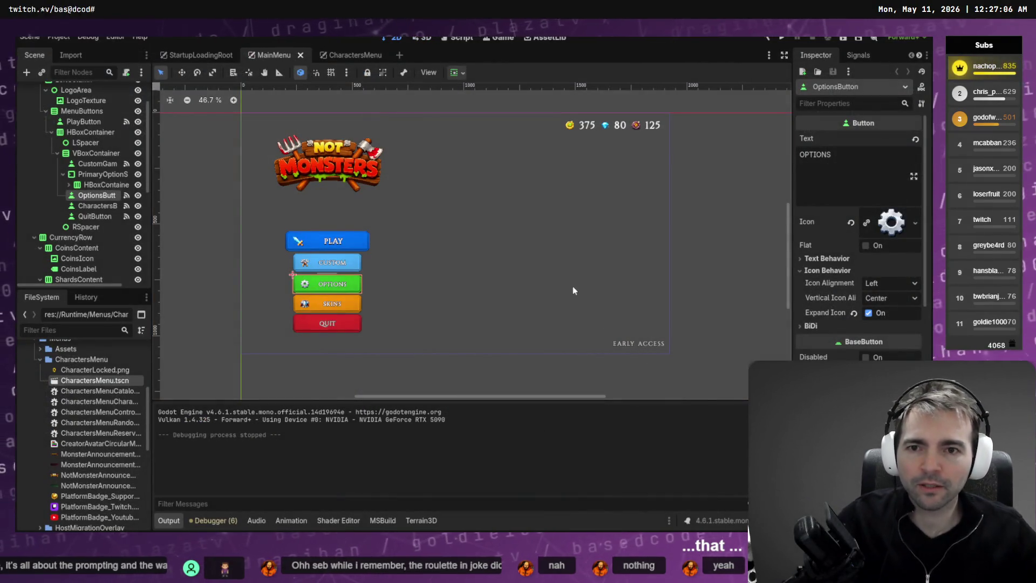
{"action": "left_click", "coordinate": [779, 37]}
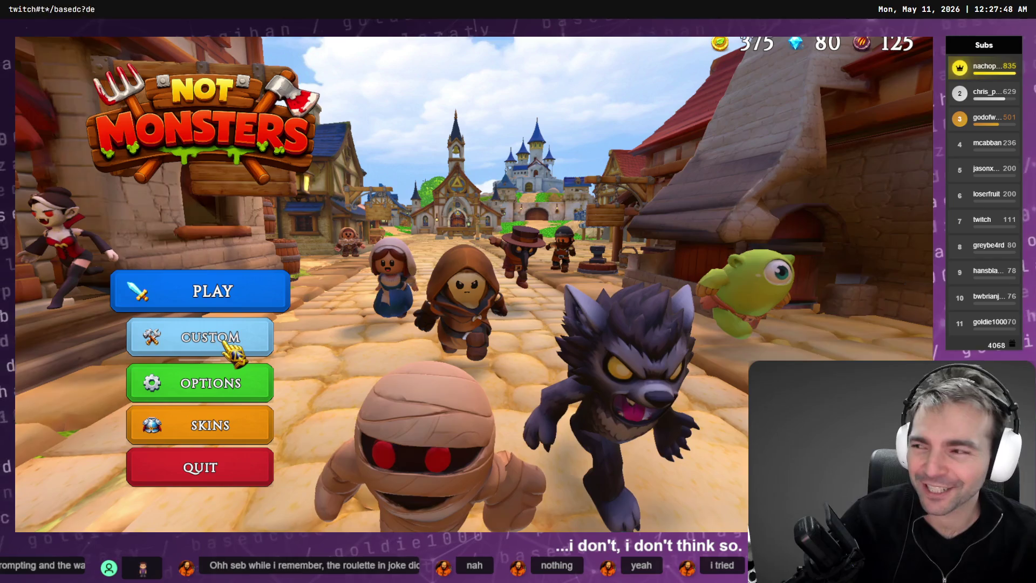
- Enter character selection from PLAY, escape back to the main menu, then return to Codex
{"action": "left_click", "coordinate": [233, 299]}
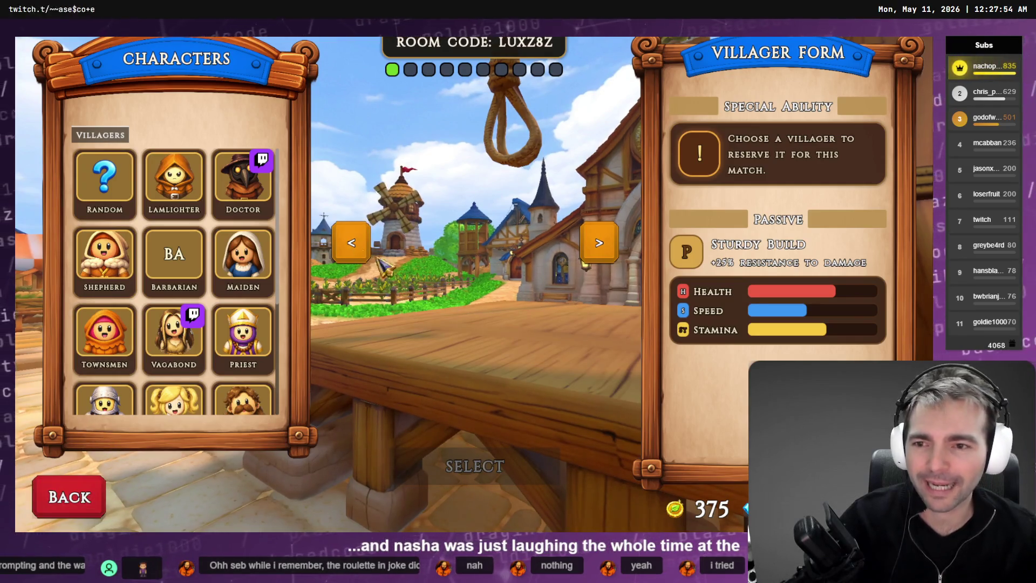
{"action": "key", "text": "Escape"}
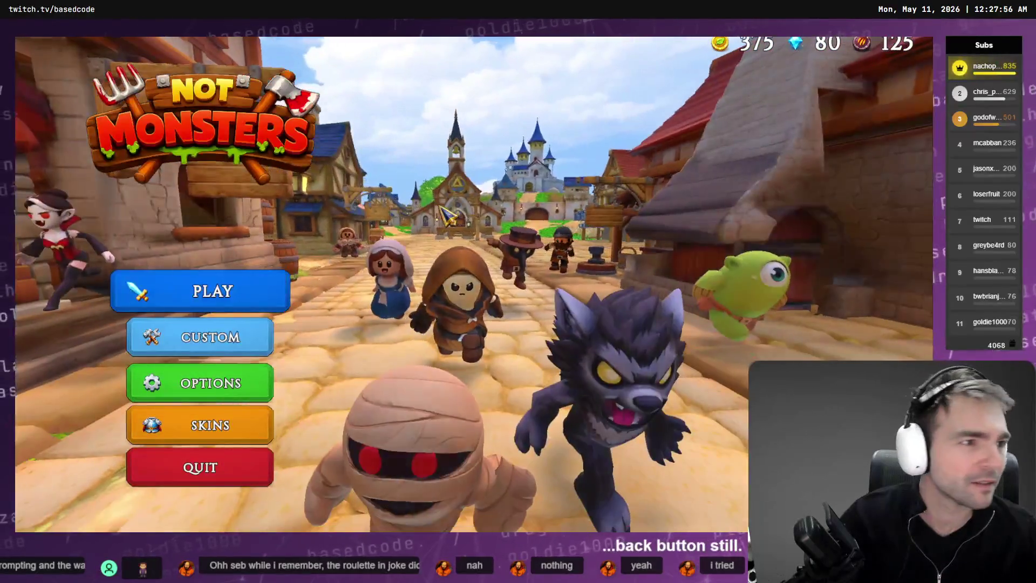
{"action": "key", "text": "alt+Tab"}
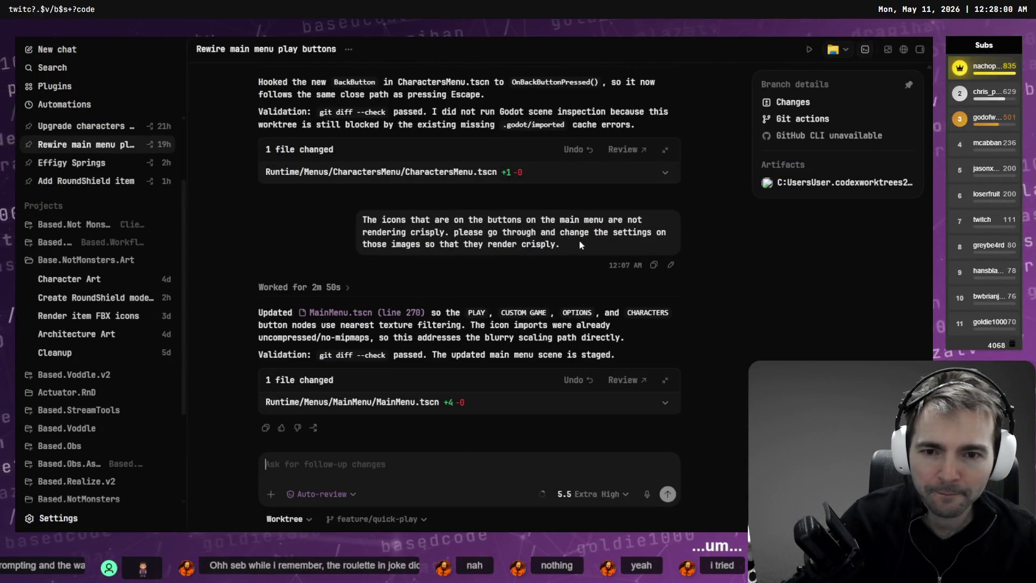
- Expand the CharactersMenu.tscn diff to check the BackButton pressed connection, then close the running game
{"action": "scroll", "coordinate": [532, 214], "scroll_direction": "up", "scroll_amount": 5}
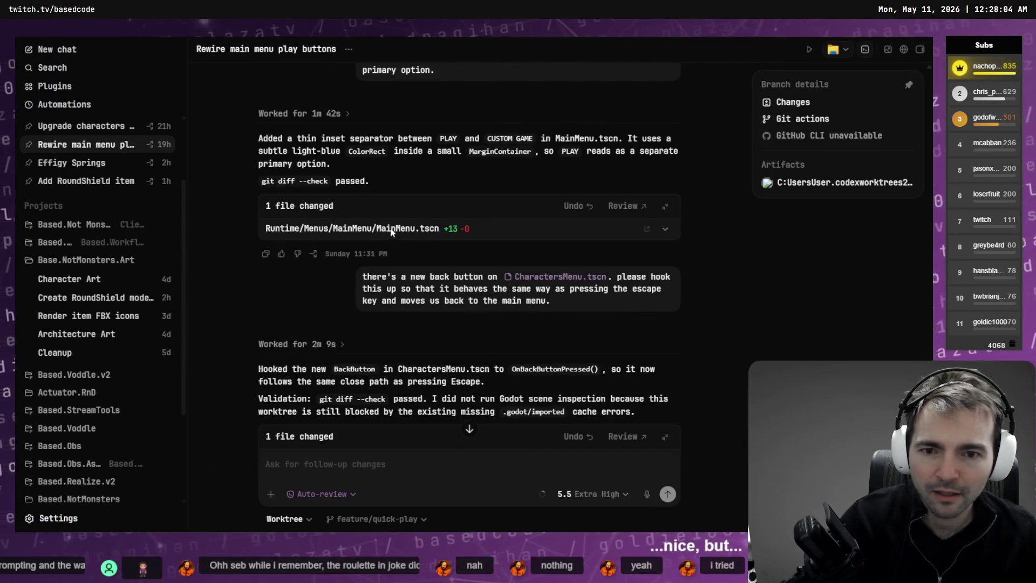
{"action": "scroll", "coordinate": [475, 252], "scroll_direction": "down", "scroll_amount": 3}
{"action": "left_click", "coordinate": [400, 318]}
{"action": "left_click_drag", "start_coordinate": [465, 324], "coordinate": [584, 327]}
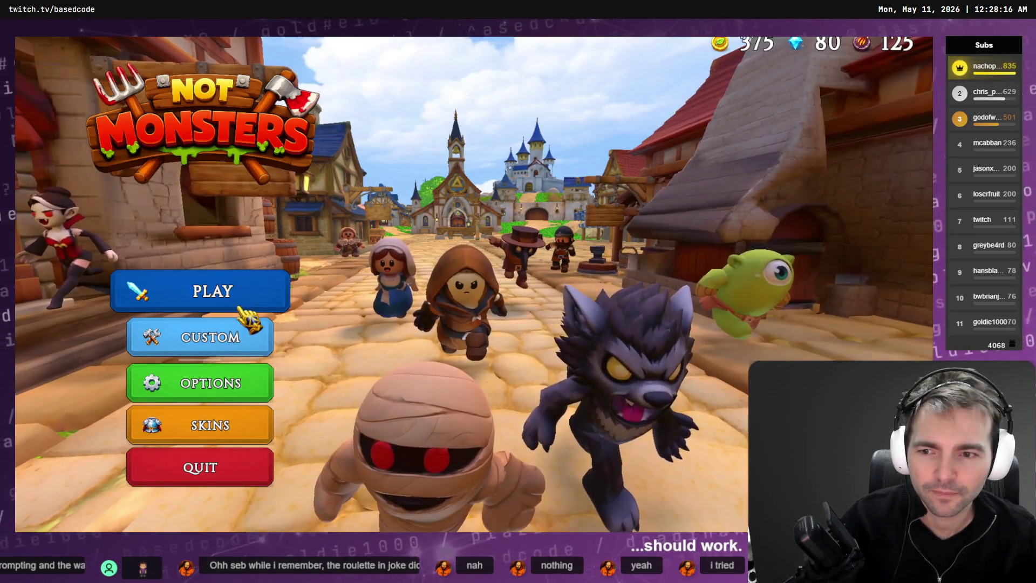
{"action": "left_click", "coordinate": [246, 306]}
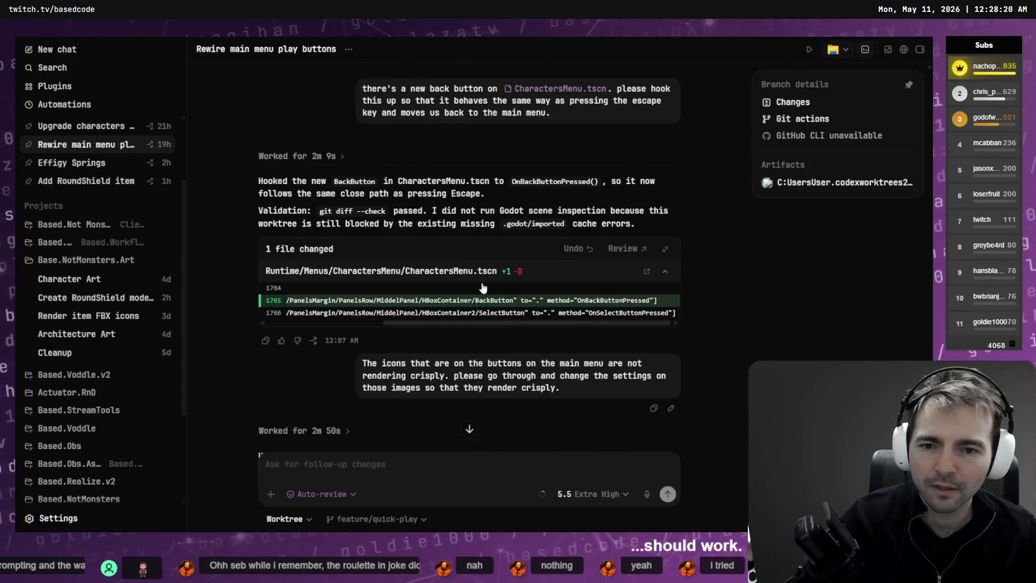
{"action": "key", "text": "alt+F4"}
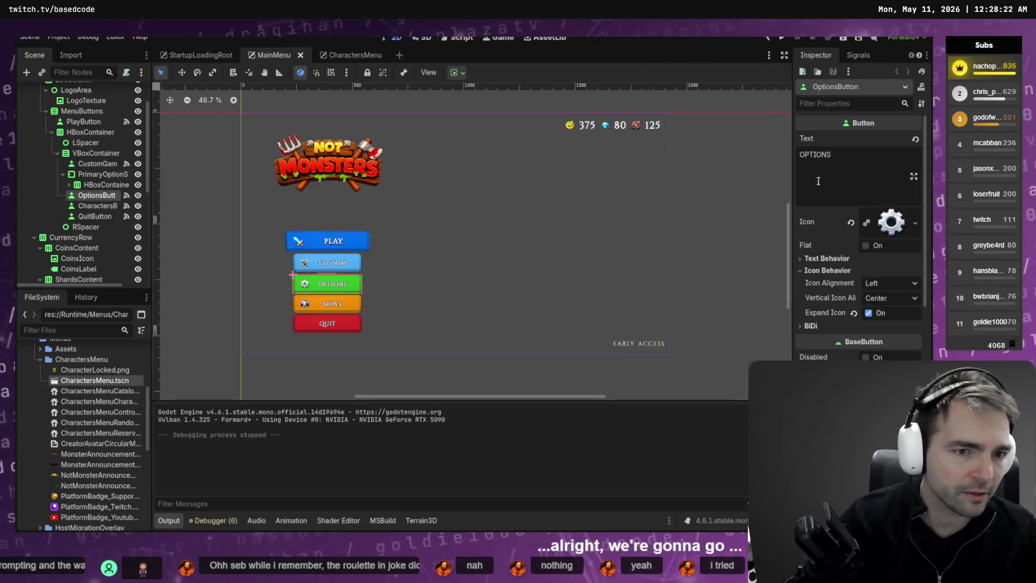
- In the CharactersMenu scene, select the Back button and view its signals, comparing against Codex's diff
{"action": "left_click", "coordinate": [348, 55]}
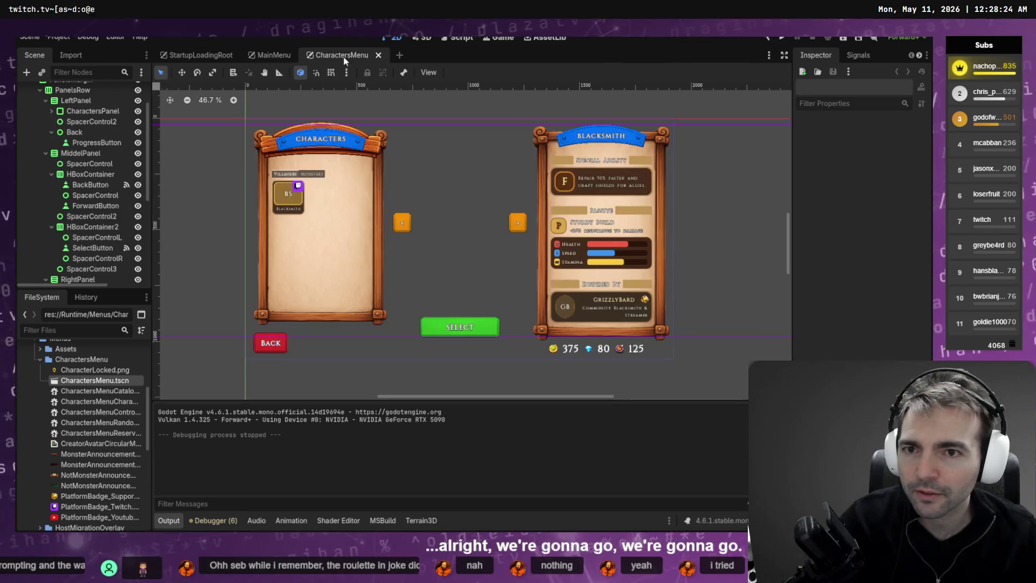
{"action": "left_click", "coordinate": [270, 349]}
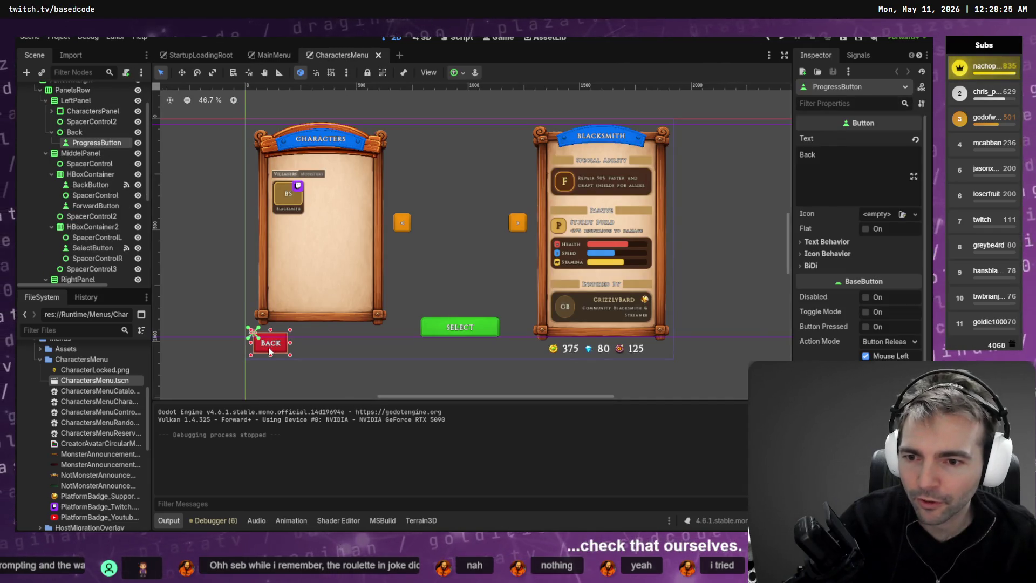
{"action": "left_click", "coordinate": [858, 55]}
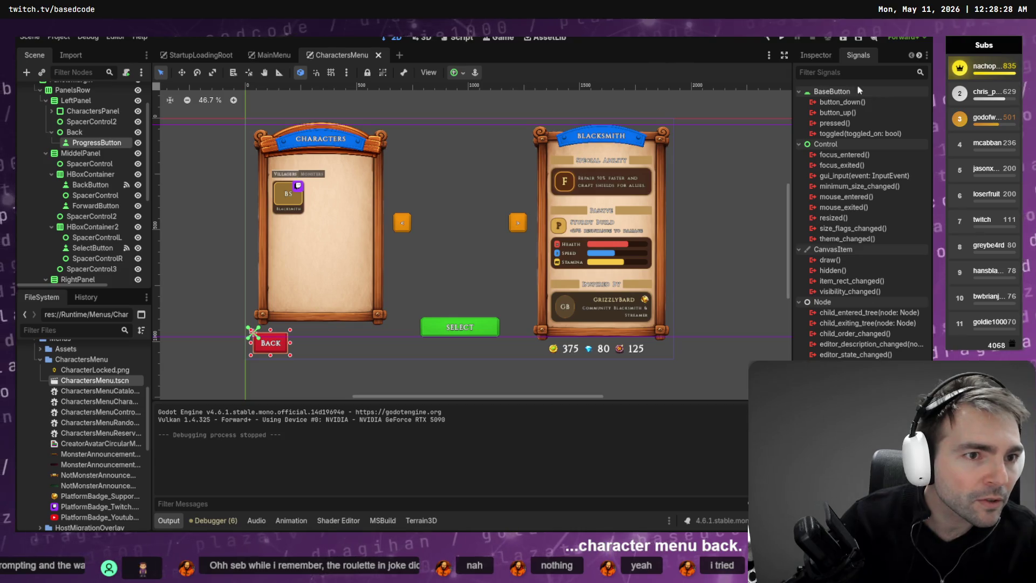
{"action": "key", "text": "alt+Tab"}
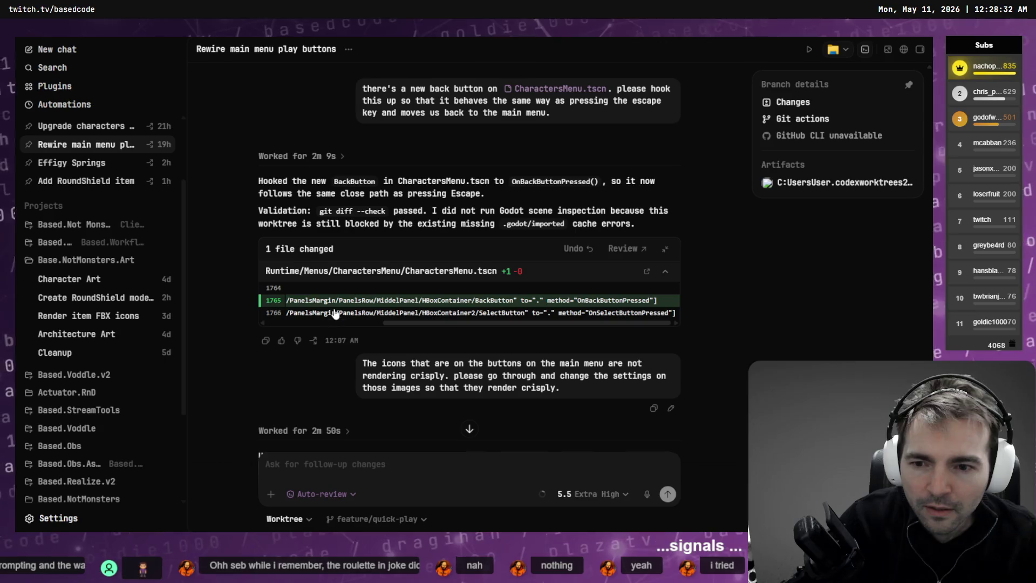
{"action": "left_click_drag", "start_coordinate": [477, 322], "coordinate": [356, 322]}
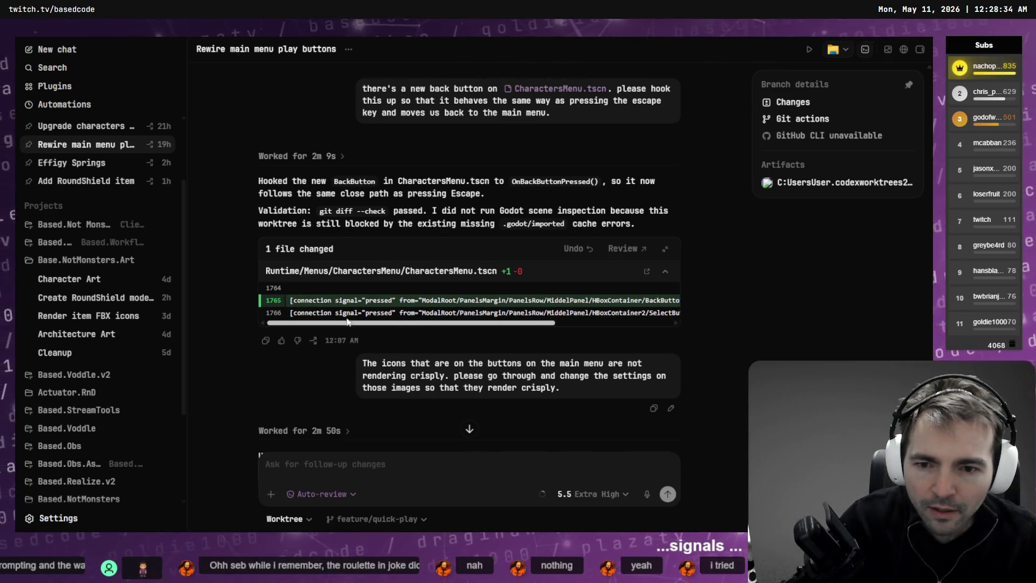
{"action": "key", "text": "alt+Tab"}
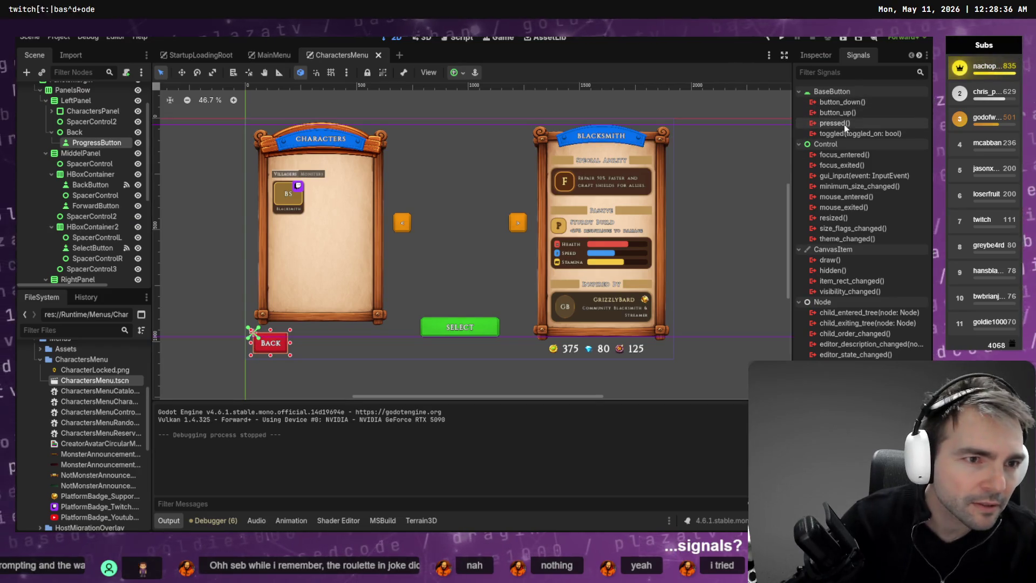
- Connect pressed() to OnBackButtonPressed, save CharactersMenu, and run the project
{"action": "double_click", "coordinate": [846, 126]}
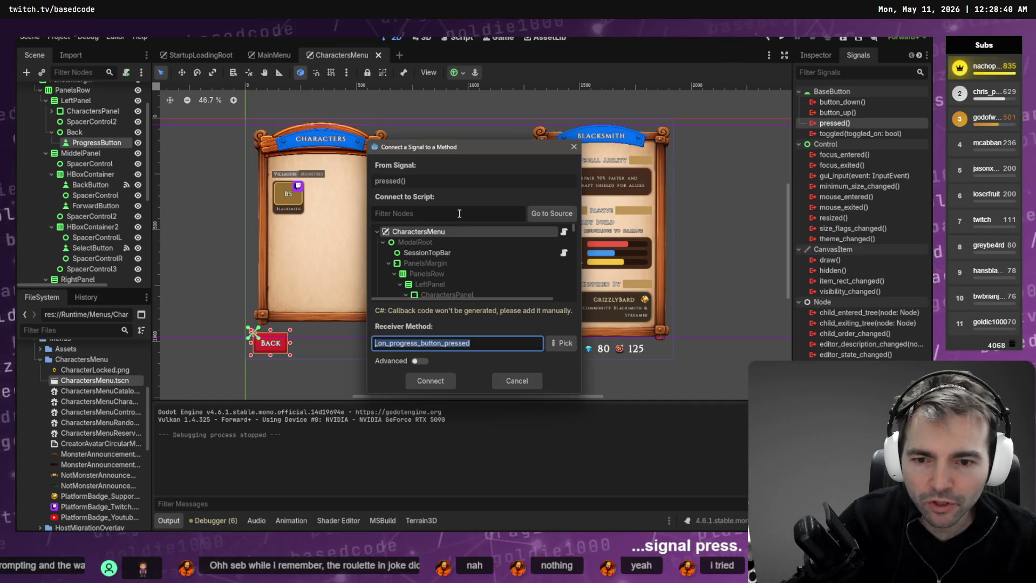
{"action": "left_click", "coordinate": [559, 346]}
{"action": "double_click", "coordinate": [430, 193]}
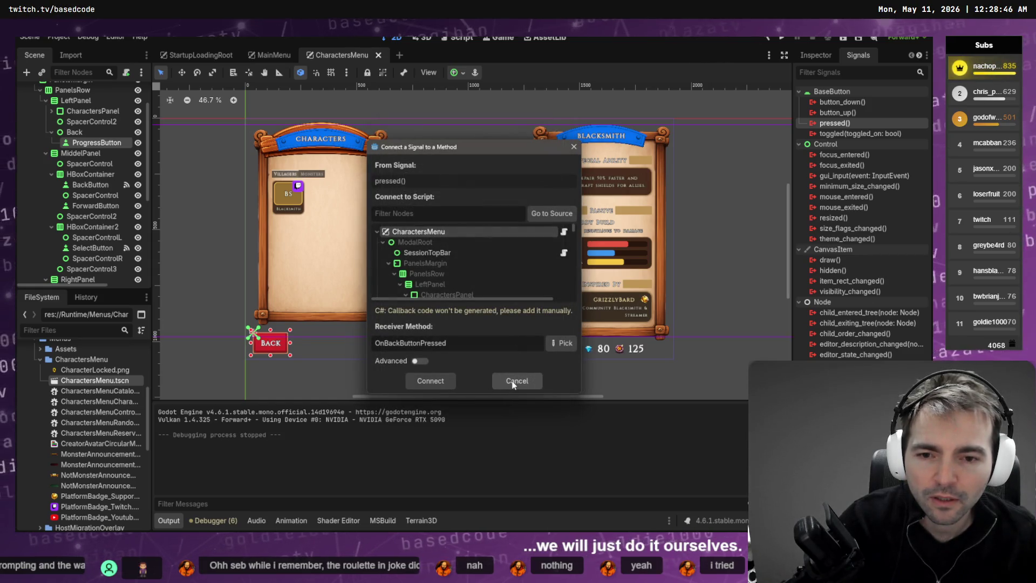
{"action": "left_click", "coordinate": [449, 380]}
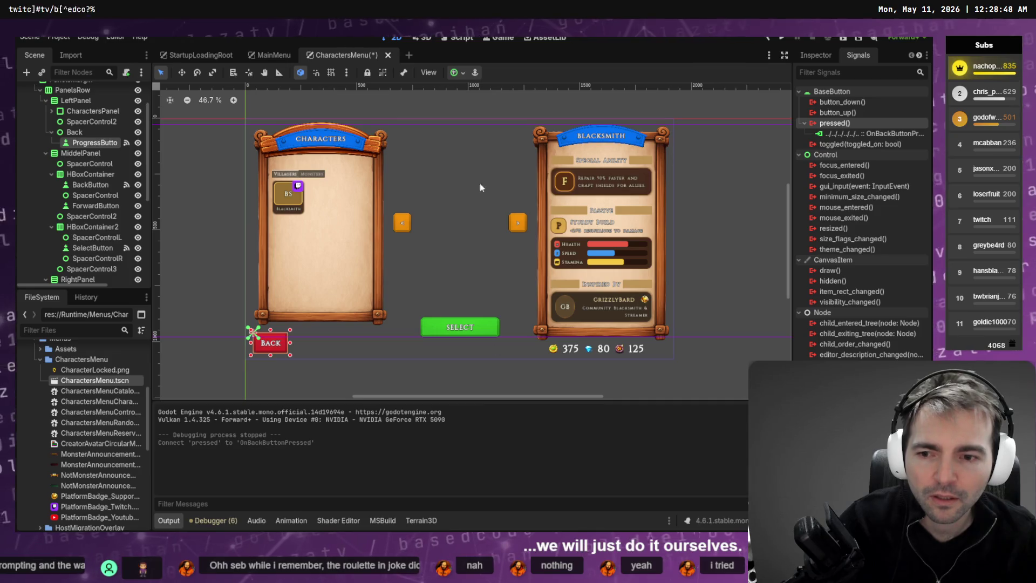
{"action": "left_click", "coordinate": [450, 104]}
{"action": "key", "text": "ctrl+s"}
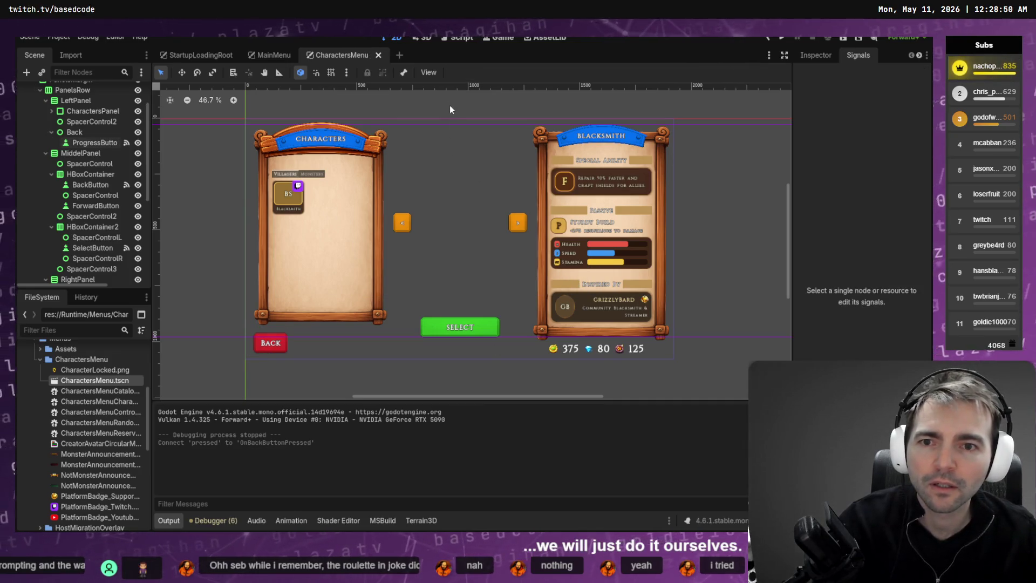
{"action": "left_click", "coordinate": [782, 37]}
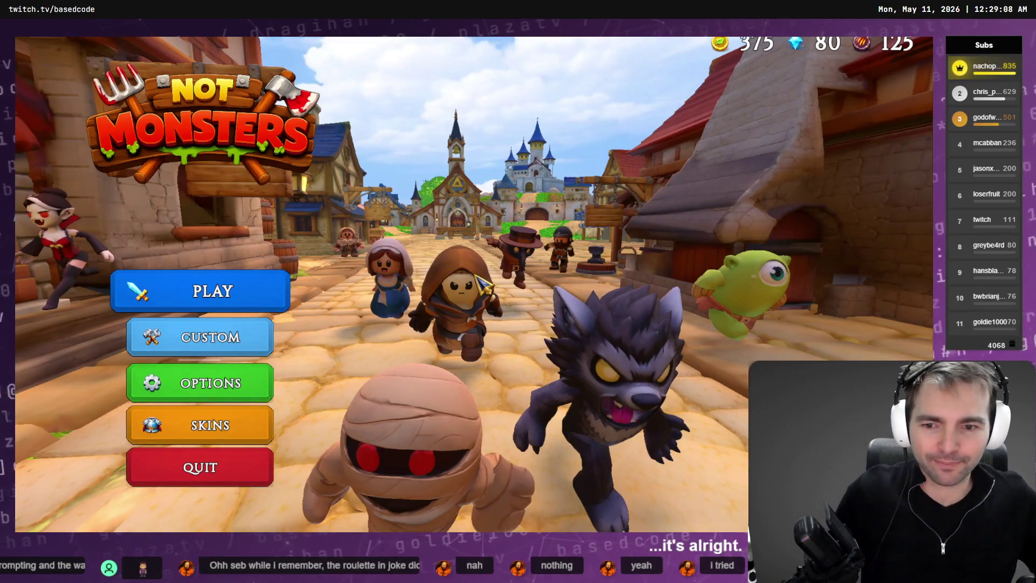
- Verify BACK on the character screen returns to the main menu, via both PLAY and SKINS
{"action": "left_click", "coordinate": [216, 294]}
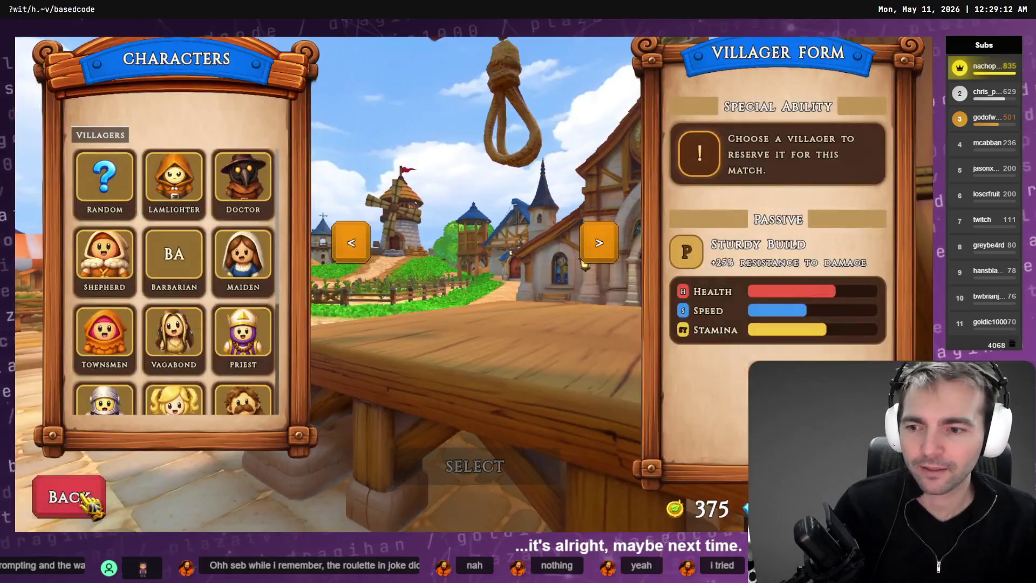
{"action": "left_click", "coordinate": [88, 499]}
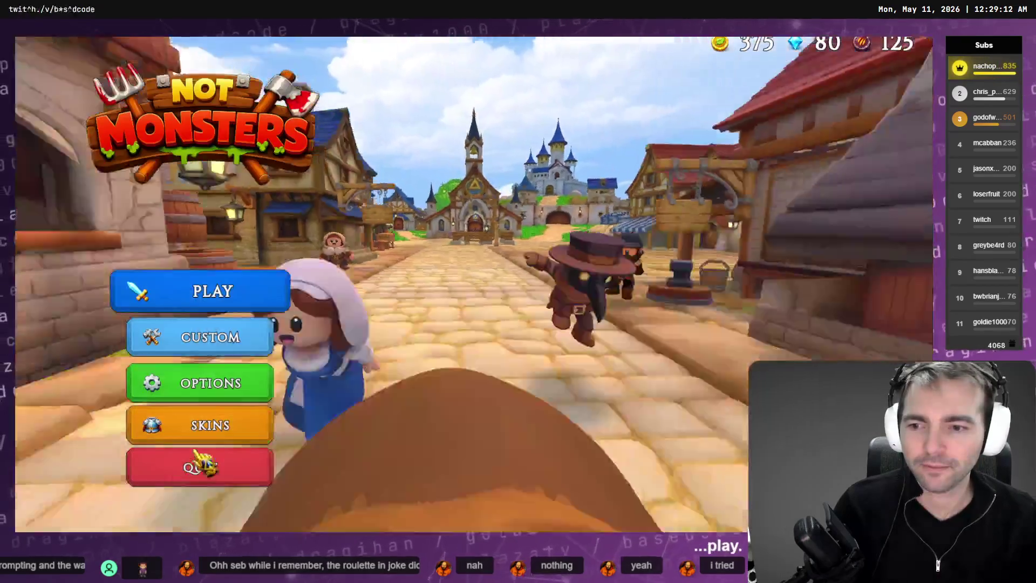
{"action": "left_click", "coordinate": [233, 427]}
{"action": "left_click", "coordinate": [100, 494]}
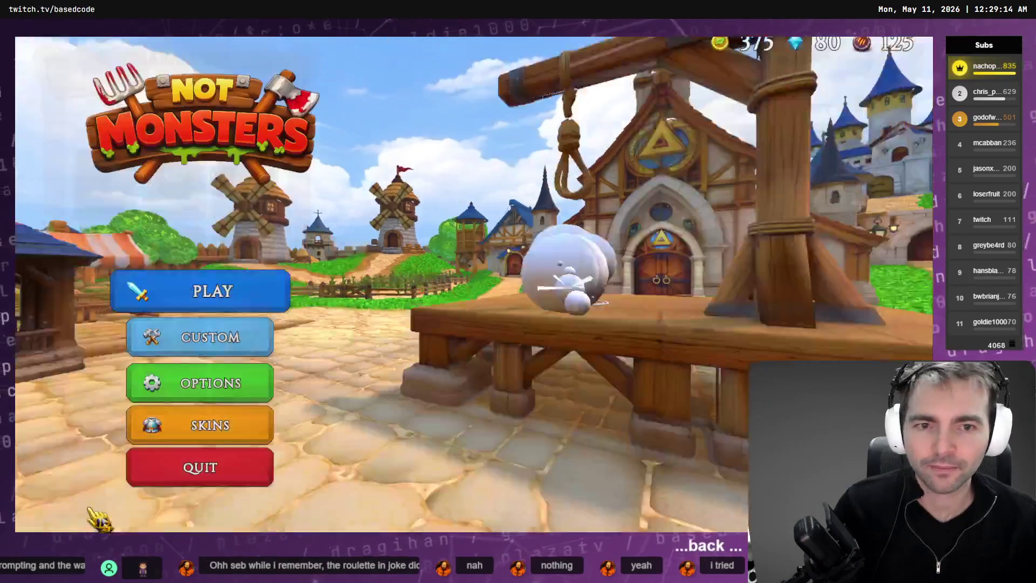
{"action": "left_click", "coordinate": [231, 296]}
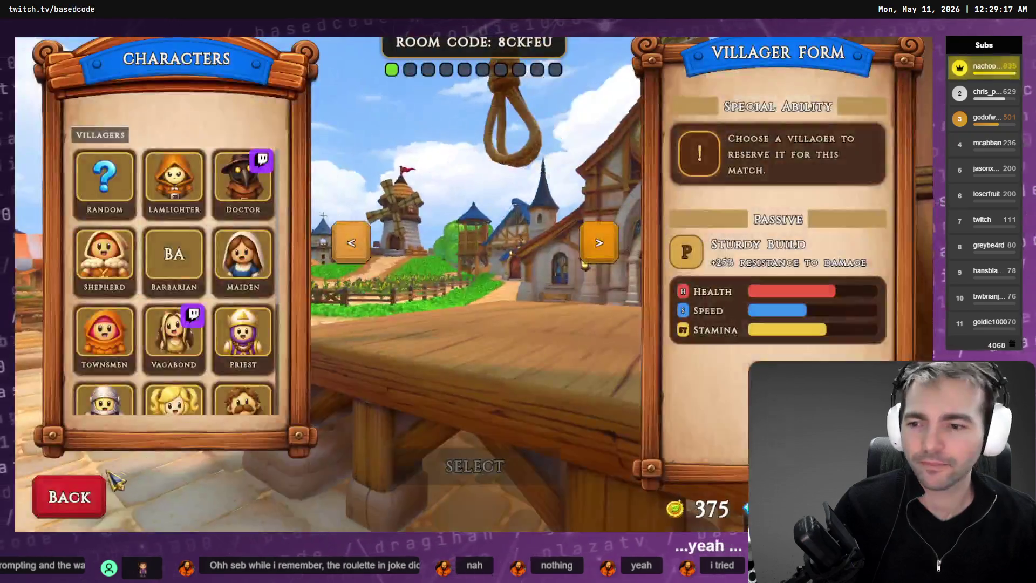
{"action": "left_click", "coordinate": [102, 485]}
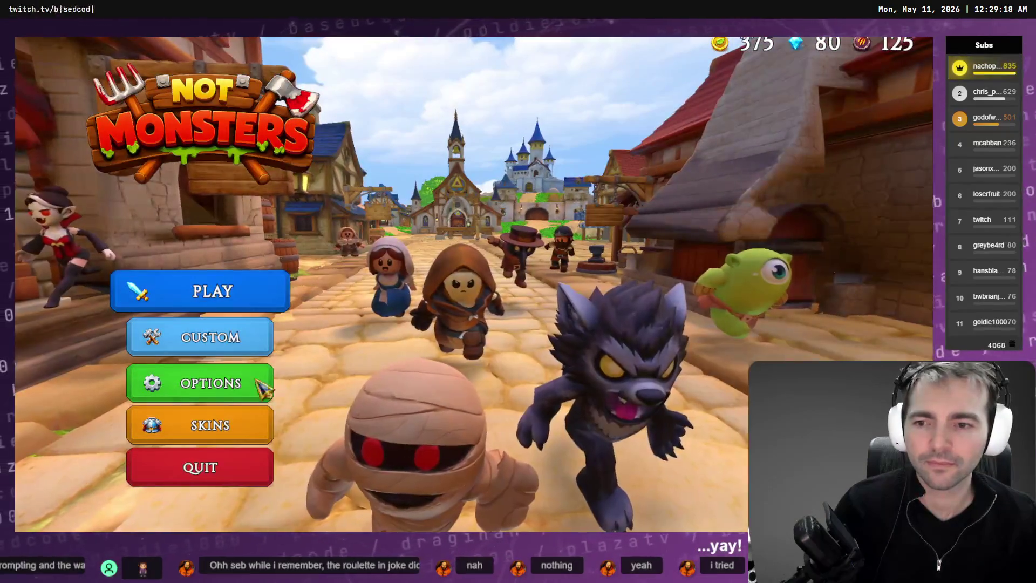
- Open and close the Play Online options dialog twice, then return to the Godot editor
{"action": "left_click", "coordinate": [231, 294]}
{"action": "left_click", "coordinate": [475, 423]}
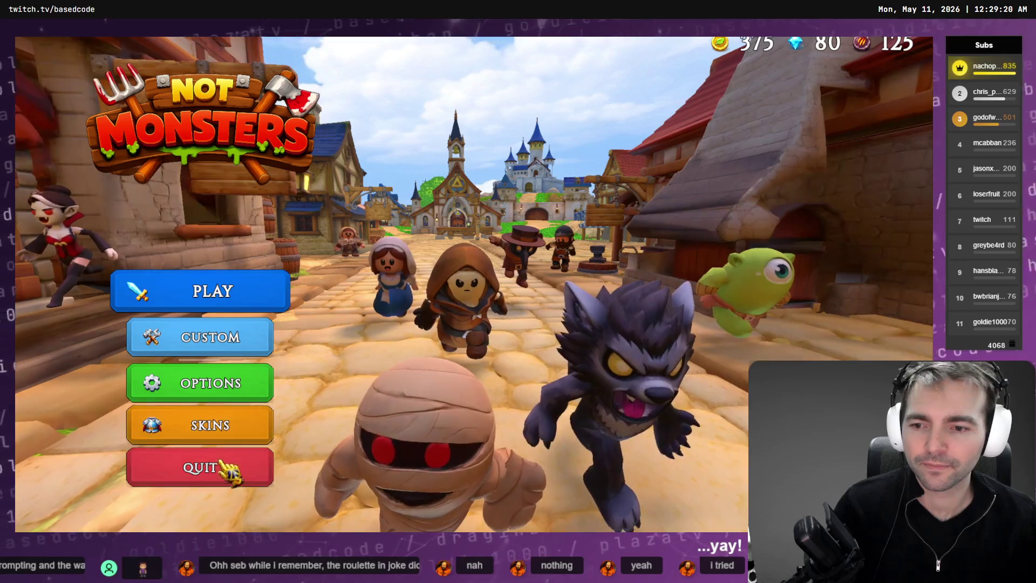
{"action": "left_click", "coordinate": [240, 335]}
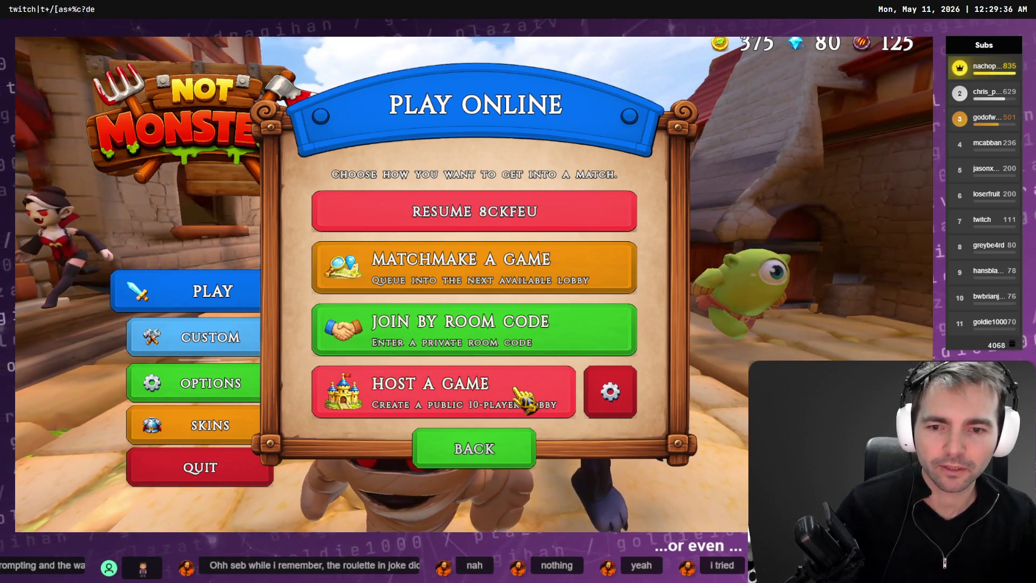
{"action": "left_click", "coordinate": [170, 291]}
{"action": "key", "text": "alt+Tab"}
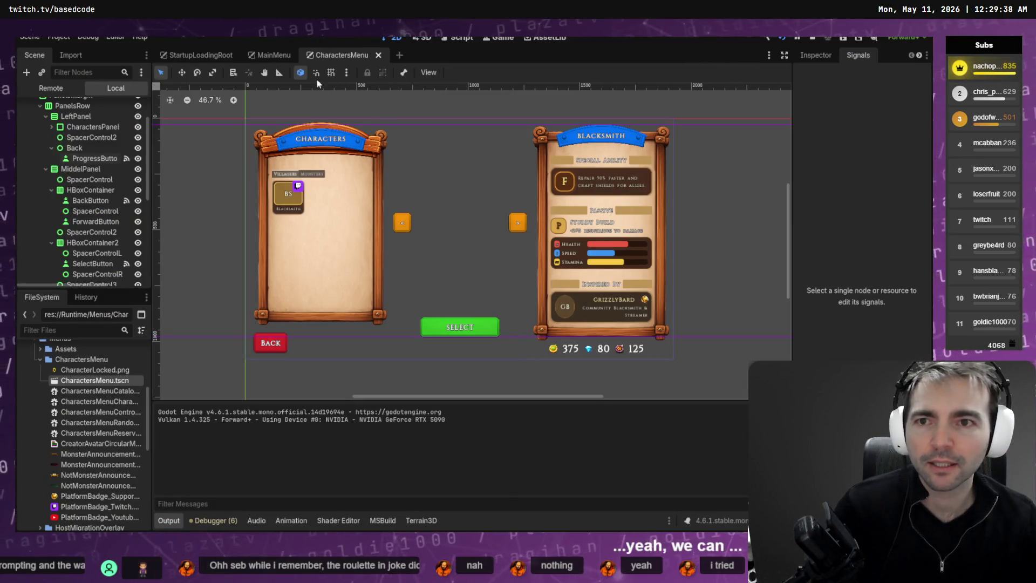
- Open the MainMenu scene and select the PLAY button to browse its Inspector properties
{"action": "left_click", "coordinate": [269, 56]}
{"action": "left_click", "coordinate": [355, 246]}
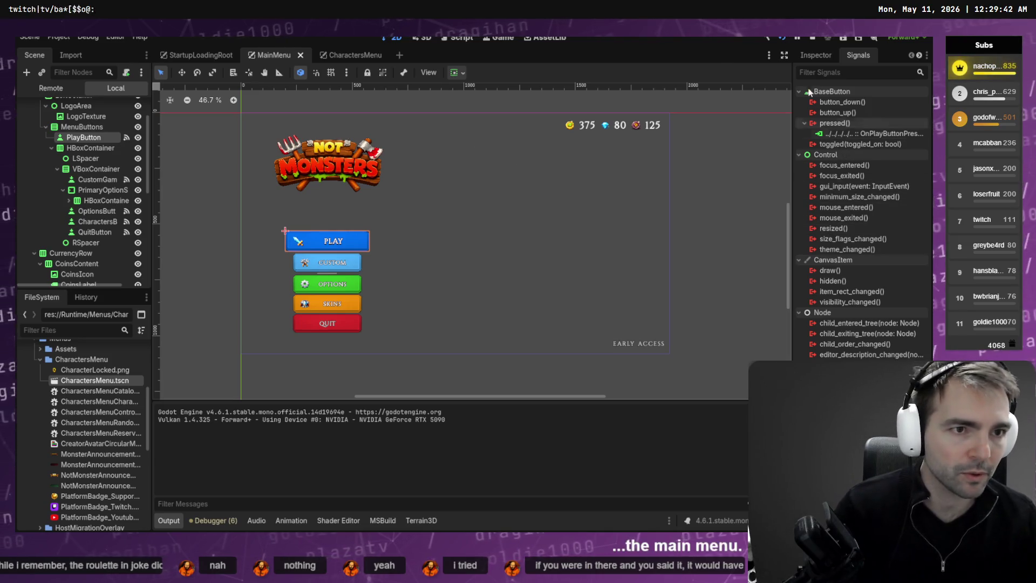
{"action": "left_click", "coordinate": [816, 55]}
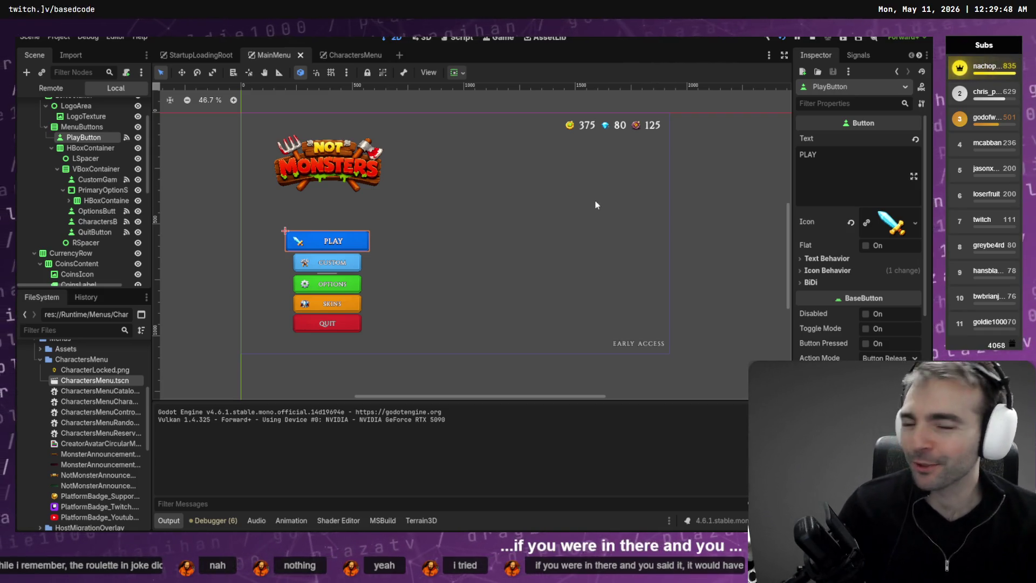
{"action": "scroll", "coordinate": [858, 243], "scroll_direction": "down", "scroll_amount": 5}
{"action": "scroll", "coordinate": [858, 243], "scroll_direction": "down", "scroll_amount": 8}
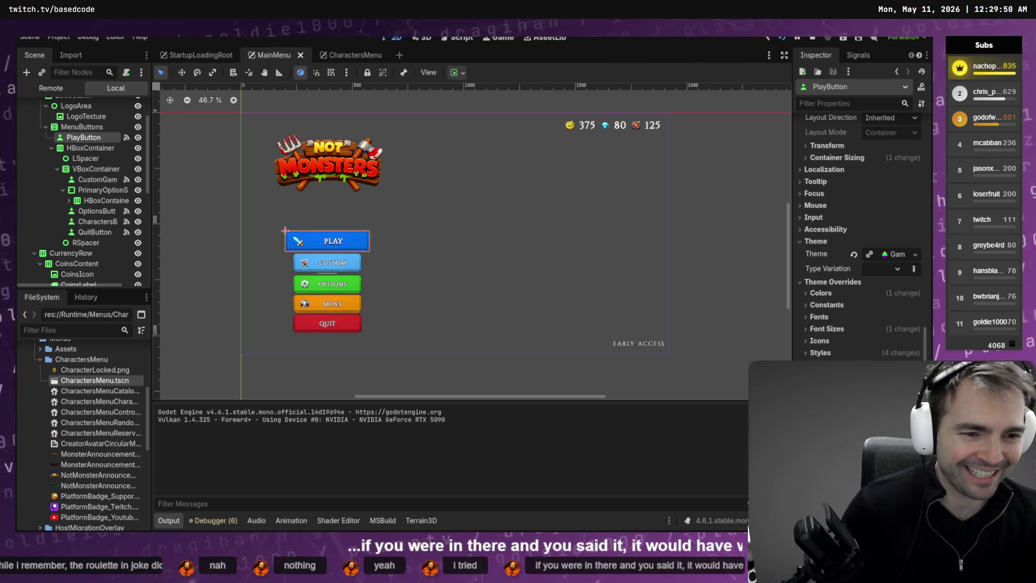
{"action": "scroll", "coordinate": [839, 334], "scroll_direction": "up", "scroll_amount": 3}
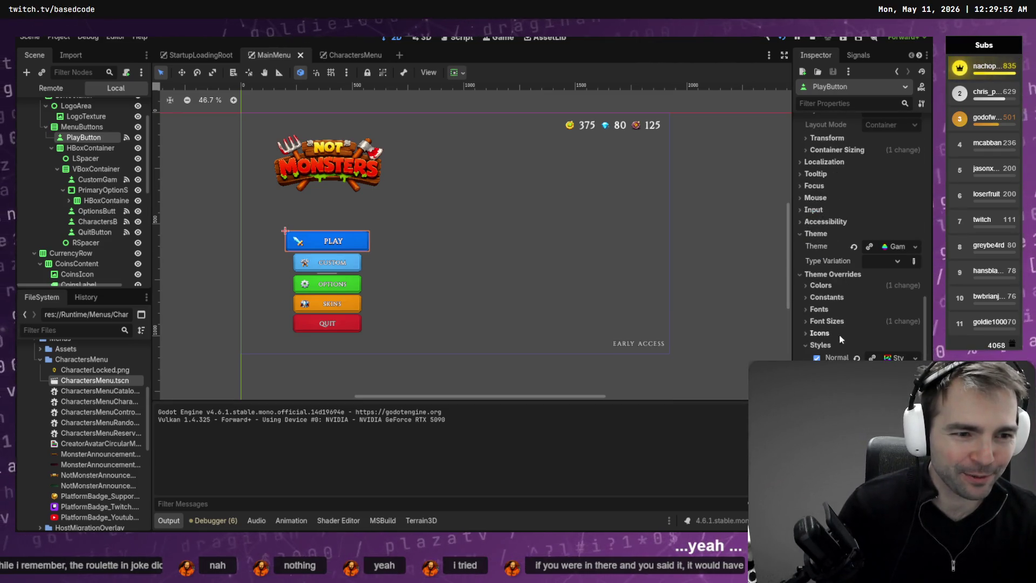
{"action": "left_click", "coordinate": [836, 294]}
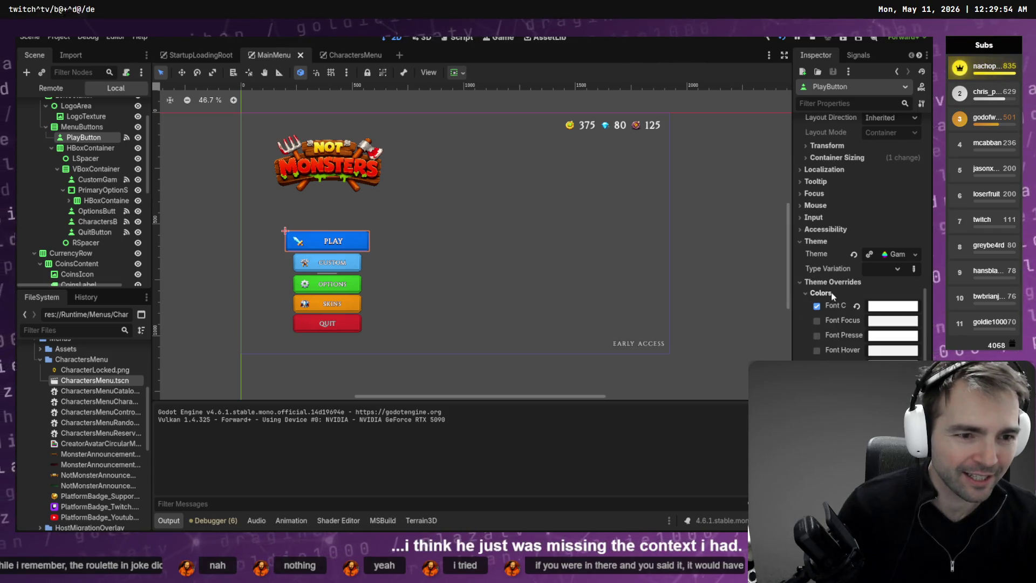
{"action": "left_click", "coordinate": [820, 293]}
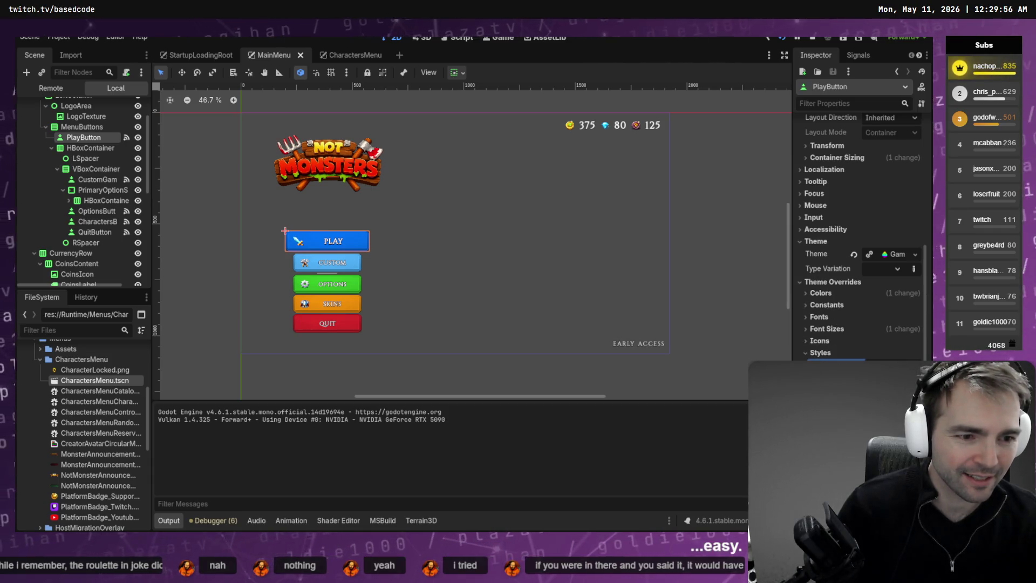
{"action": "scroll", "coordinate": [864, 237], "scroll_direction": "down", "scroll_amount": 5}
- Save the Play button's blue Modulate tint 0071f8 as a colour swatch, then reselect PlayButton
{"action": "left_click", "coordinate": [890, 348]}
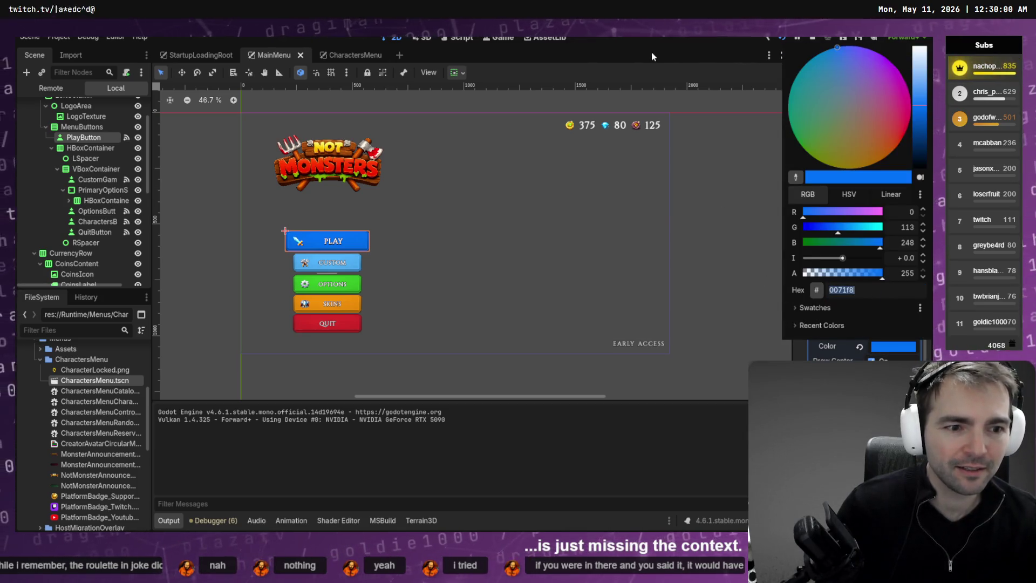
{"action": "left_click", "coordinate": [812, 308]}
{"action": "left_click", "coordinate": [796, 325]}
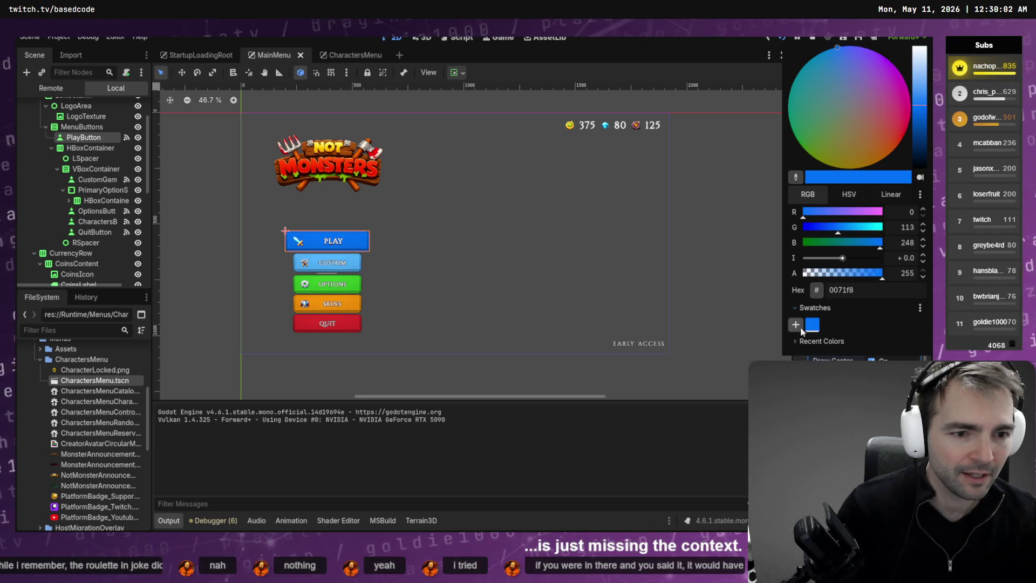
{"action": "left_click", "coordinate": [353, 265]}
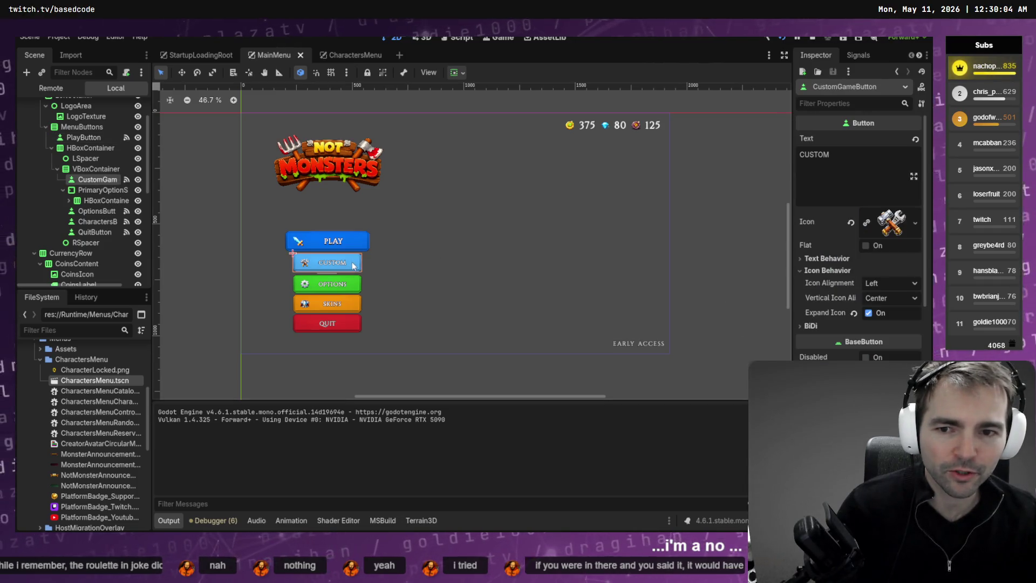
{"action": "scroll", "coordinate": [873, 324], "scroll_direction": "down", "scroll_amount": 5}
{"action": "scroll", "coordinate": [875, 316], "scroll_direction": "up", "scroll_amount": 3}
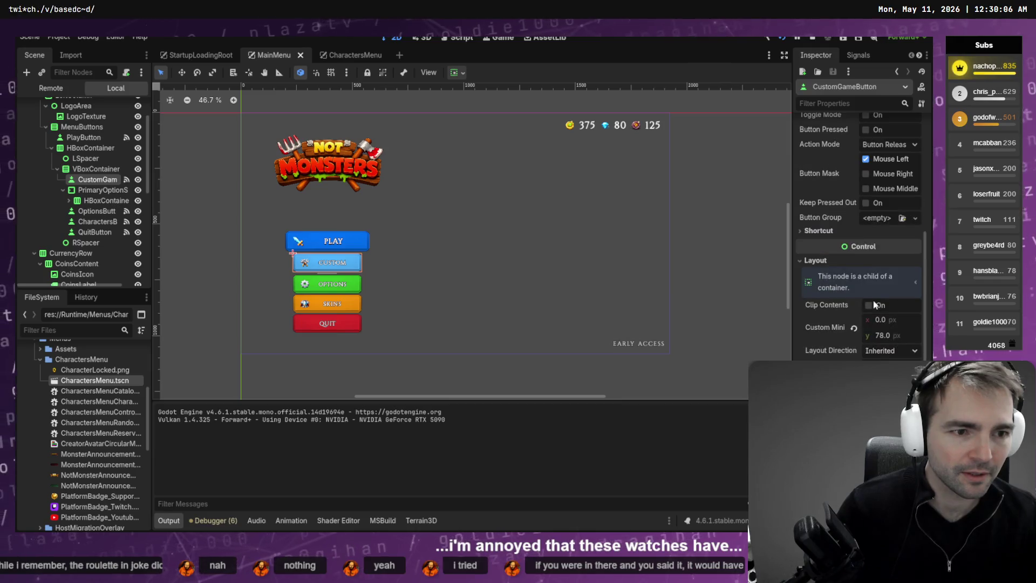
{"action": "scroll", "coordinate": [872, 296], "scroll_direction": "down", "scroll_amount": 5}
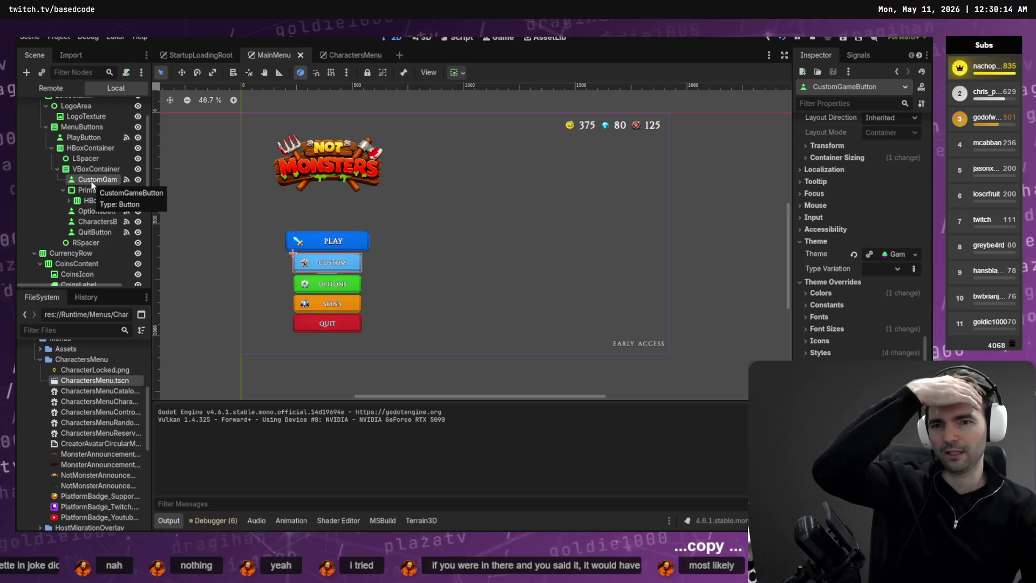
{"action": "left_click", "coordinate": [353, 241]}
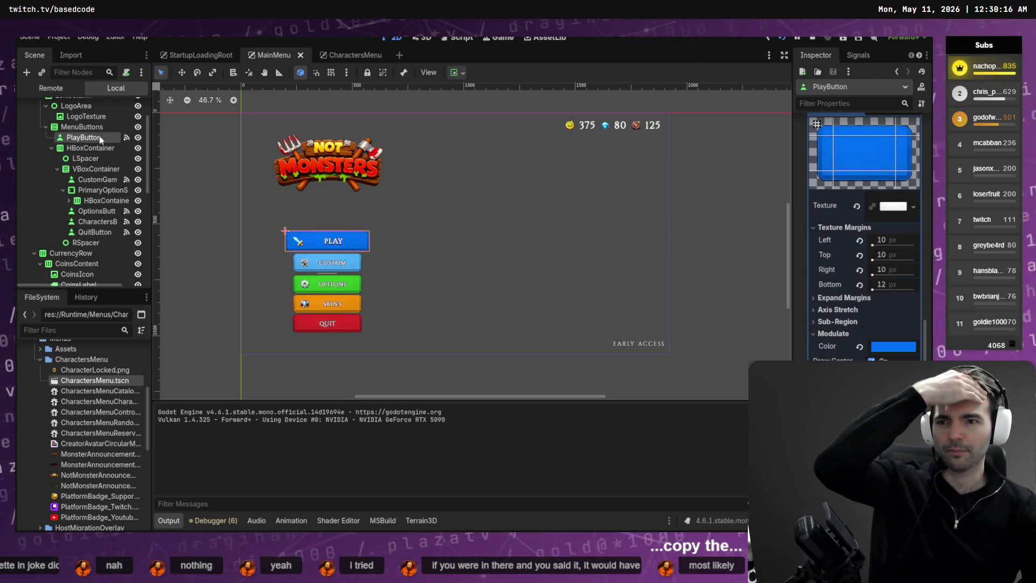
- Expand PlayButton's Normal style to view its texture and widen the Inspector dock
{"action": "scroll", "coordinate": [841, 212], "scroll_direction": "up", "scroll_amount": 3}
{"action": "left_click", "coordinate": [898, 263]}
{"action": "left_click", "coordinate": [898, 262]}
{"action": "left_click", "coordinate": [898, 263]}
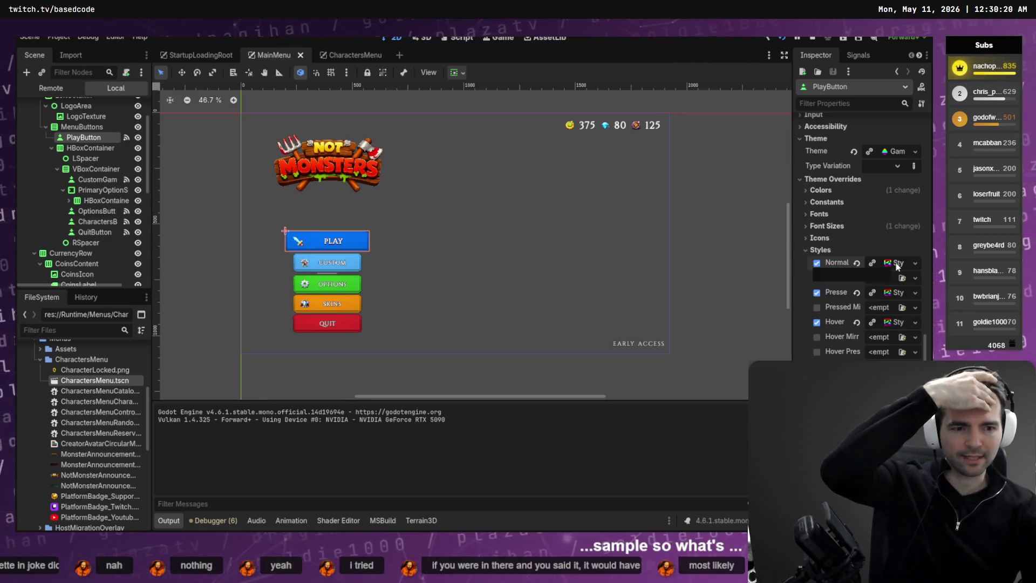
{"action": "left_click", "coordinate": [896, 263]}
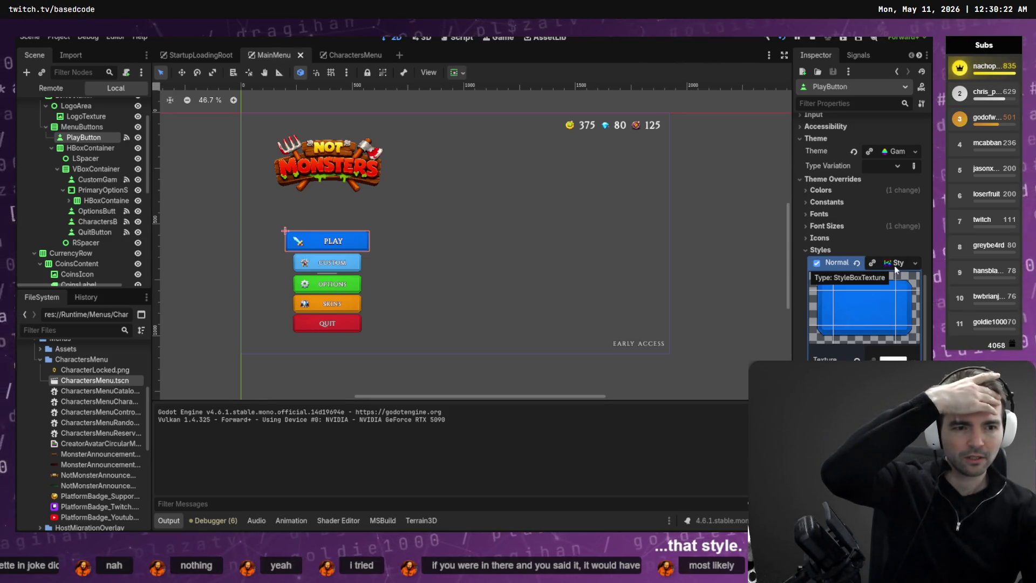
{"action": "left_click_drag", "start_coordinate": [793, 247], "coordinate": [728, 246]}
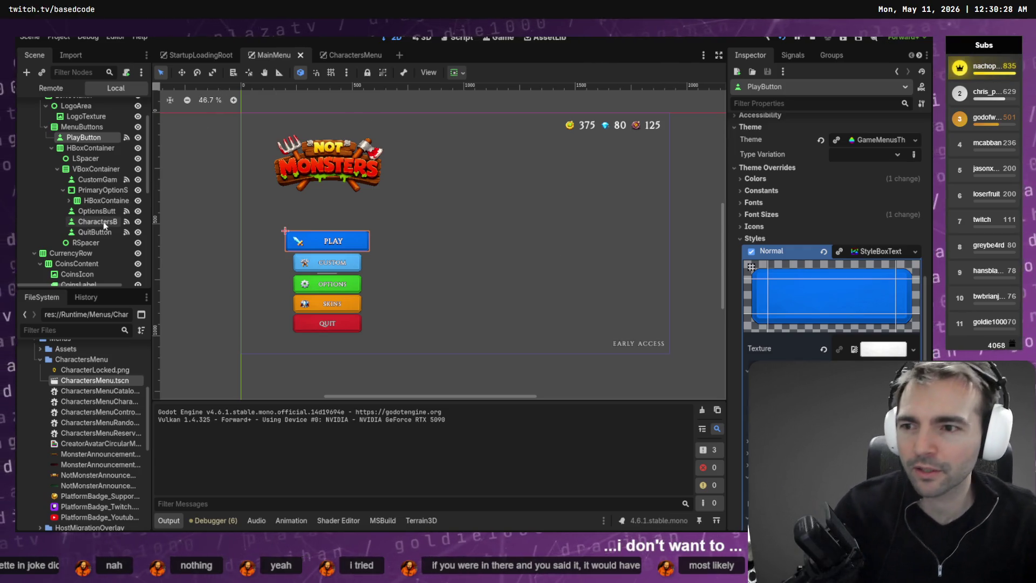
{"action": "scroll", "coordinate": [86, 213], "scroll_direction": "down", "scroll_amount": 8}
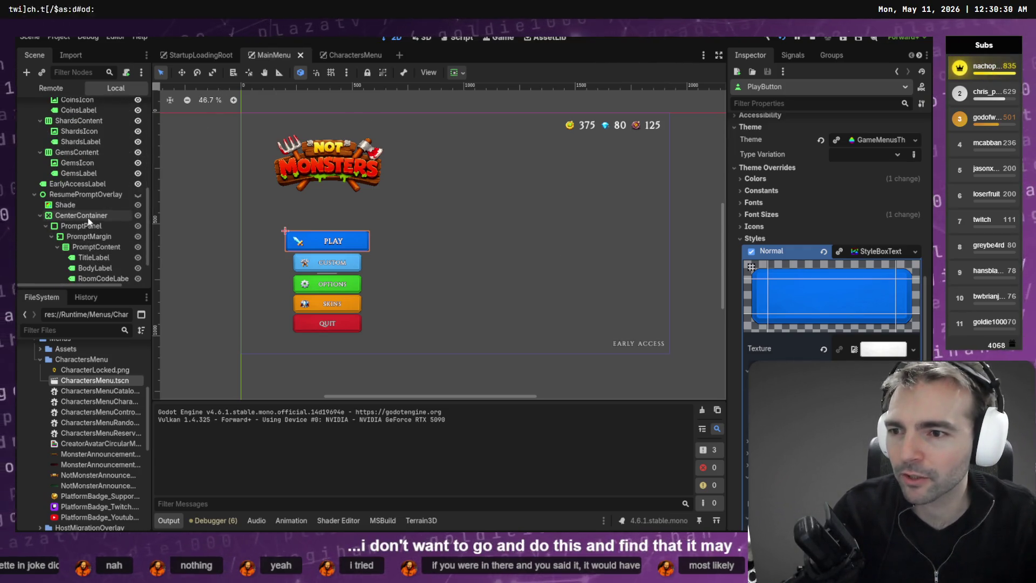
{"action": "scroll", "coordinate": [84, 207], "scroll_direction": "up", "scroll_amount": 1}
{"action": "scroll", "coordinate": [83, 212], "scroll_direction": "up", "scroll_amount": 8}
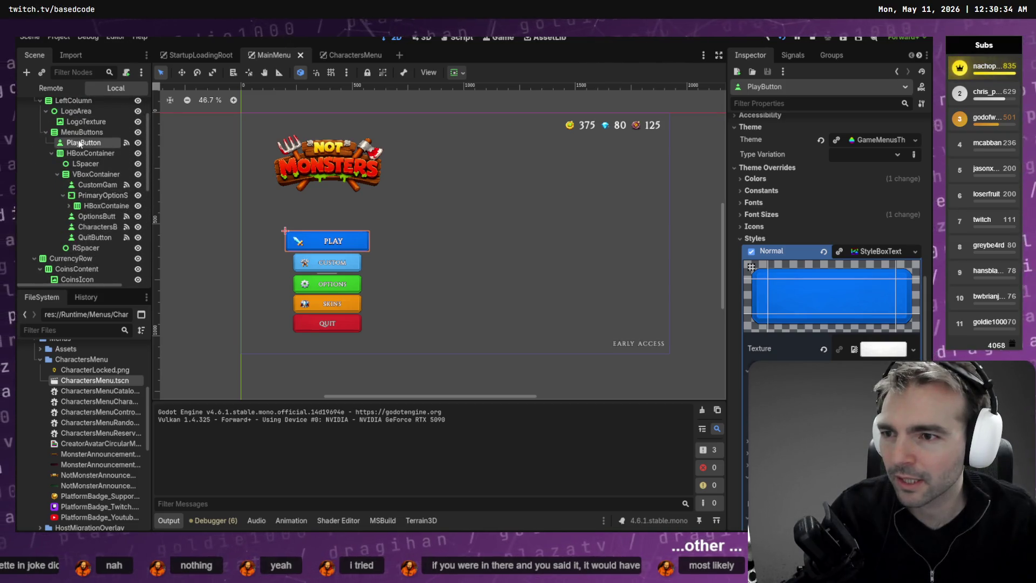
{"action": "scroll", "coordinate": [62, 129], "scroll_direction": "up", "scroll_amount": 2}
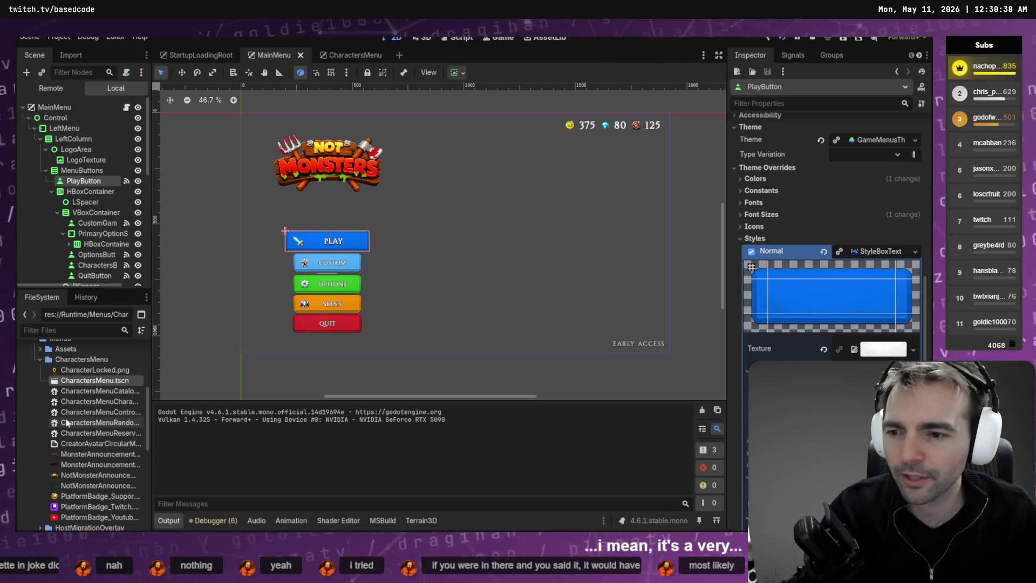
- Browse the FileSystem menus folders and open MatchmakingMenu.tscn from the MatchmakingMenu folder
{"action": "left_click", "coordinate": [39, 360]}
{"action": "left_click", "coordinate": [38, 369]}
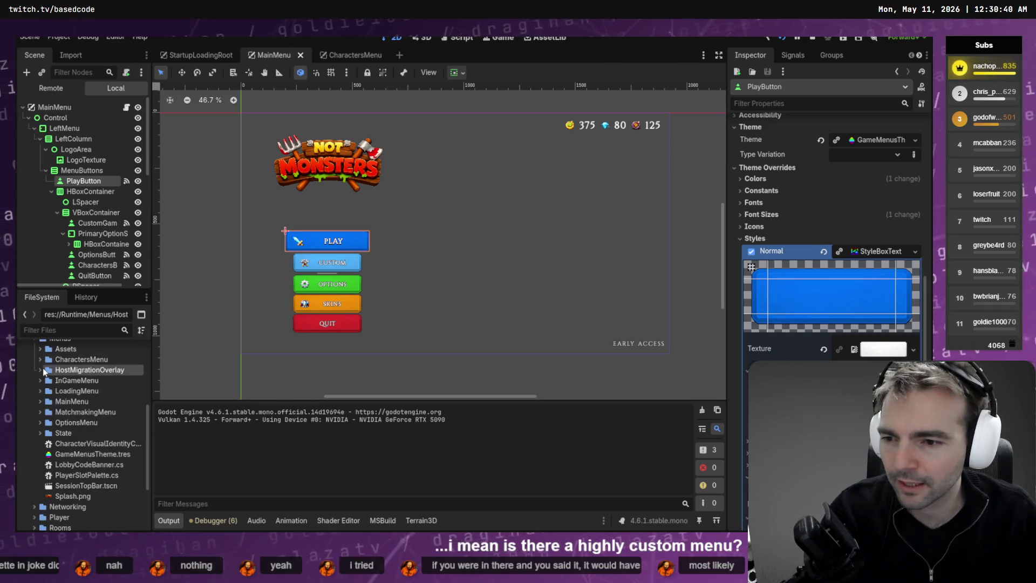
{"action": "left_click", "coordinate": [39, 369]}
{"action": "scroll", "coordinate": [39, 372], "scroll_direction": "up", "scroll_amount": 1}
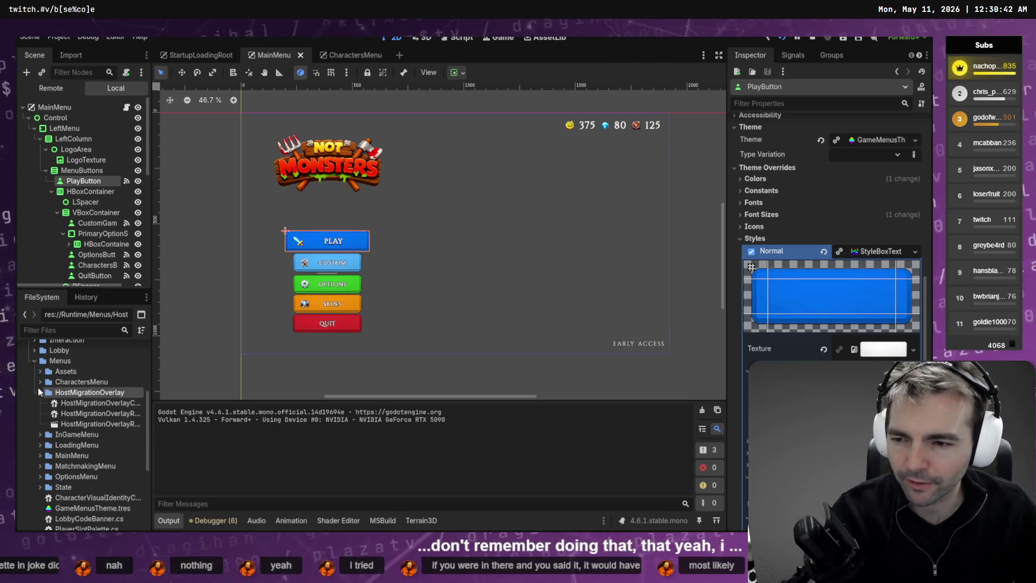
{"action": "left_click", "coordinate": [40, 392]}
{"action": "scroll", "coordinate": [35, 391], "scroll_direction": "down", "scroll_amount": 1}
{"action": "left_click", "coordinate": [40, 412]}
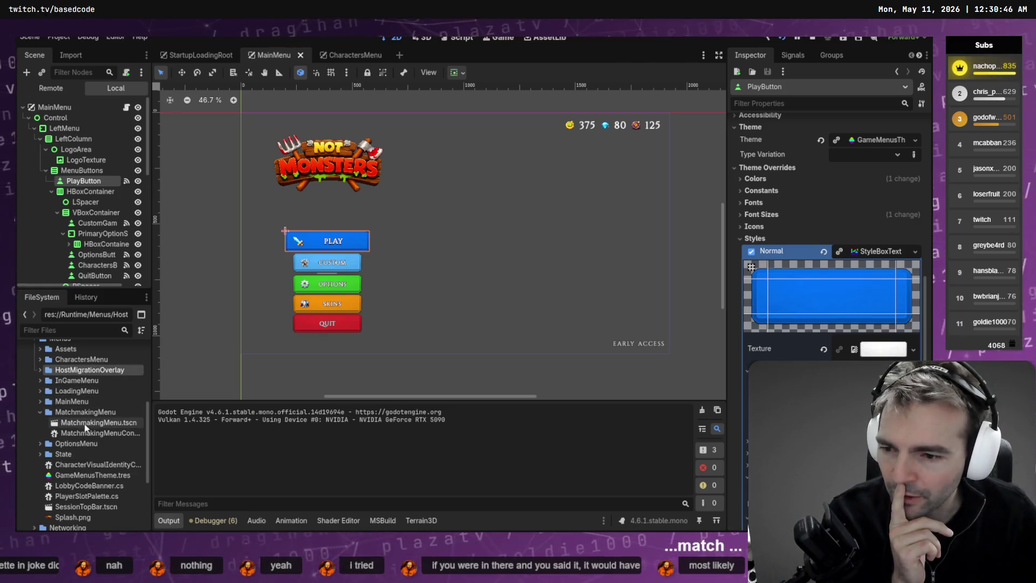
{"action": "double_click", "coordinate": [81, 423]}
- Zoom into the matchmaking panel and select the HOST A GAME label and its TextColumn
{"action": "left_click_drag", "start_coordinate": [453, 368], "coordinate": [359, 169]}
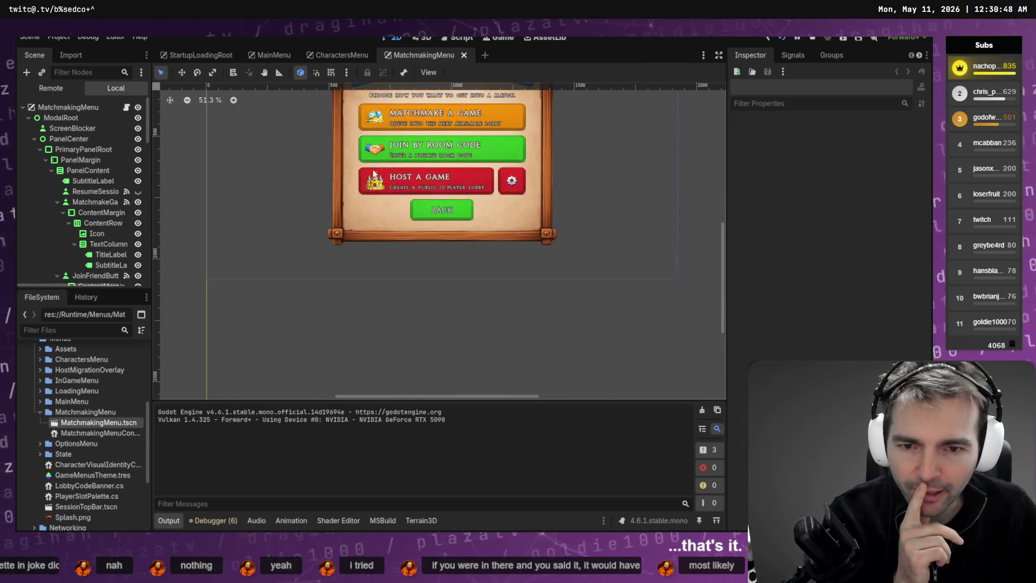
{"action": "scroll", "coordinate": [504, 275], "scroll_direction": "up", "scroll_amount": 5}
{"action": "left_click", "coordinate": [504, 254]}
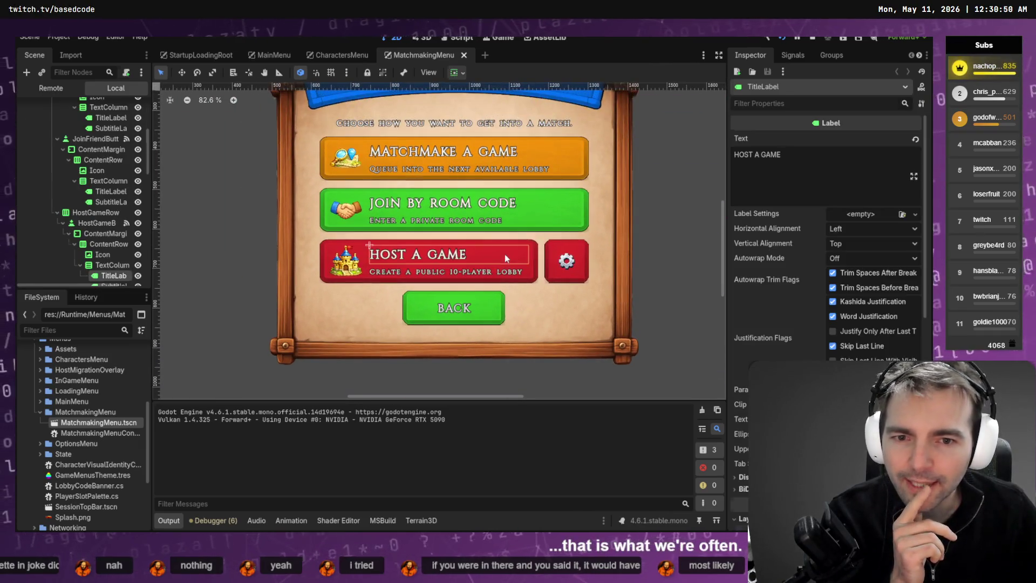
{"action": "left_click", "coordinate": [112, 265]}
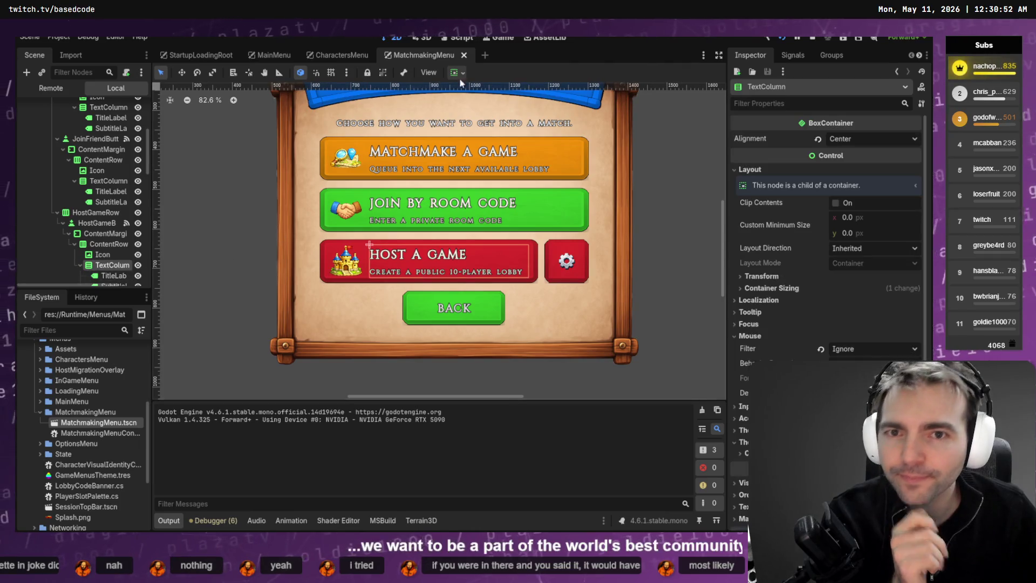
- Copy MatchmakingMenu.tscn's absolute path and switch to Codex
{"action": "right_click", "coordinate": [106, 426]}
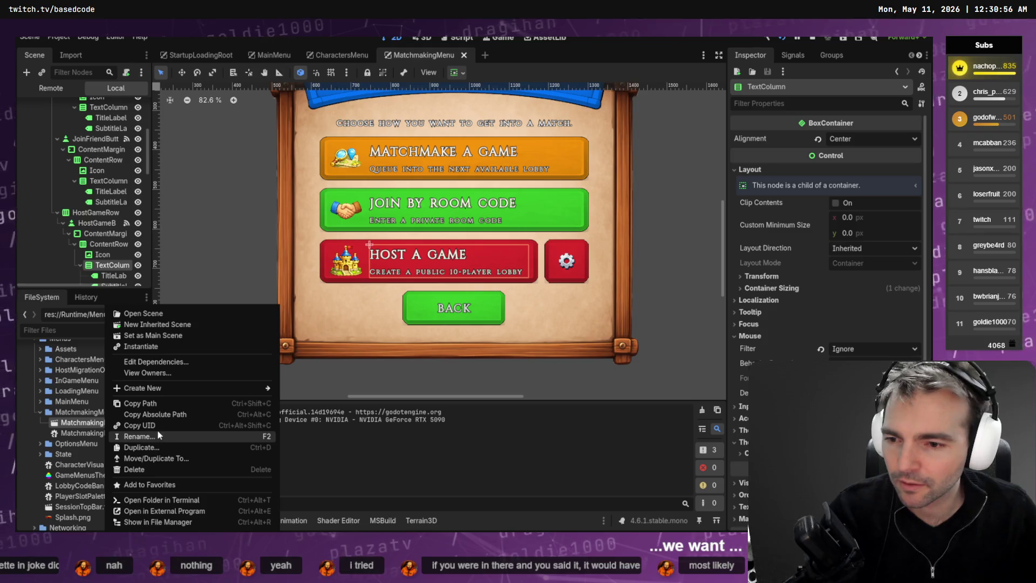
{"action": "left_click", "coordinate": [157, 414]}
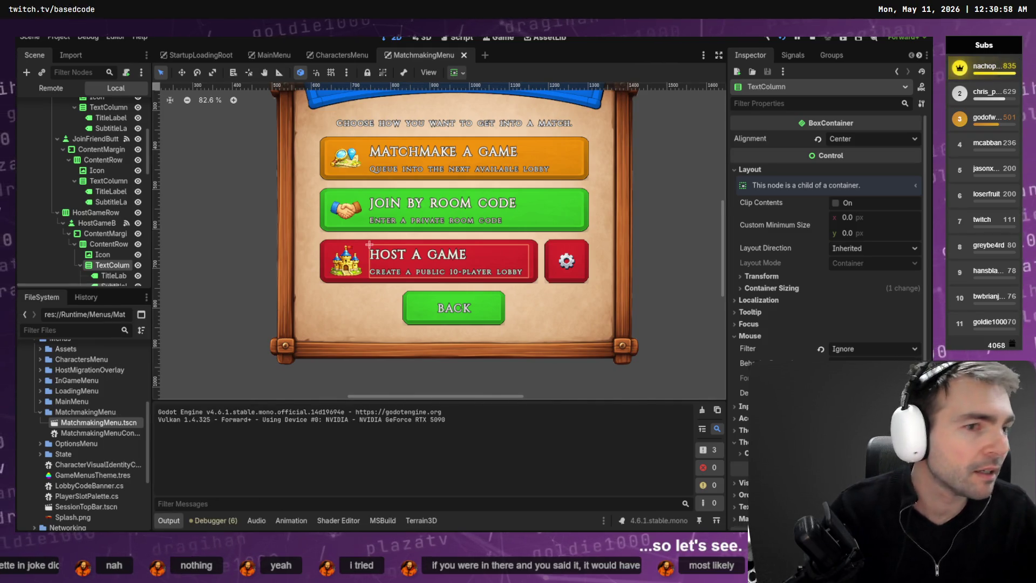
{"action": "key", "text": "alt+Tab"}
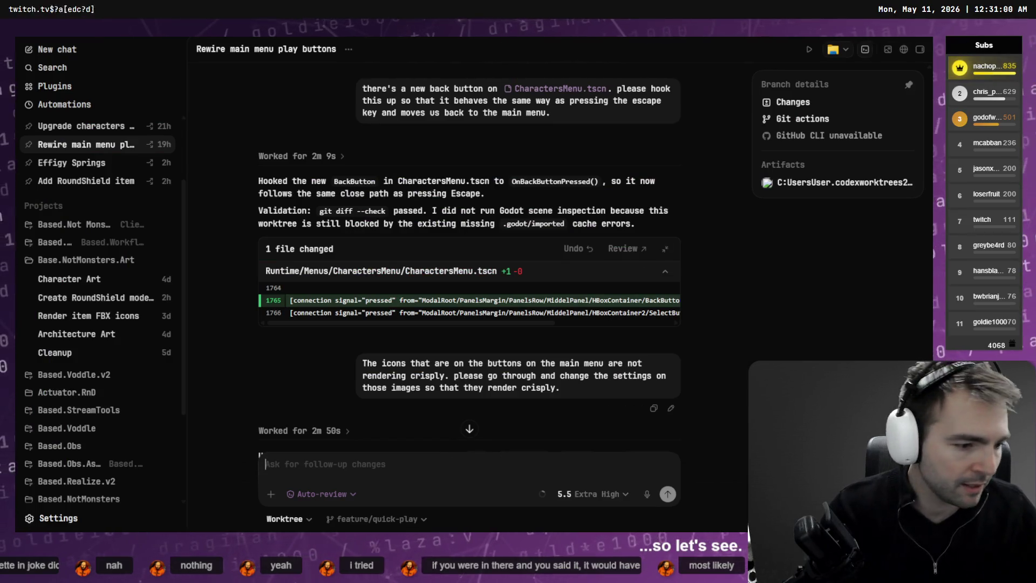
- Stage the CharactersMenu.tscn changes in the git client and return to Codex
{"action": "key", "text": "alt+Tab"}
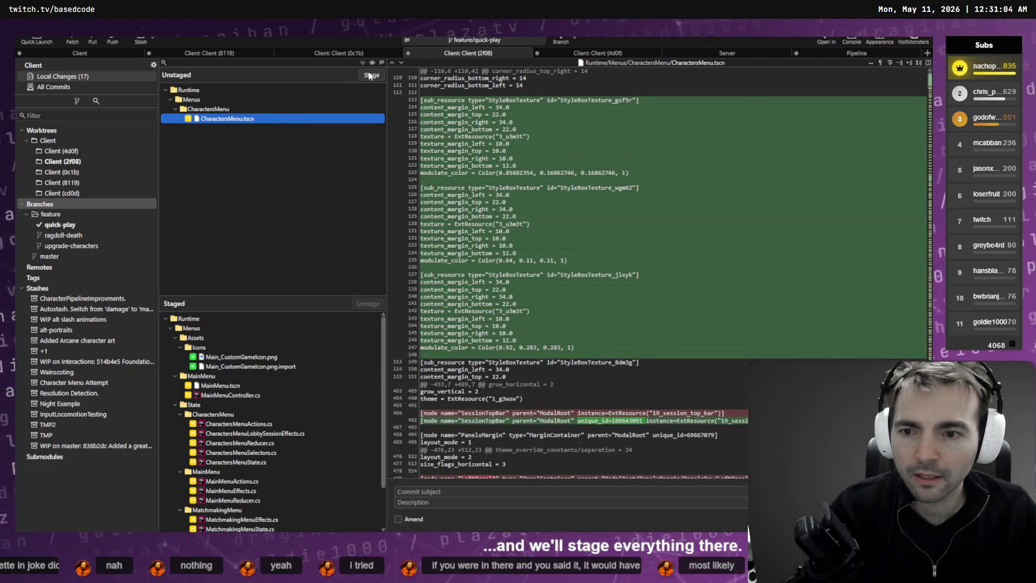
{"action": "left_click", "coordinate": [371, 75]}
{"action": "key", "text": "alt+Tab"}
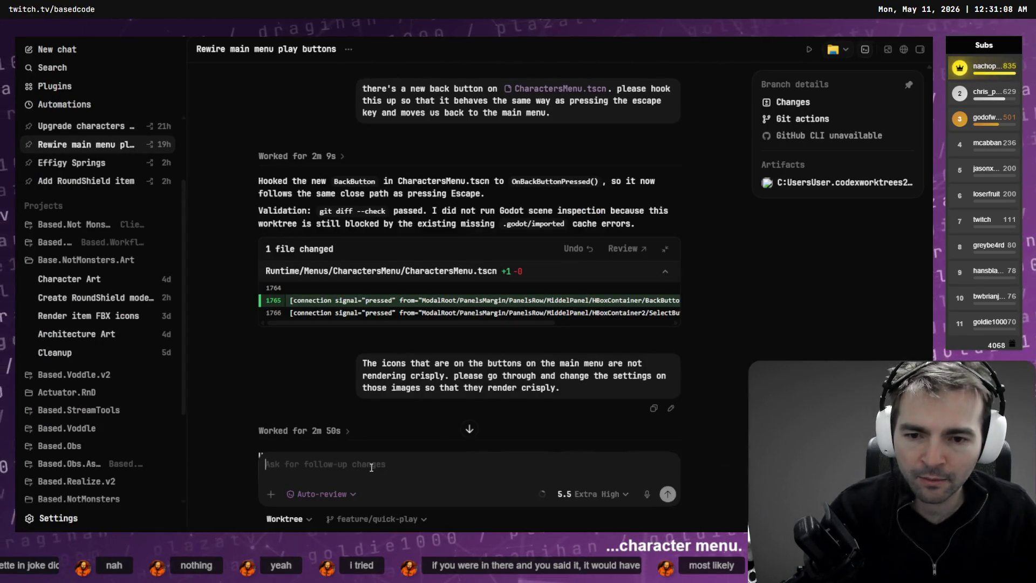
{"action": "type", "text": "In @"}
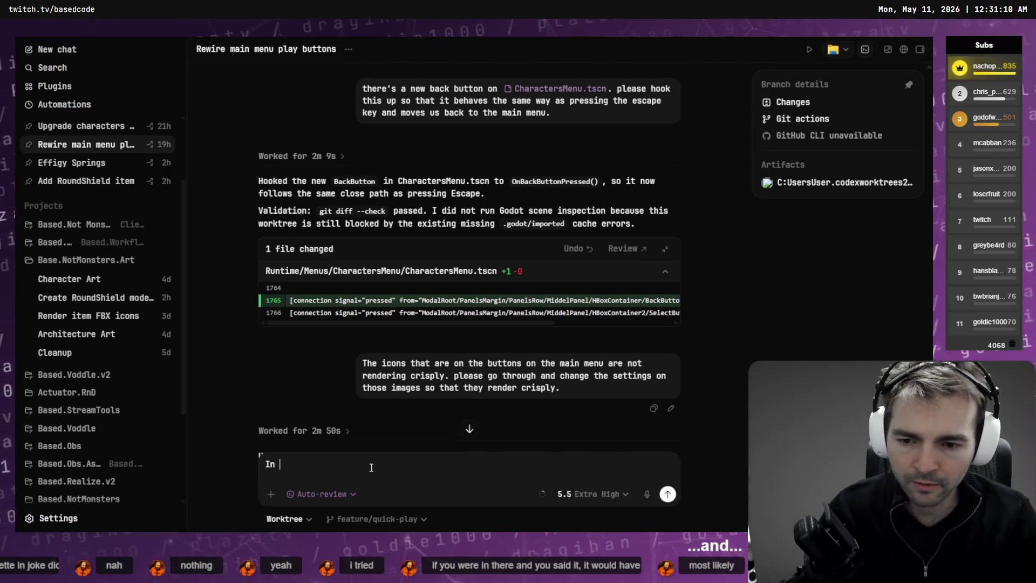
{"action": "type", "text": "MathcM"}
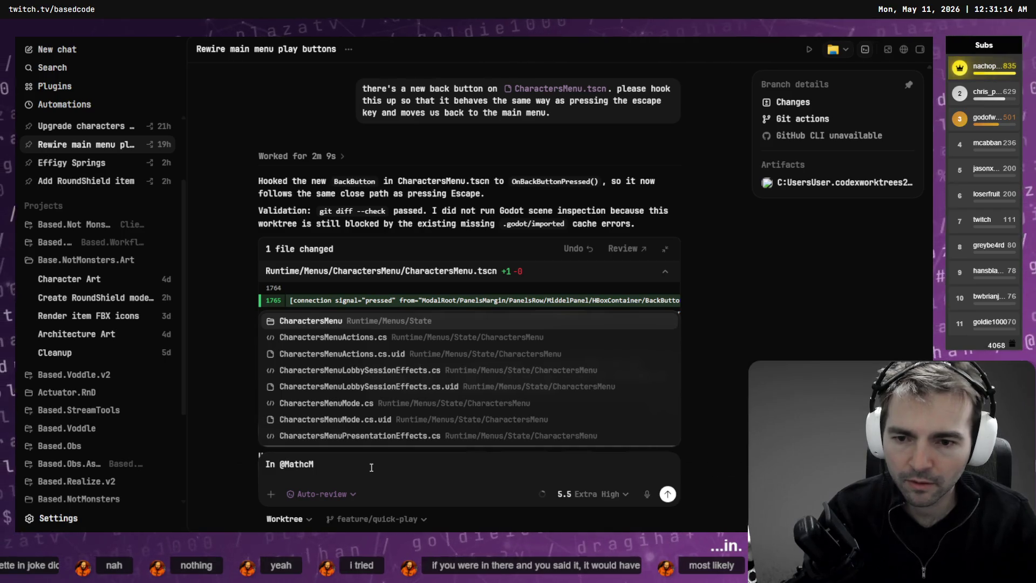
{"action": "type", "text": "akingMenu.tscn"}
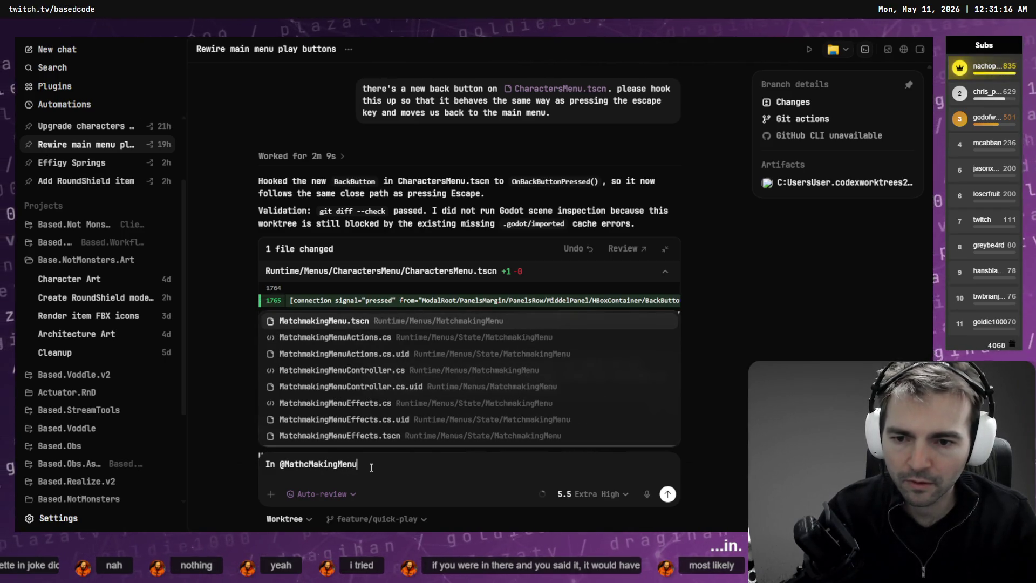
{"action": "key", "text": "Return"}
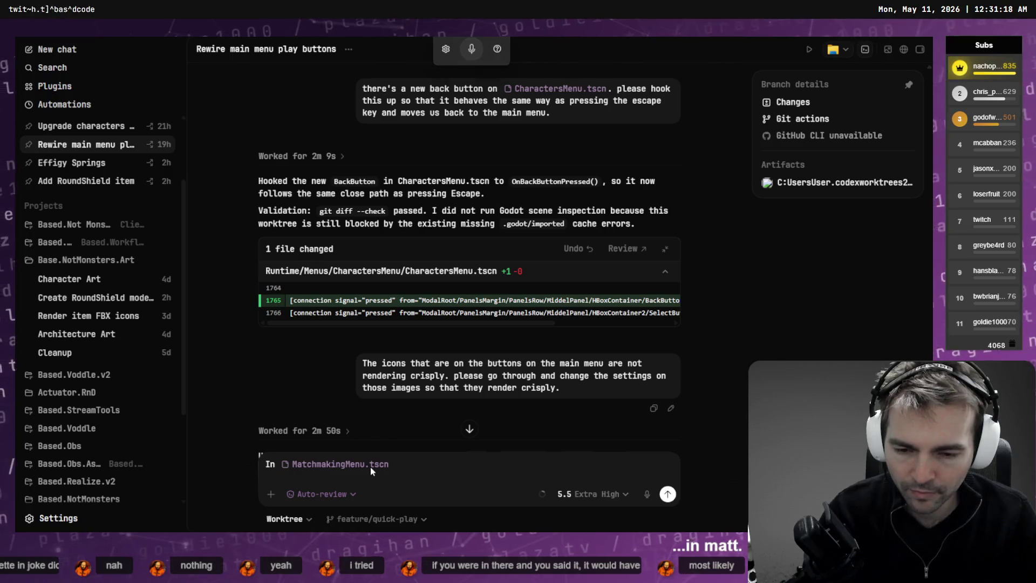
{"action": "key", "text": "super+h"}
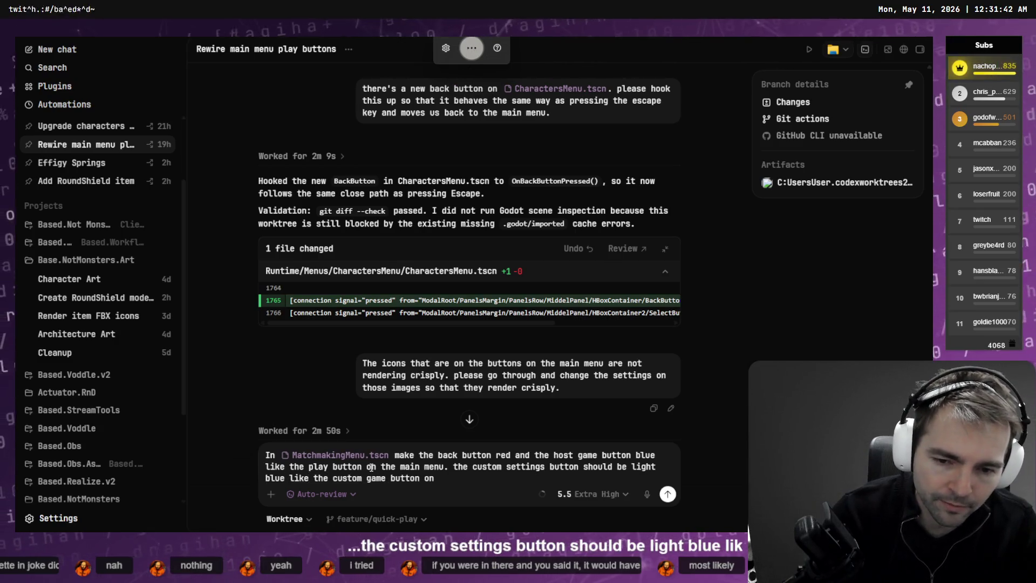
{"action": "key", "text": "Return"}
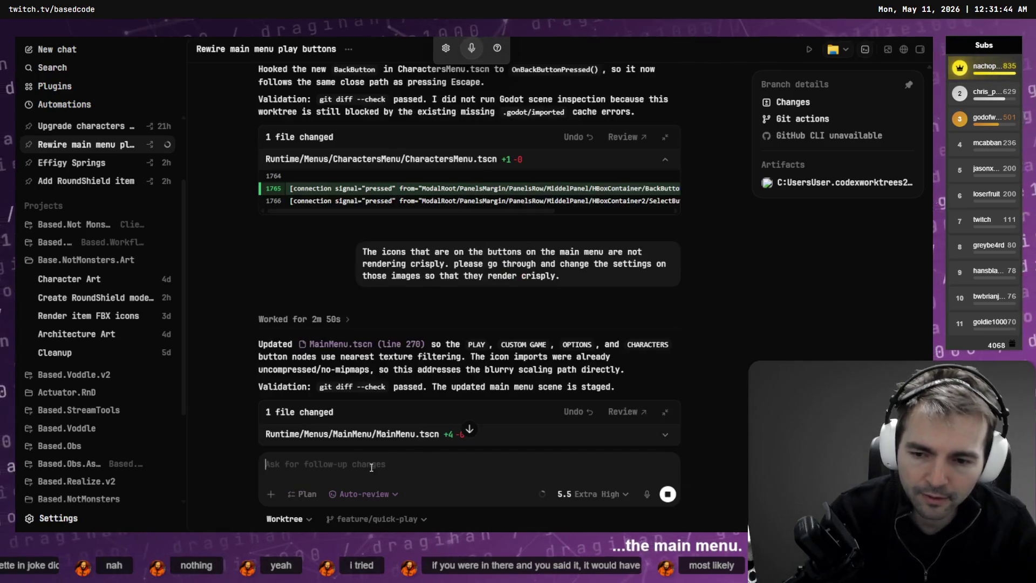
- Choose 'Yes, implement this plan' for the ragdoll fanout fix in feat:Damage, then return to the Rewire main menu chat
{"action": "scroll", "coordinate": [138, 201], "scroll_direction": "up", "scroll_amount": 2}
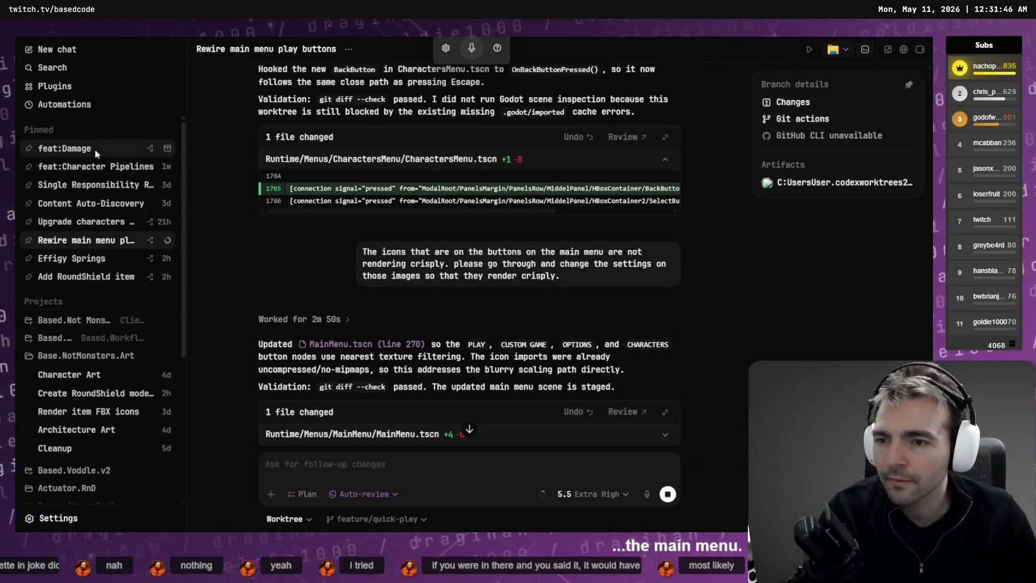
{"action": "left_click", "coordinate": [95, 148]}
{"action": "scroll", "coordinate": [400, 296], "scroll_direction": "up", "scroll_amount": 15}
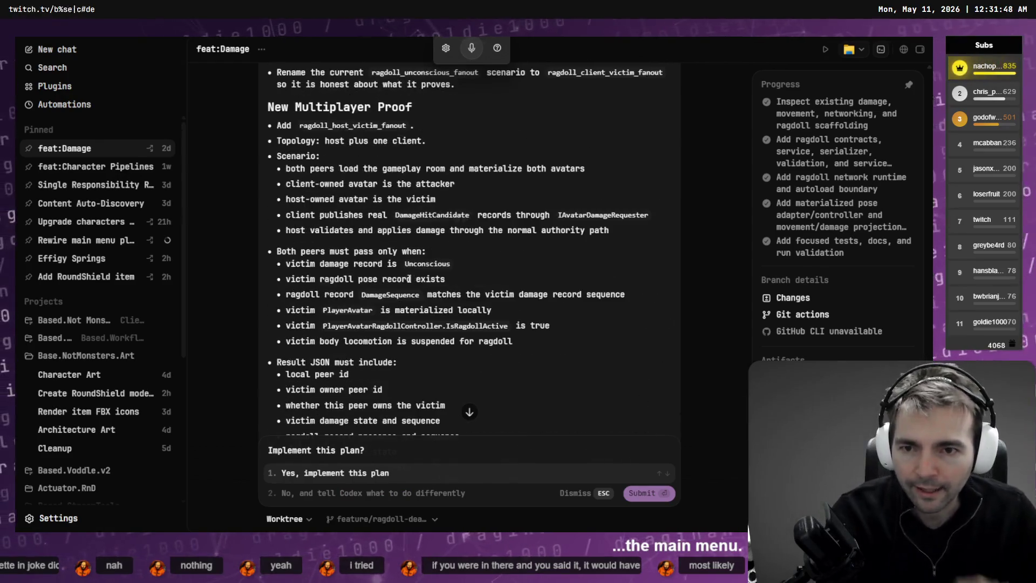
{"action": "scroll", "coordinate": [393, 264], "scroll_direction": "up", "scroll_amount": 2}
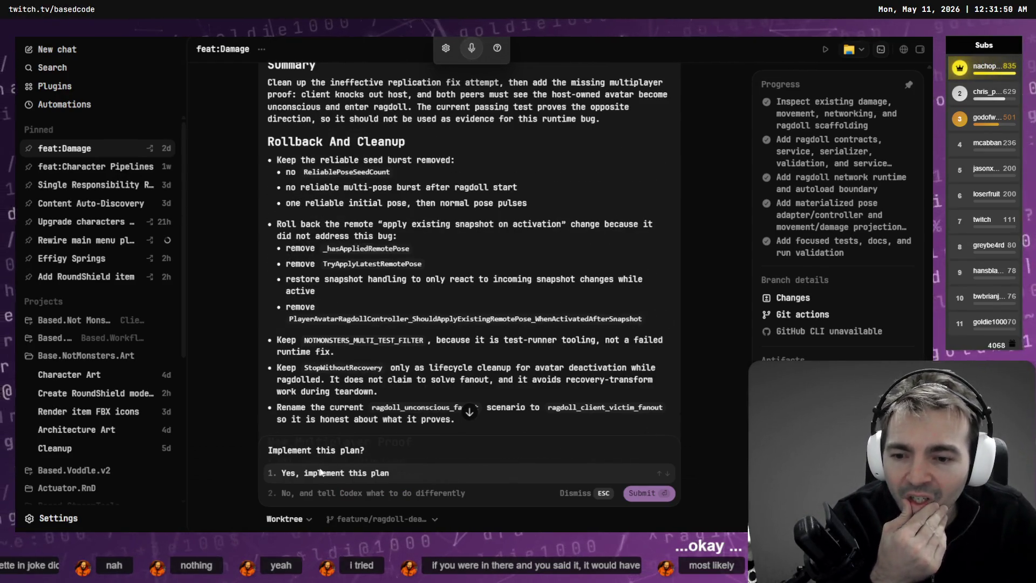
{"action": "left_click", "coordinate": [321, 472]}
{"action": "scroll", "coordinate": [446, 316], "scroll_direction": "up", "scroll_amount": 7}
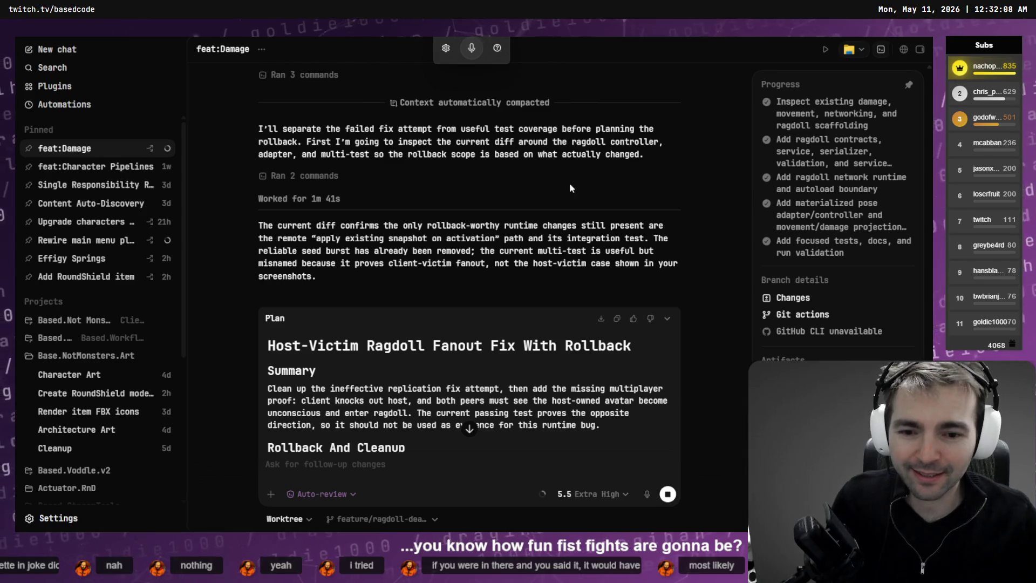
{"action": "scroll", "coordinate": [571, 188], "scroll_direction": "down", "scroll_amount": 15}
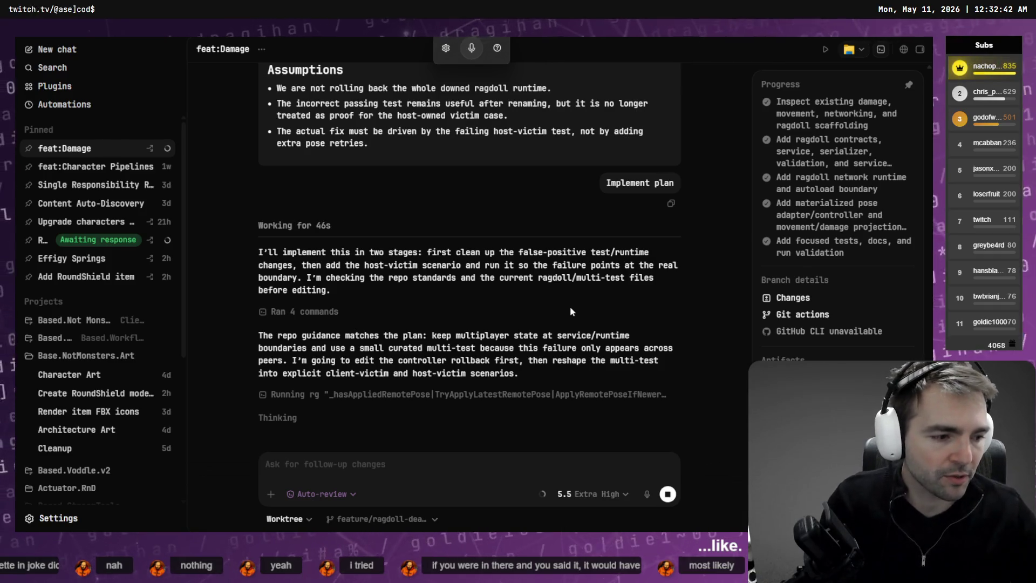
{"action": "key", "text": "ctrl+6"}
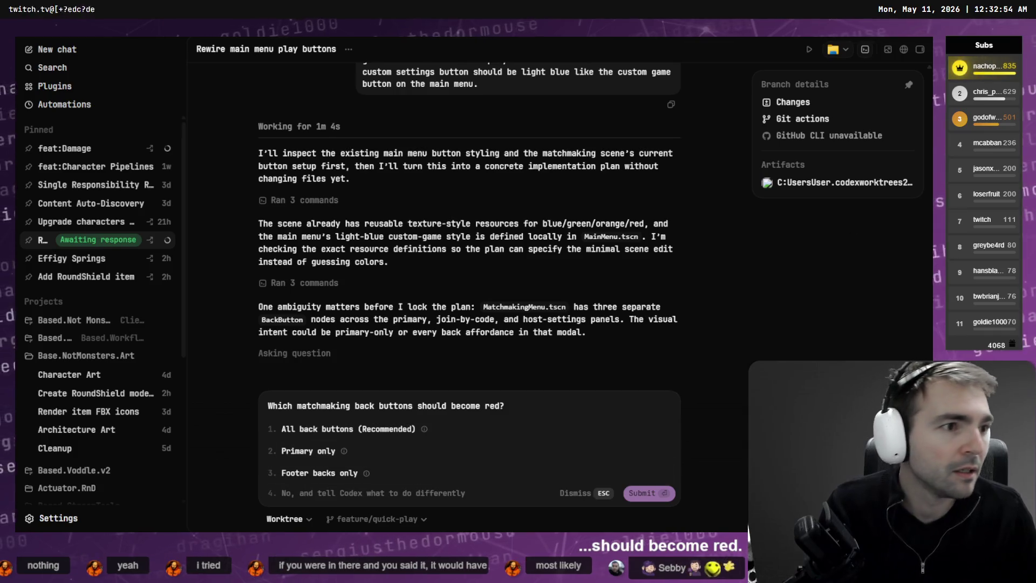
- Check the matchmaking scene in Godot, then start dictating an answer to Codex's back-button question
{"action": "key", "text": "alt+Tab"}
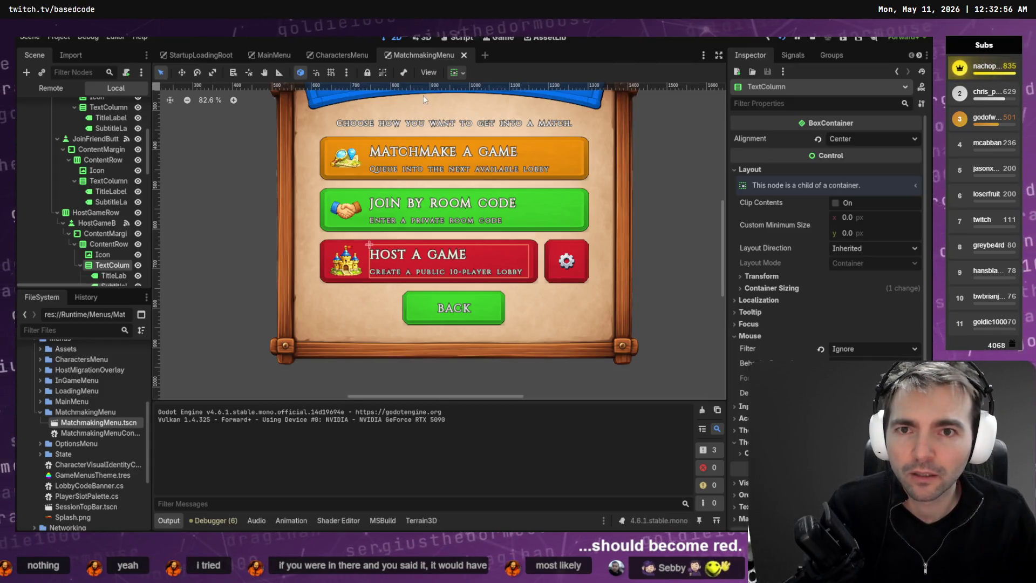
{"action": "scroll", "coordinate": [457, 199], "scroll_direction": "down", "scroll_amount": 6}
{"action": "scroll", "coordinate": [510, 168], "scroll_direction": "up", "scroll_amount": 3}
{"action": "key", "text": "alt+Tab"}
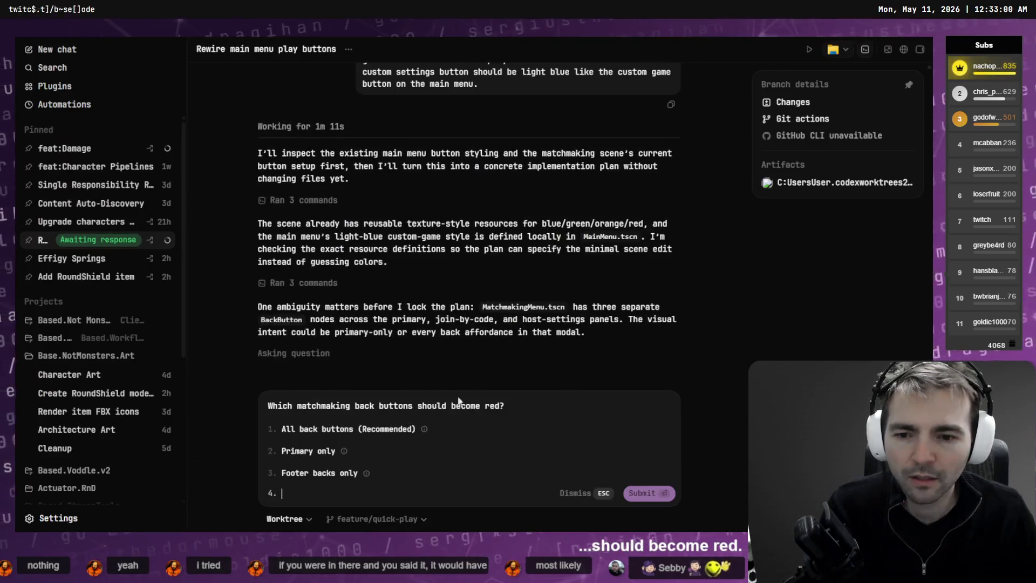
{"action": "key", "text": "super+h"}
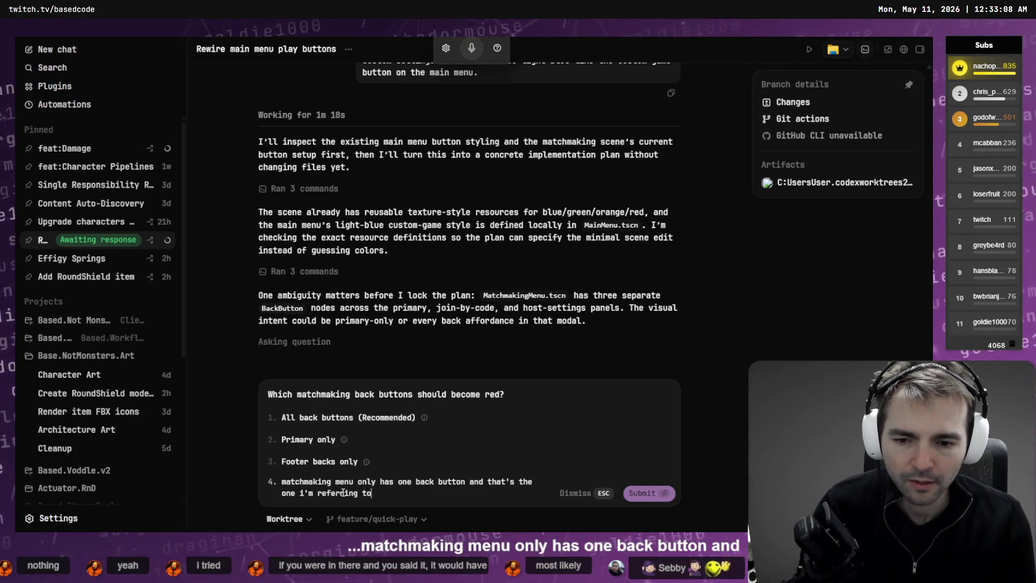
- Select the matchmaking BACK button, copy its BackButton node path, and return to Codex
{"action": "key", "text": "alt+Tab"}
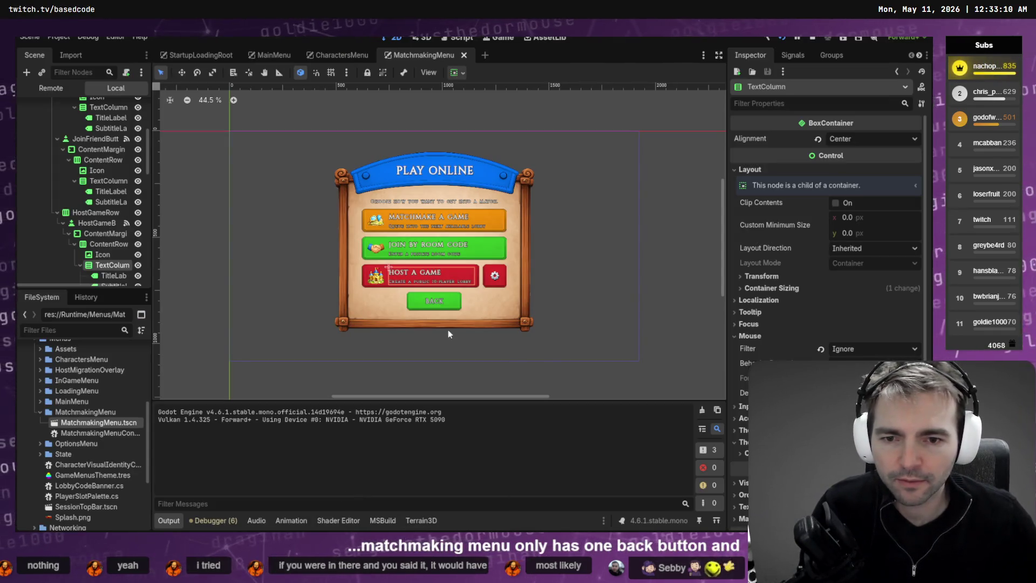
{"action": "left_click", "coordinate": [438, 312]}
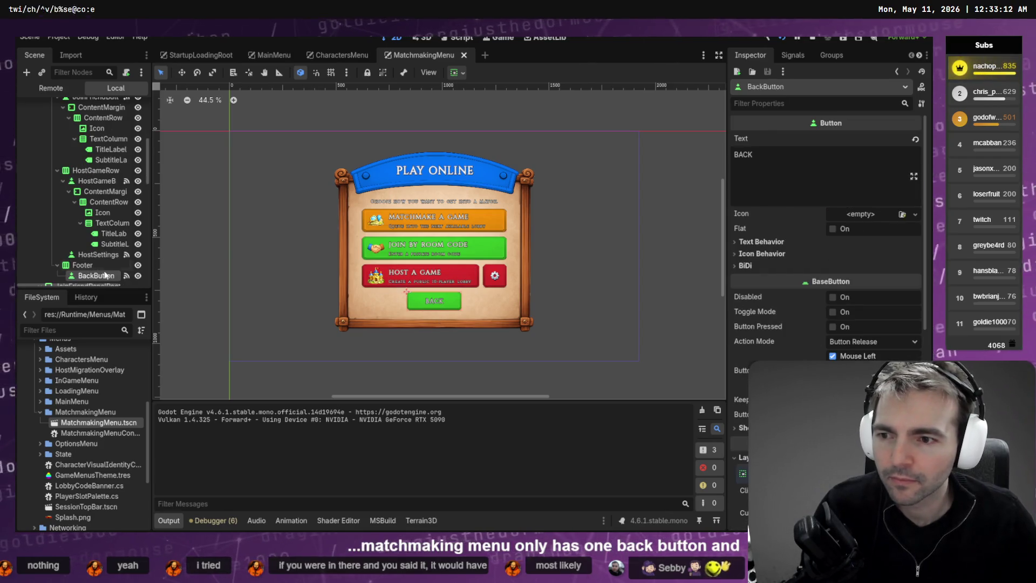
{"action": "right_click", "coordinate": [102, 275]}
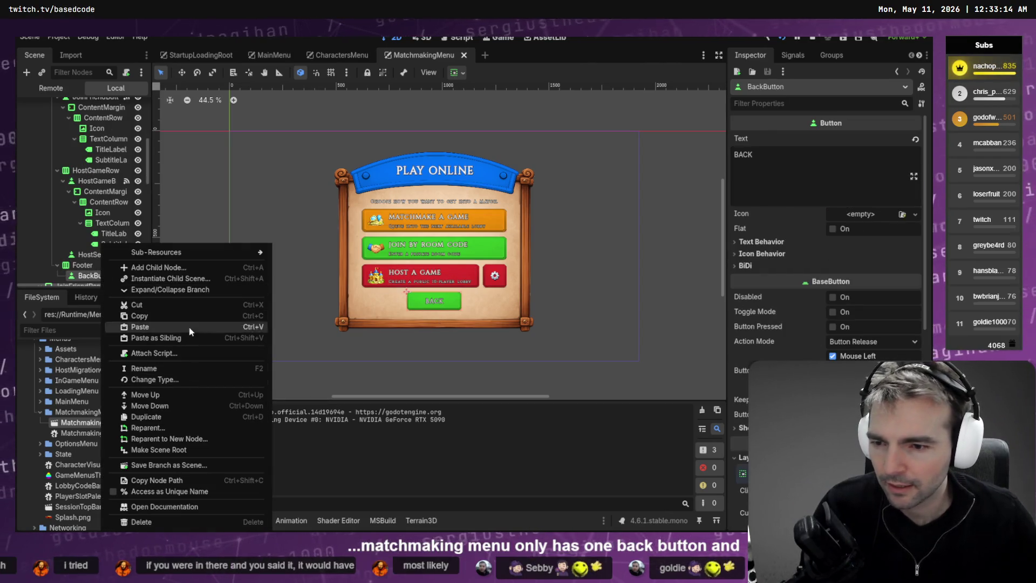
{"action": "left_click", "coordinate": [200, 480]}
{"action": "key", "text": "alt+Tab"}
- Answer Codex that only the footer BackButton at the pasted node path turns red, then return to Godot
{"action": "type", "text": "ModalRoot/PanelCenter/PrimaryPanelRoot/PanelMargin/PanelContent/Footer/BackButton"}
{"action": "type", "text": ")"}
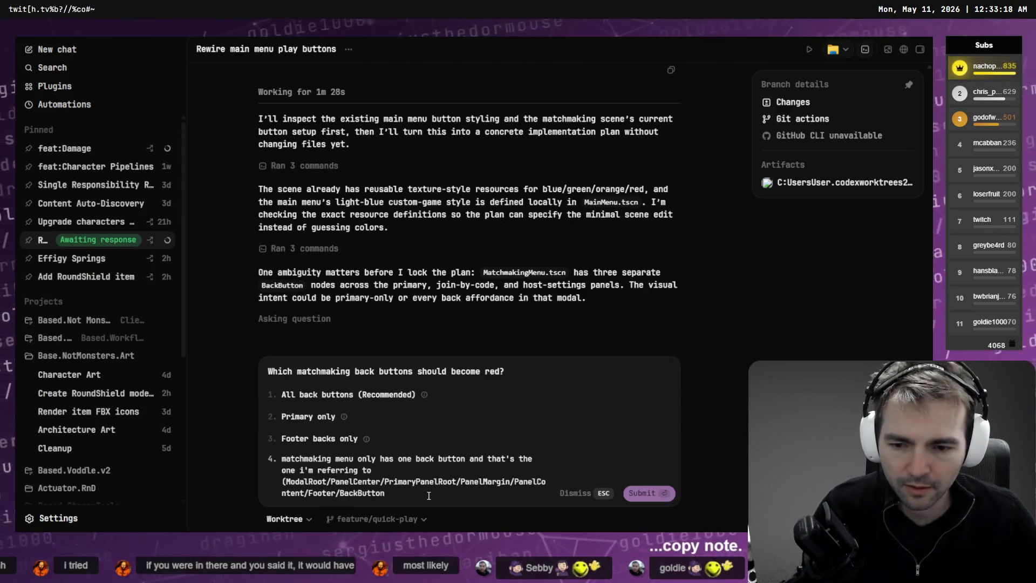
{"action": "key", "text": "Return"}
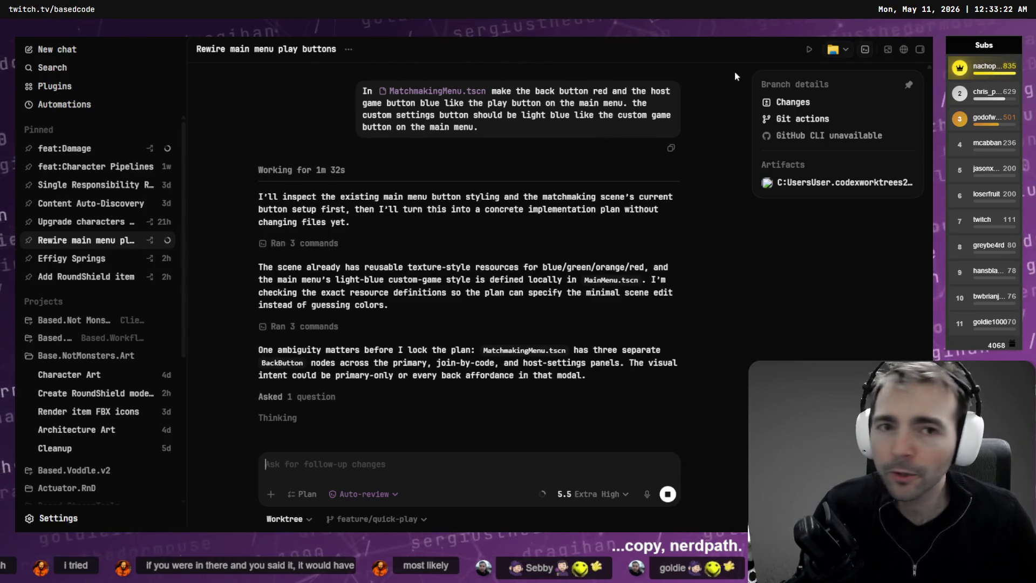
{"action": "key", "text": "alt+Tab"}
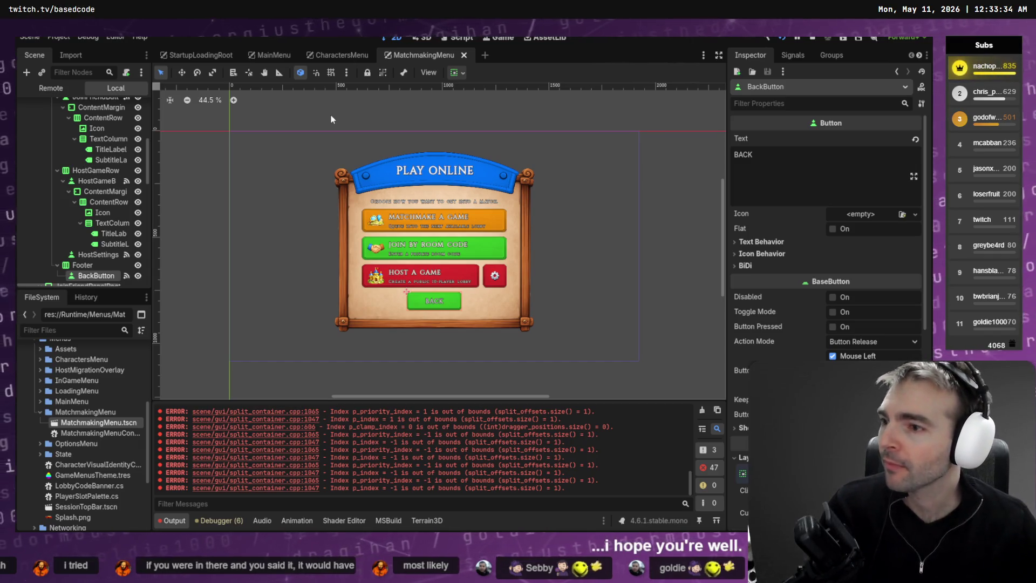
- Clear the Output log and review the second debug session's errors in the Debugger
{"action": "left_click", "coordinate": [702, 410]}
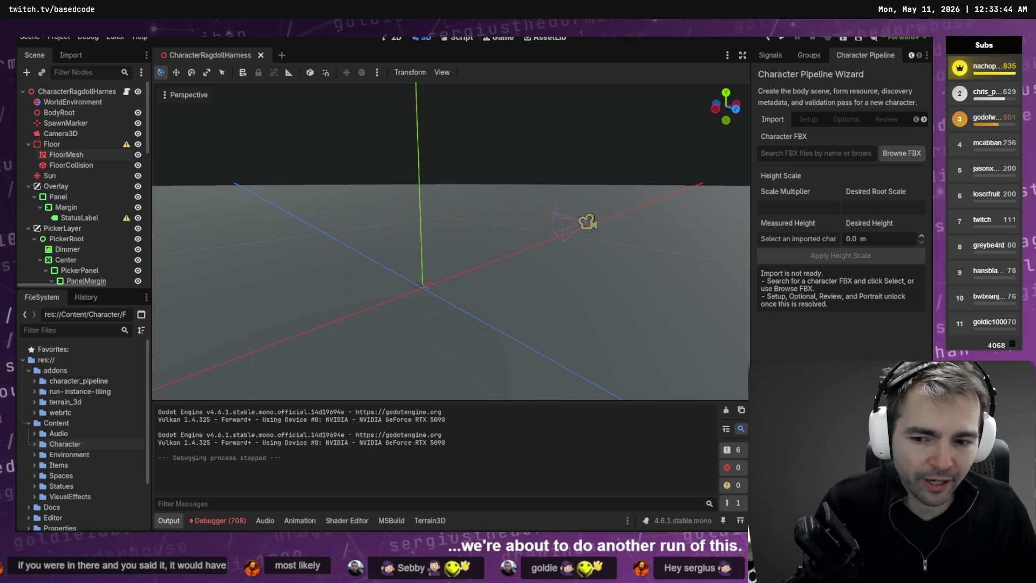
{"action": "left_click", "coordinate": [218, 520]}
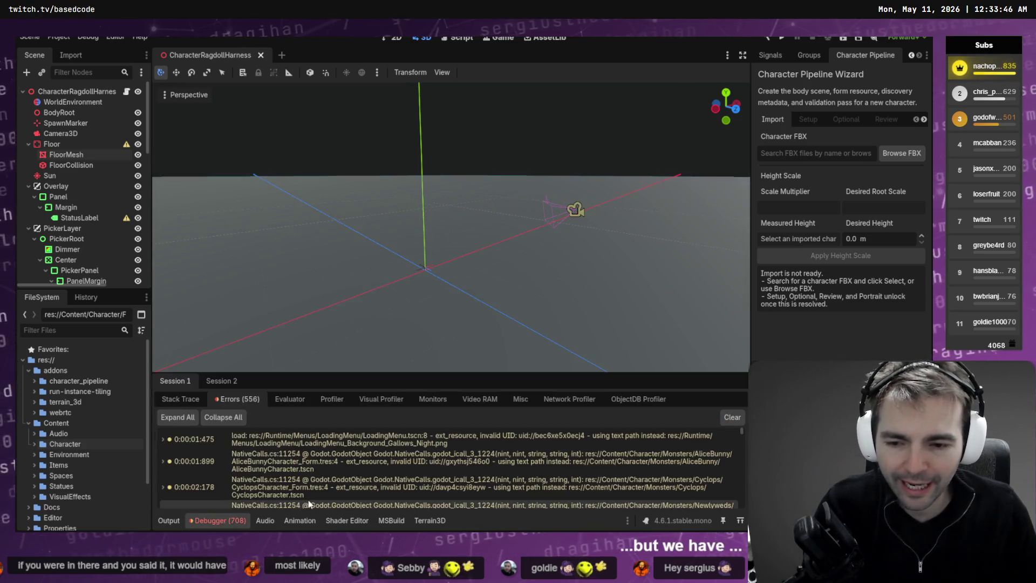
{"action": "left_click", "coordinate": [225, 383]}
{"action": "scroll", "coordinate": [415, 472], "scroll_direction": "down", "scroll_amount": 5}
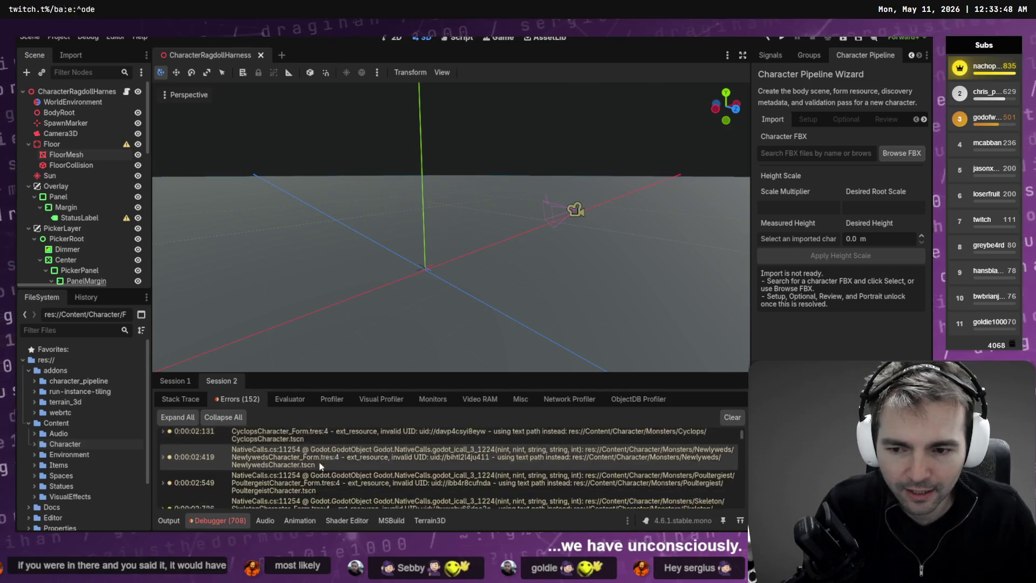
{"action": "scroll", "coordinate": [418, 467], "scroll_direction": "down", "scroll_amount": 10}
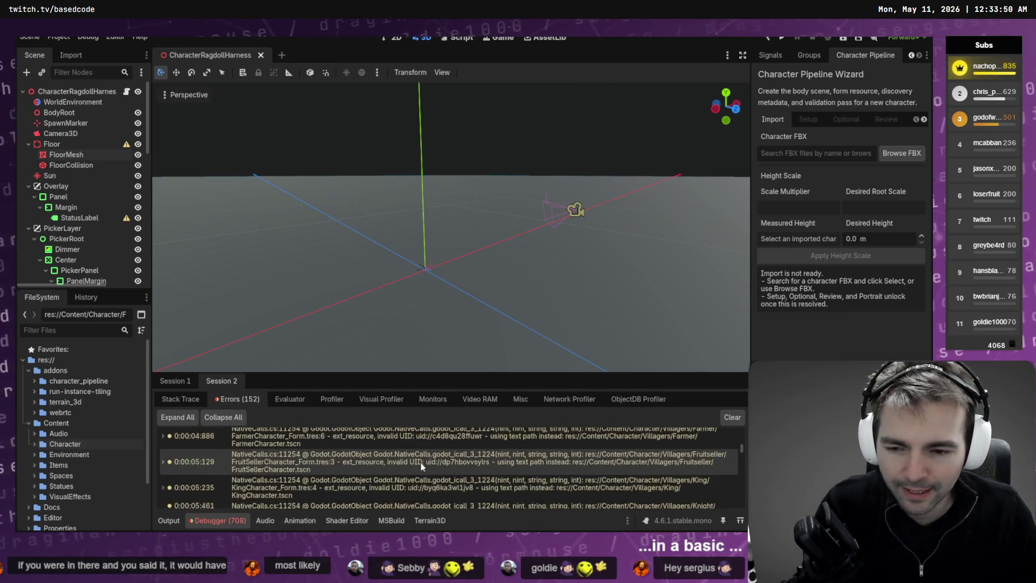
{"action": "scroll", "coordinate": [443, 461], "scroll_direction": "down", "scroll_amount": 10}
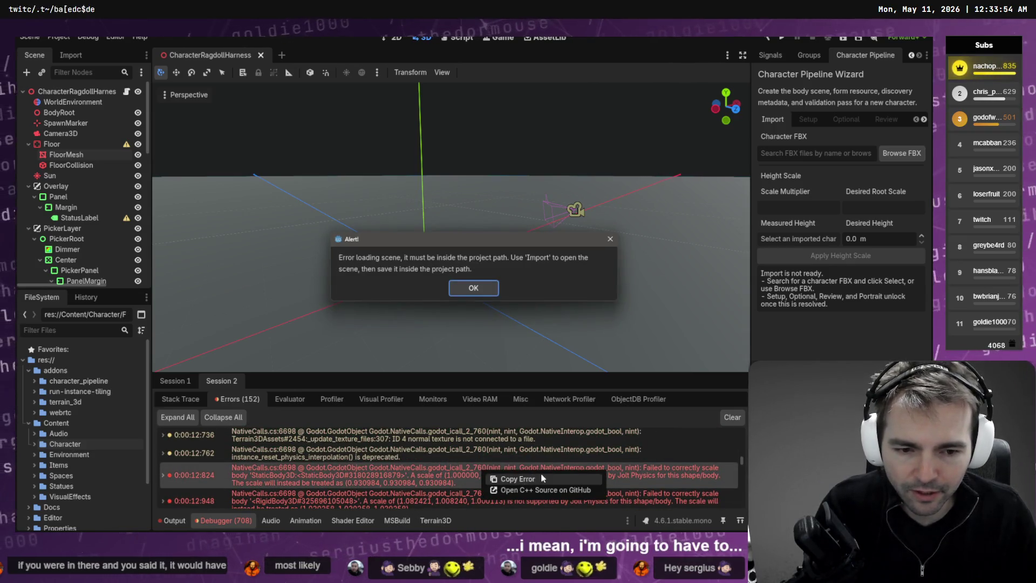
- Dismiss the scene-loading error alert, scroll through the remaining errors, and return to the matchmaking editor
{"action": "left_click", "coordinate": [473, 287]}
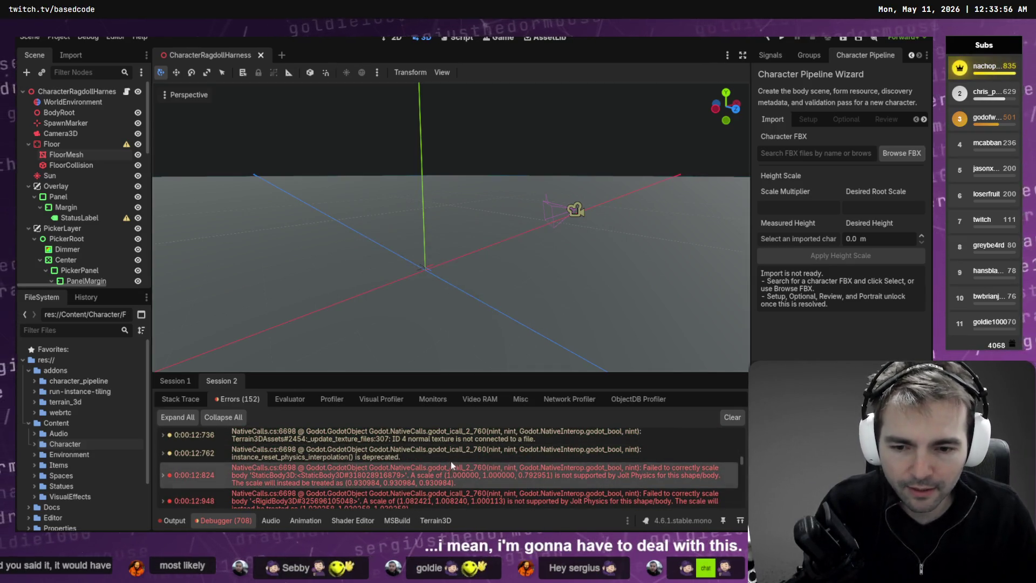
{"action": "scroll", "coordinate": [458, 458], "scroll_direction": "down", "scroll_amount": 5}
{"action": "scroll", "coordinate": [468, 459], "scroll_direction": "down", "scroll_amount": 5}
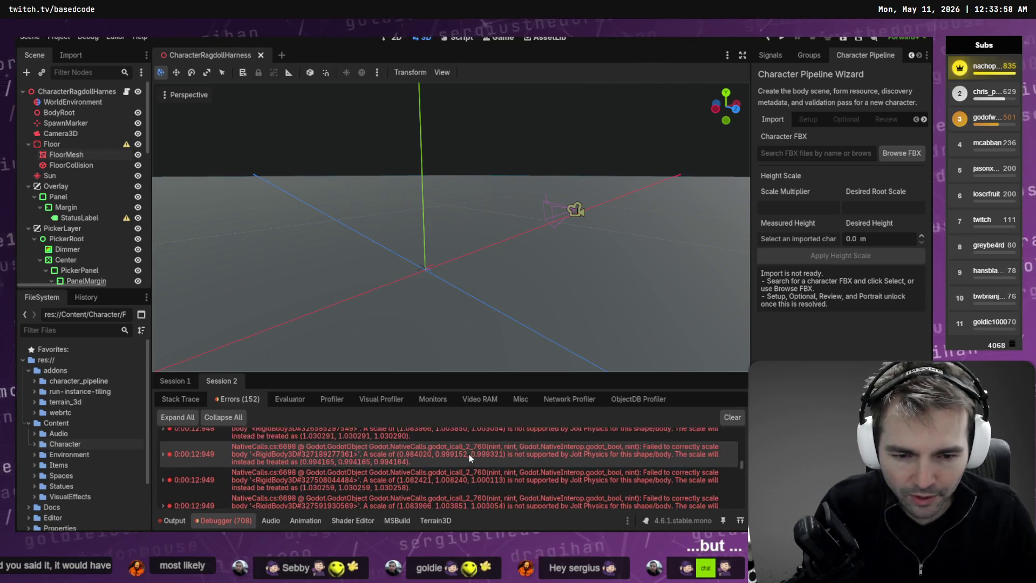
{"action": "scroll", "coordinate": [468, 460], "scroll_direction": "down", "scroll_amount": 5}
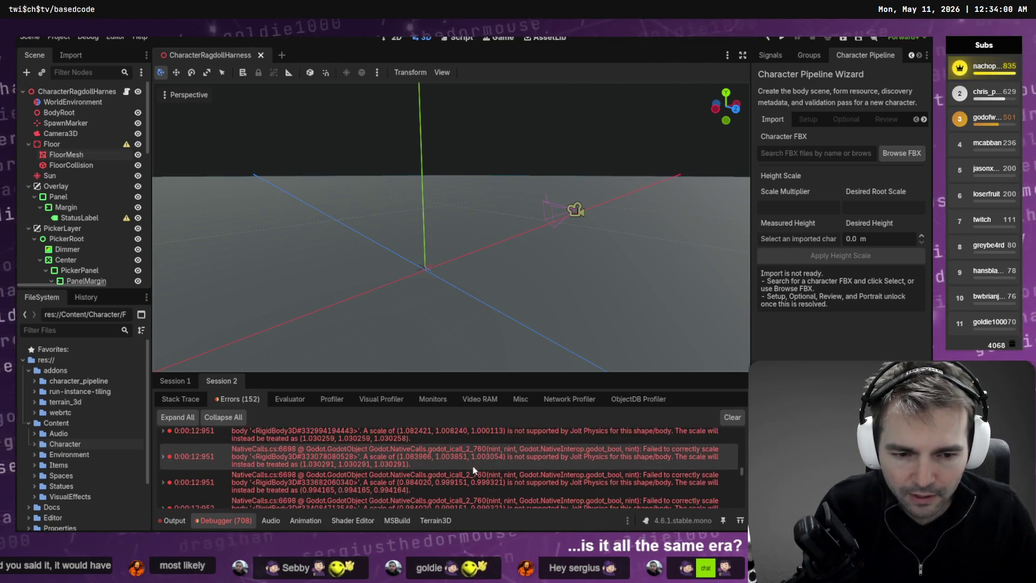
{"action": "key", "text": "alt+Tab"}
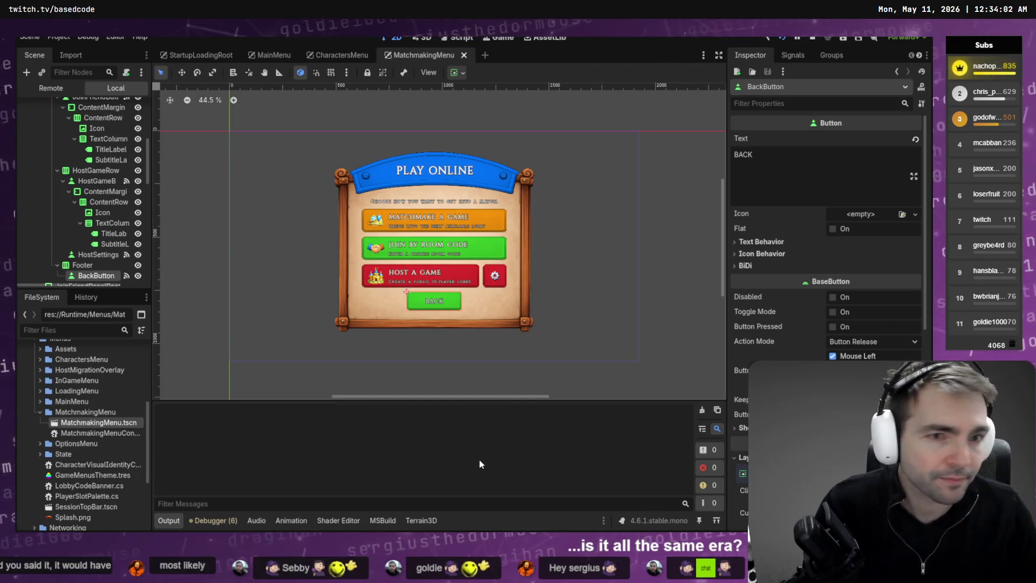
- Switch to Codex to view the Matchmaking Button Color Update plan
{"action": "key", "text": "alt+Tab"}
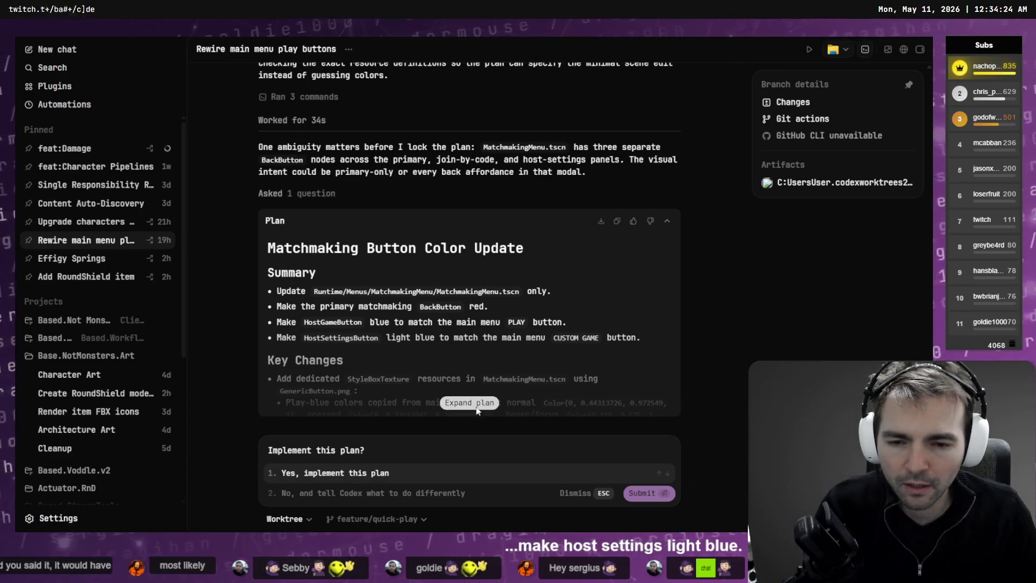
{"action": "left_click", "coordinate": [352, 474]}
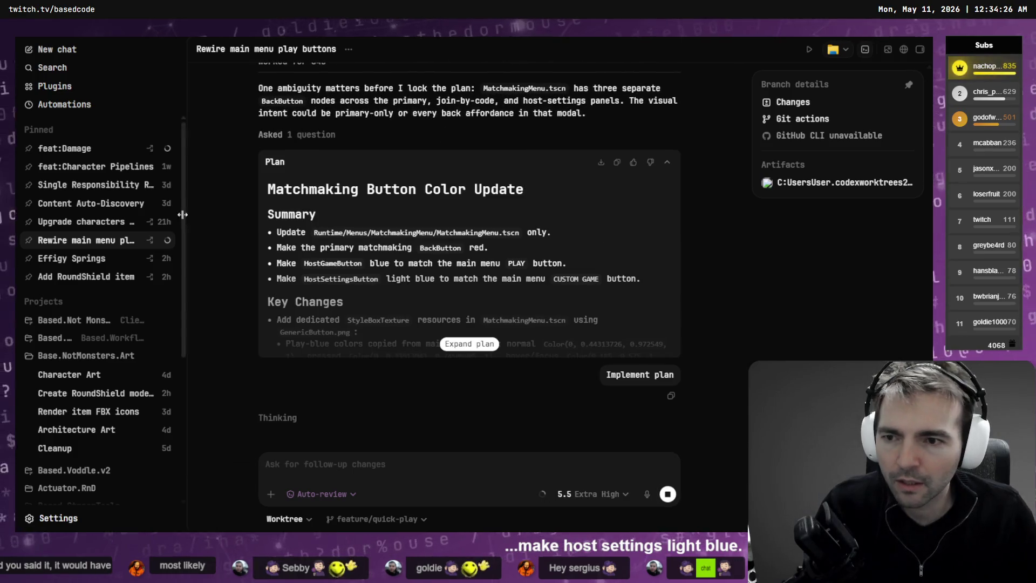
{"action": "left_click", "coordinate": [84, 147]}
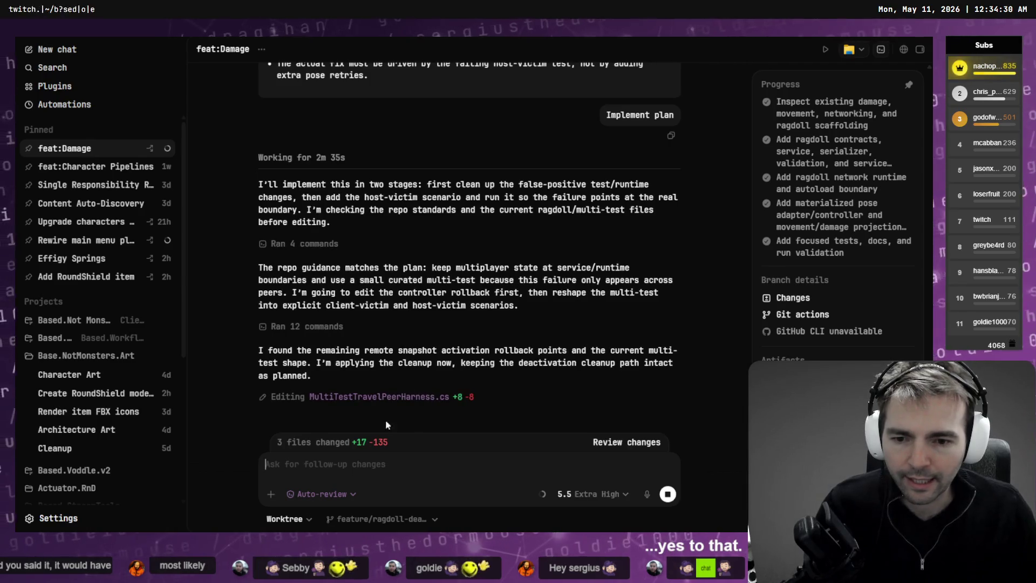
{"action": "scroll", "coordinate": [480, 338], "scroll_direction": "up", "scroll_amount": 6}
{"action": "left_click", "coordinate": [469, 410]}
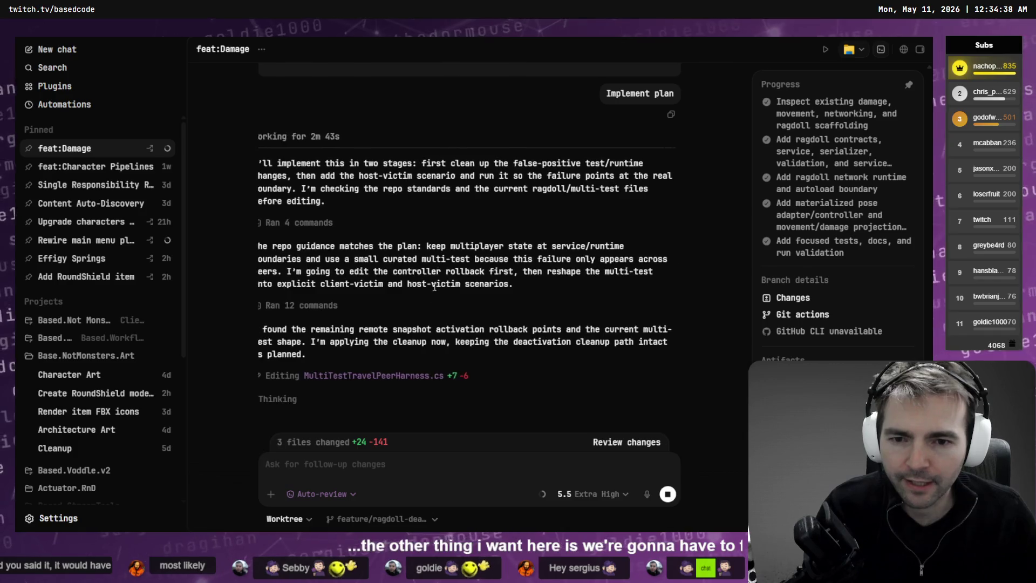
{"action": "scroll", "coordinate": [446, 282], "scroll_direction": "up", "scroll_amount": 5}
{"action": "scroll", "coordinate": [450, 284], "scroll_direction": "down", "scroll_amount": 5}
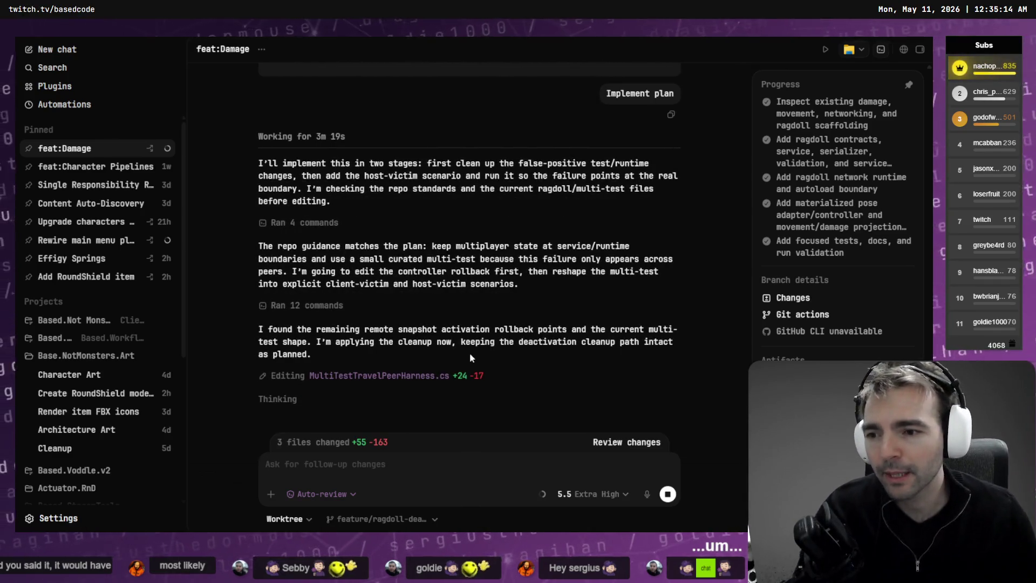
{"action": "left_click", "coordinate": [47, 358]}
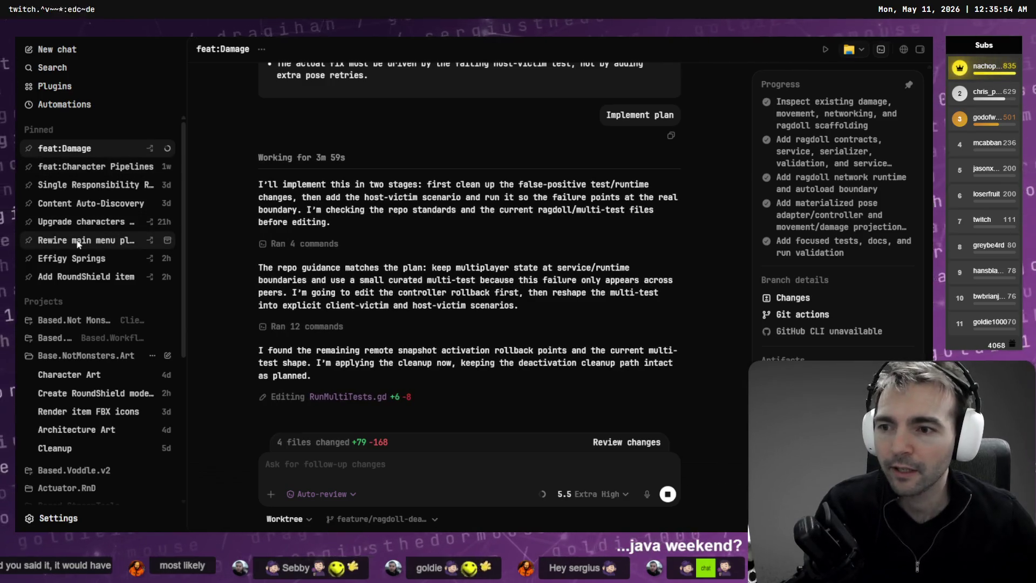
{"action": "scroll", "coordinate": [87, 253], "scroll_direction": "down", "scroll_amount": 5}
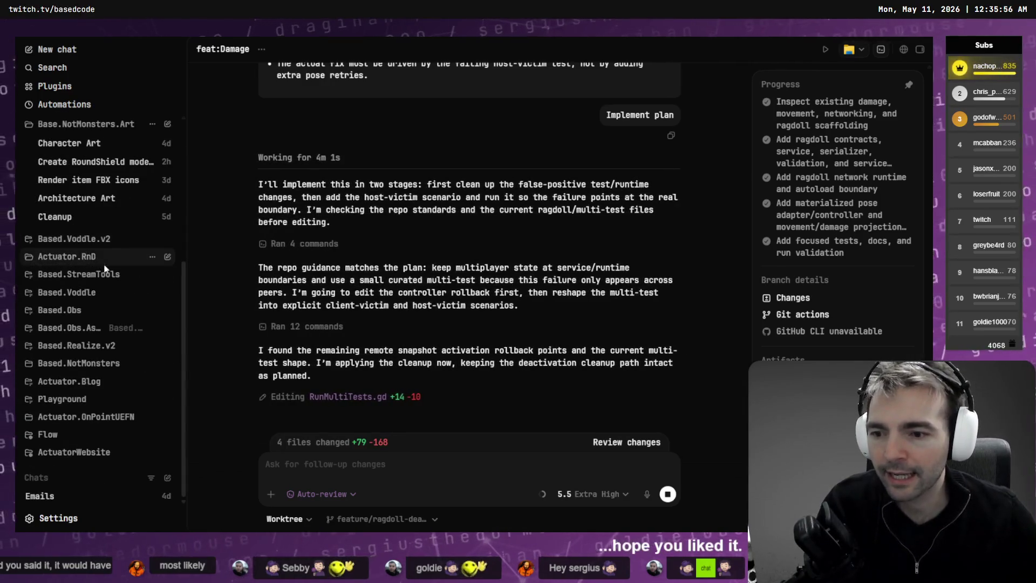
{"action": "scroll", "coordinate": [104, 275], "scroll_direction": "up", "scroll_amount": 5}
- Reload MatchmakingMenu.tscn from disk, zoom in on the recolored menu, and select BackButton
{"action": "key", "text": "alt+Tab"}
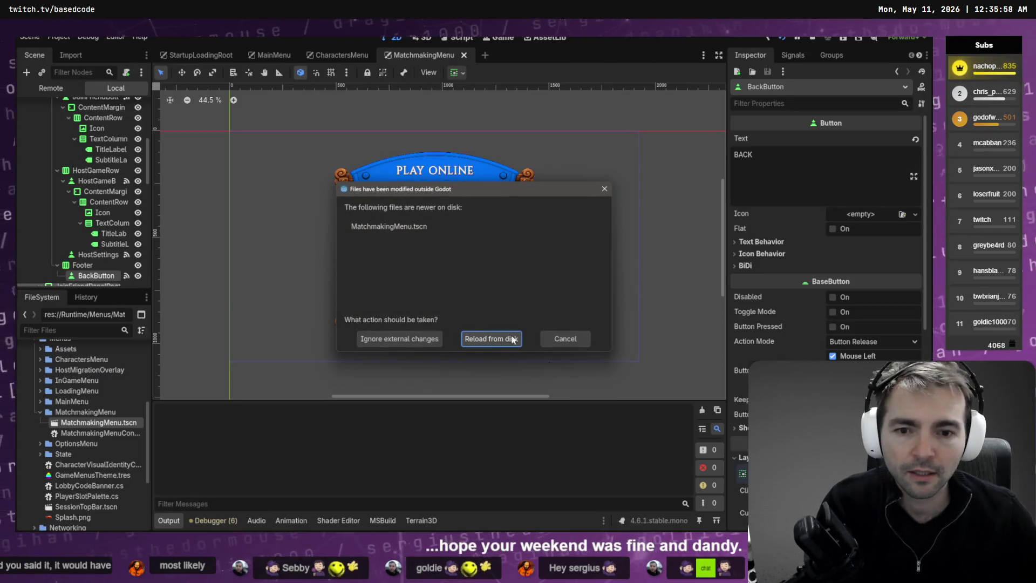
{"action": "left_click", "coordinate": [495, 338]}
{"action": "scroll", "coordinate": [476, 281], "scroll_direction": "down", "scroll_amount": 4}
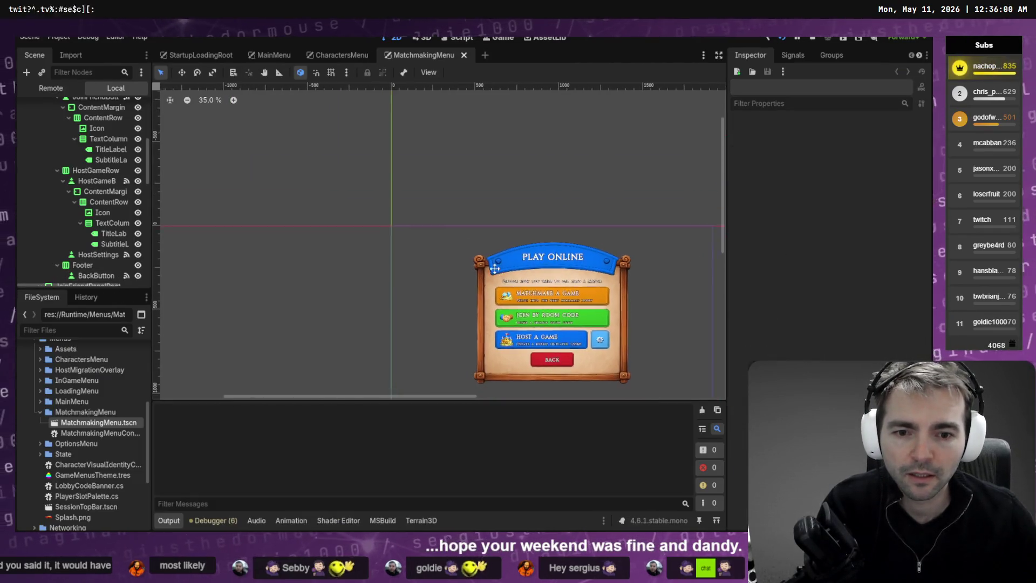
{"action": "scroll", "coordinate": [471, 285], "scroll_direction": "up", "scroll_amount": 1}
{"action": "scroll", "coordinate": [470, 284], "scroll_direction": "up", "scroll_amount": 3}
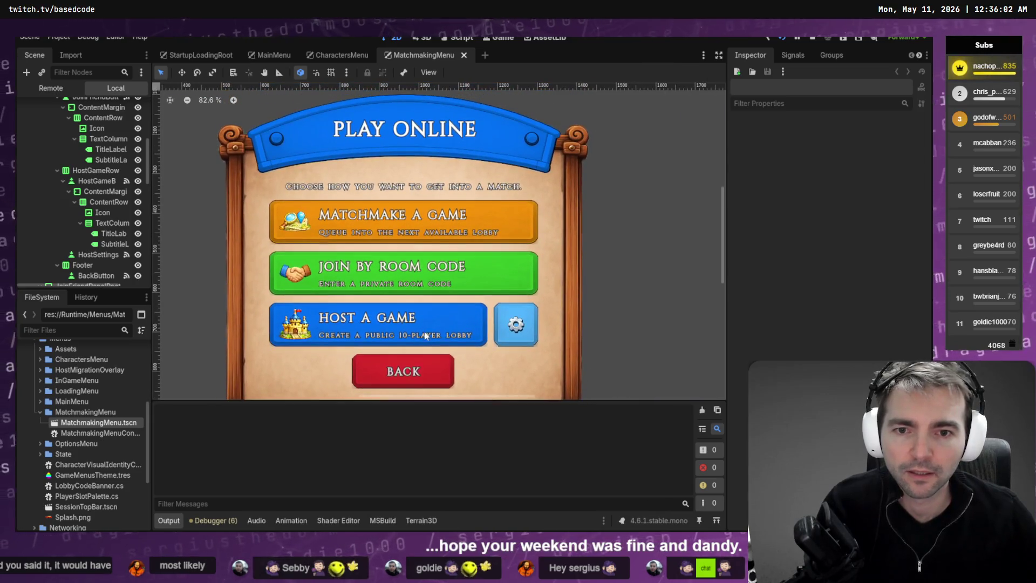
{"action": "left_click_drag", "start_coordinate": [419, 320], "coordinate": [417, 303]}
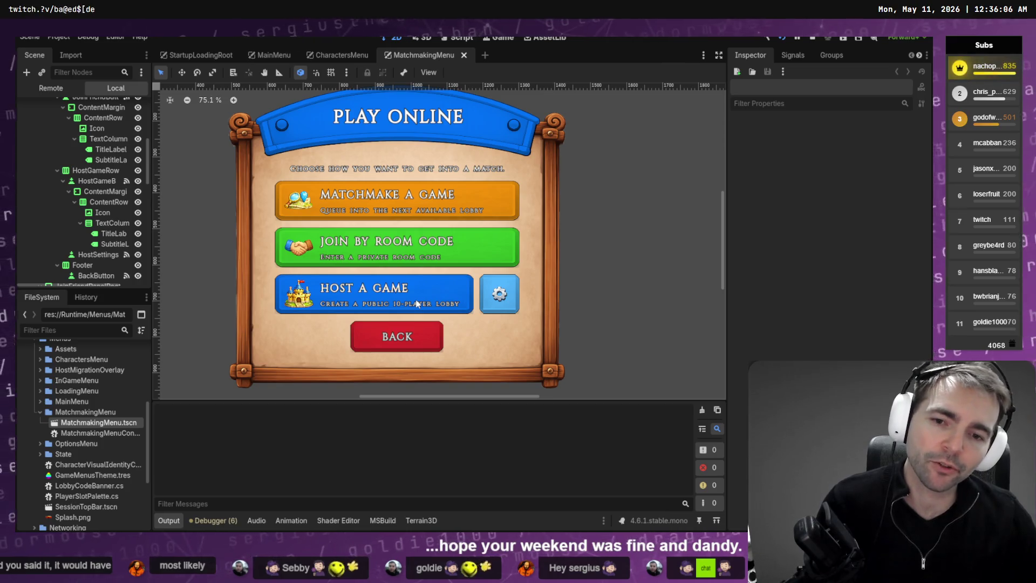
{"action": "left_click", "coordinate": [387, 337]}
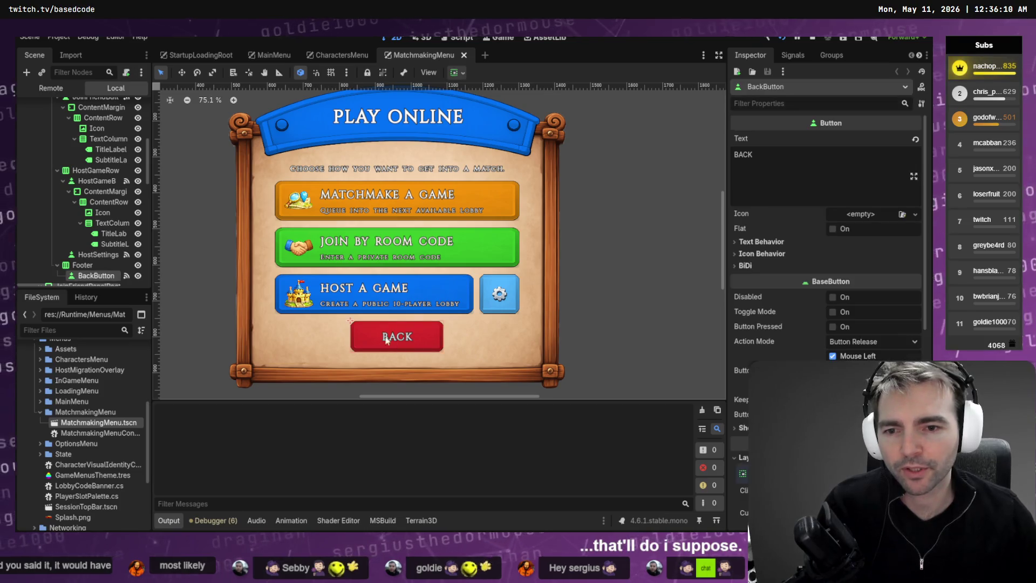
- Add a Control child under Footer with Container Sizing set to Horizontal Expand
{"action": "left_click", "coordinate": [96, 266]}
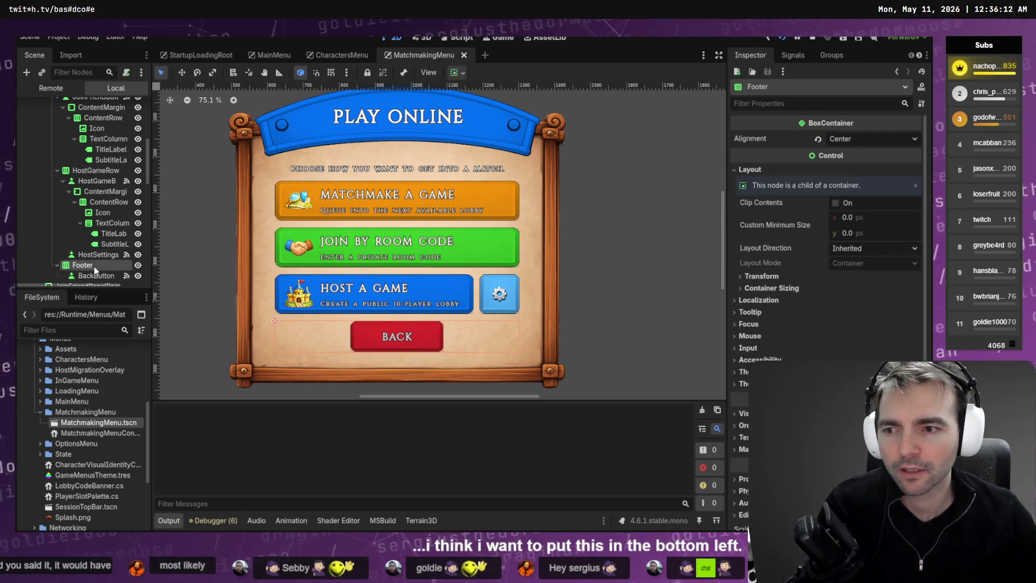
{"action": "right_click", "coordinate": [93, 269]}
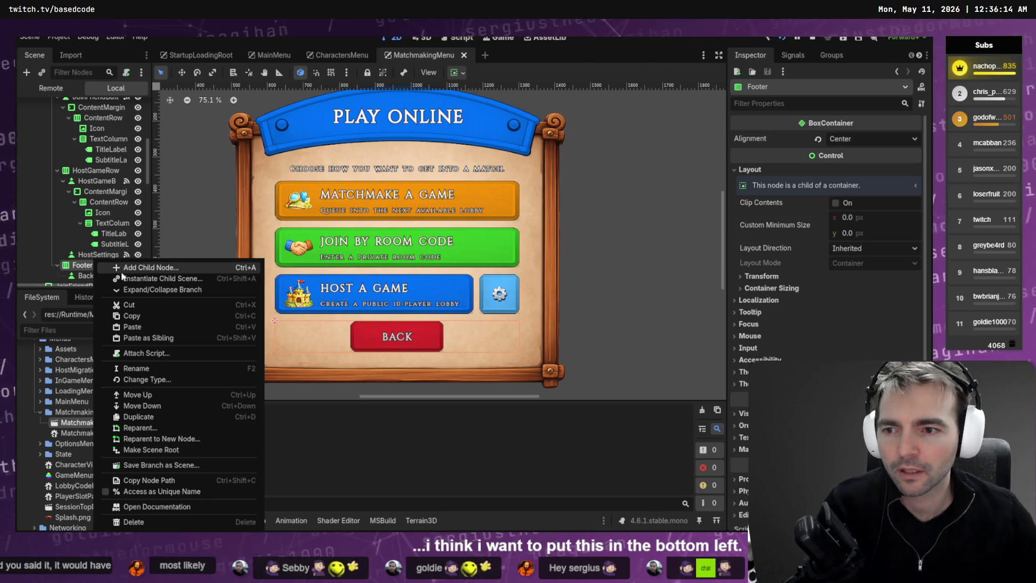
{"action": "left_click", "coordinate": [139, 268]}
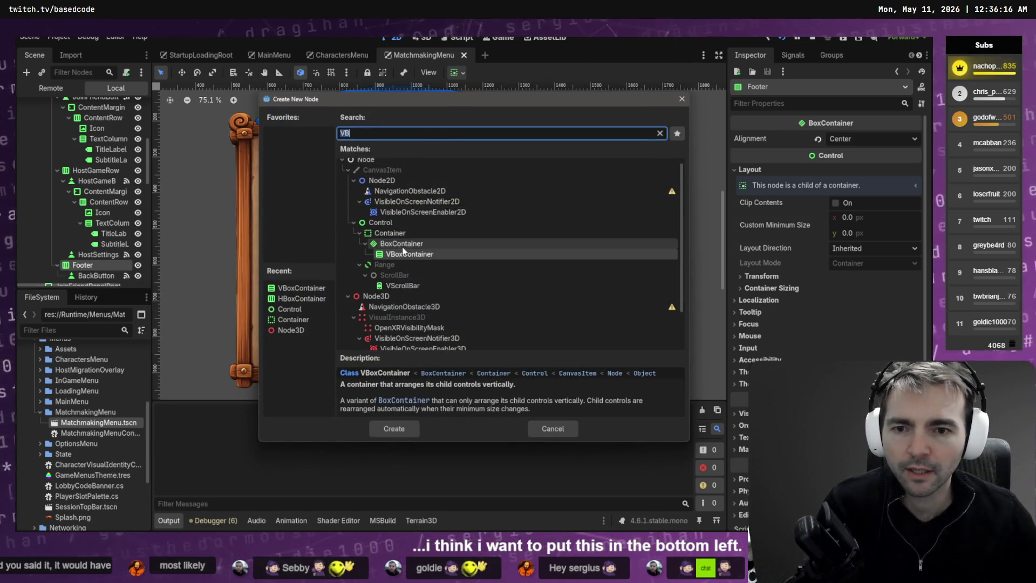
{"action": "double_click", "coordinate": [379, 223]}
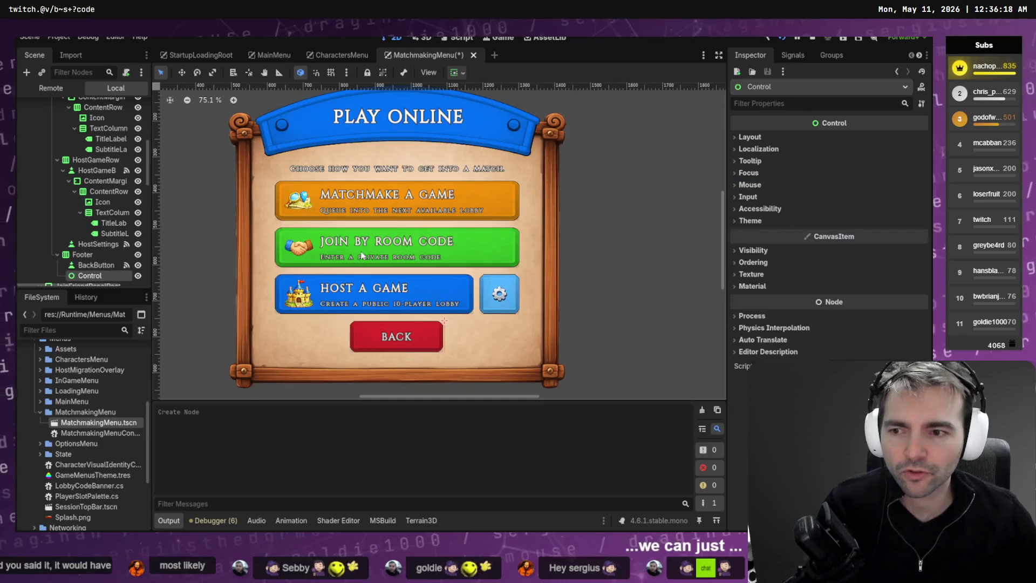
{"action": "left_click", "coordinate": [761, 138]}
{"action": "left_click", "coordinate": [761, 138]}
{"action": "left_click", "coordinate": [761, 138]}
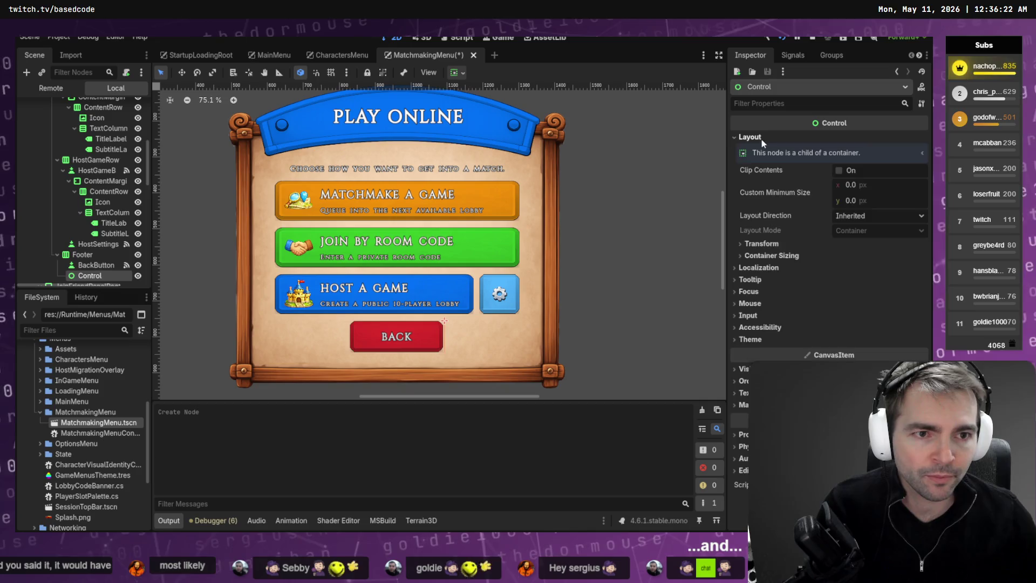
{"action": "left_click", "coordinate": [761, 139]}
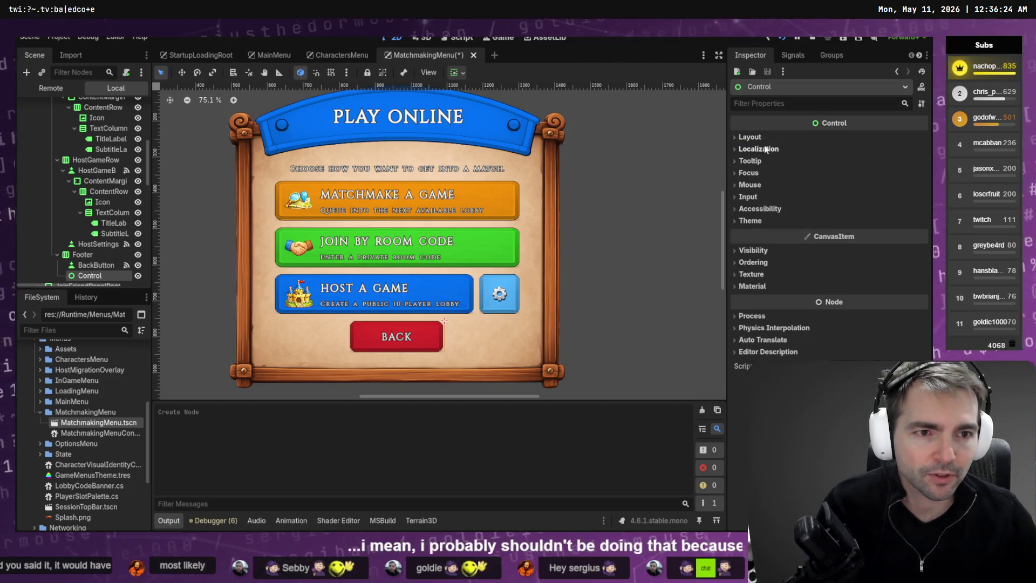
{"action": "left_click", "coordinate": [762, 138]}
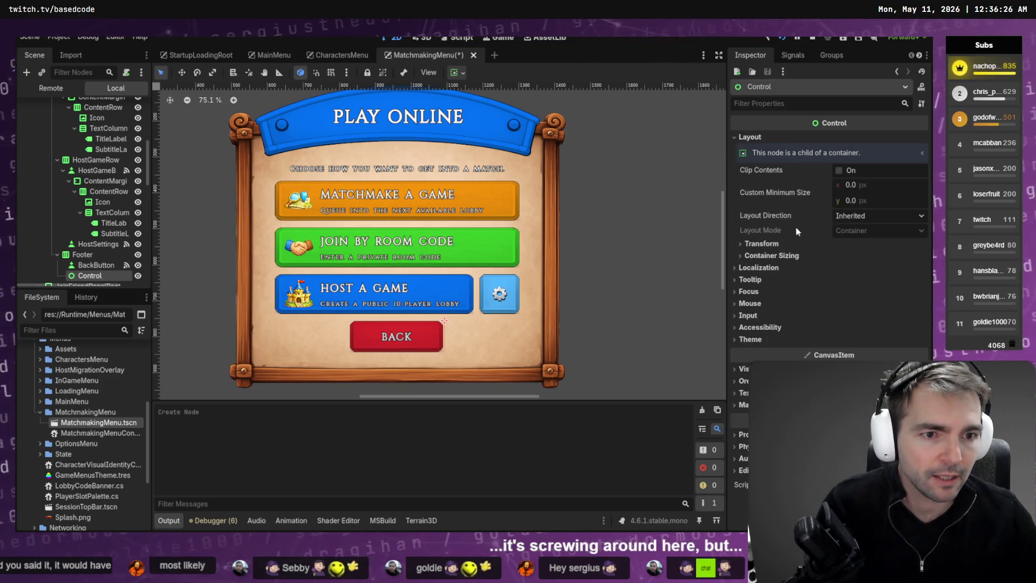
{"action": "left_click", "coordinate": [771, 255]}
{"action": "left_click", "coordinate": [848, 285]}
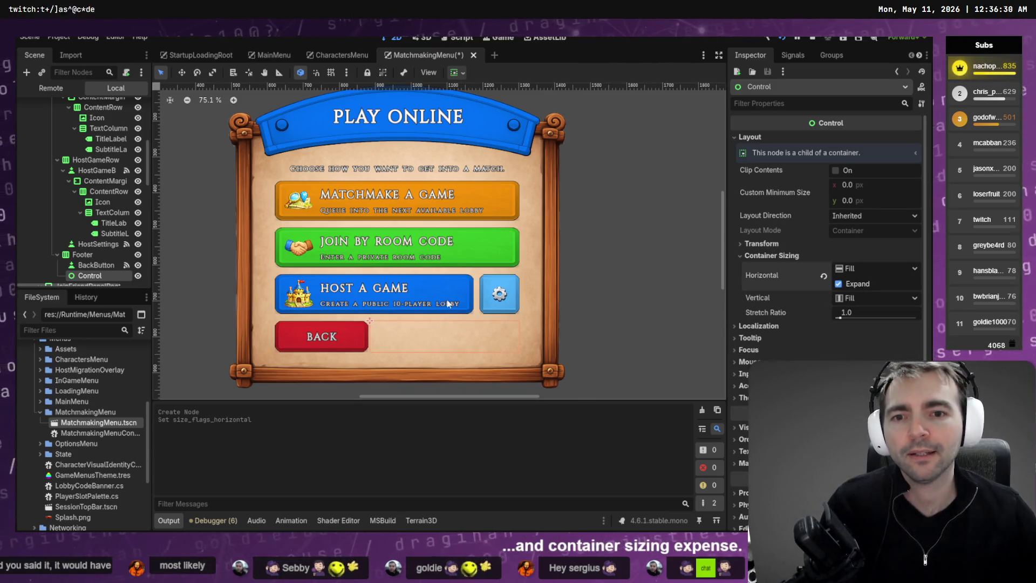
- Collapse the HostGameRow, join and matchmake button branches in the Scene tree, then select SubtitleLabel
{"action": "left_click", "coordinate": [94, 260]}
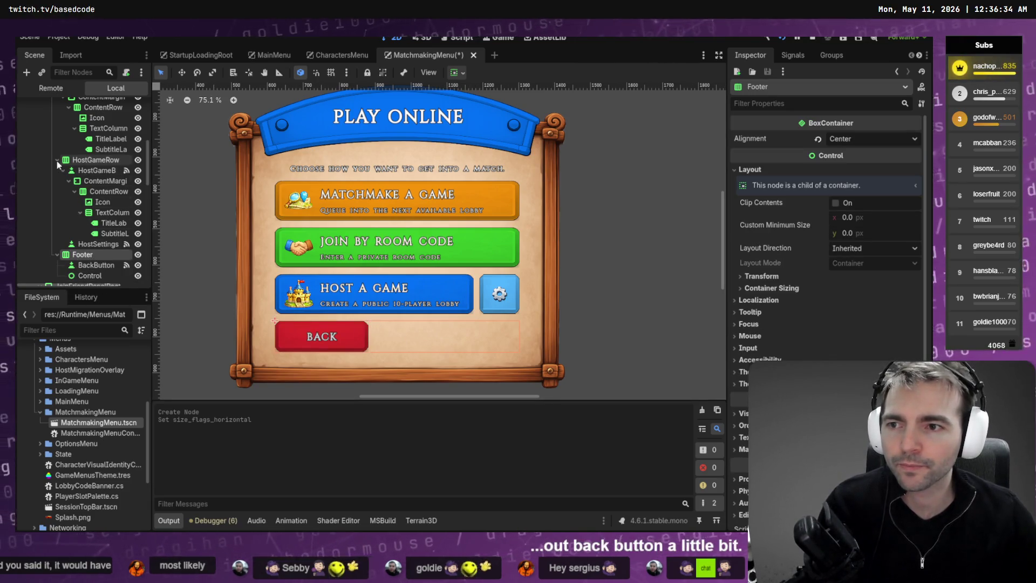
{"action": "left_click", "coordinate": [56, 160]}
{"action": "scroll", "coordinate": [61, 162], "scroll_direction": "up", "scroll_amount": 1}
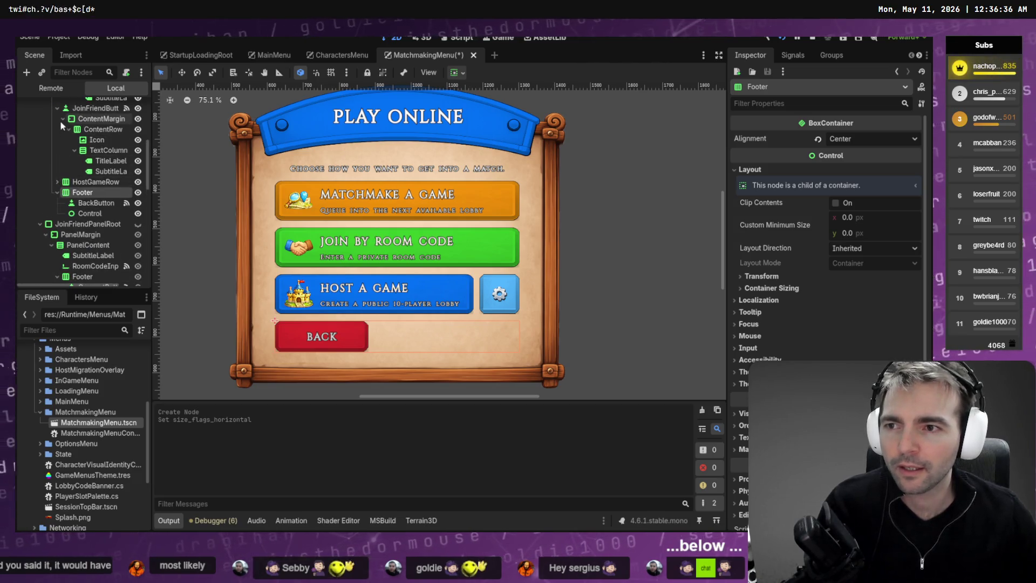
{"action": "left_click", "coordinate": [62, 119]}
{"action": "scroll", "coordinate": [68, 140], "scroll_direction": "up", "scroll_amount": 1}
{"action": "left_click", "coordinate": [58, 130]}
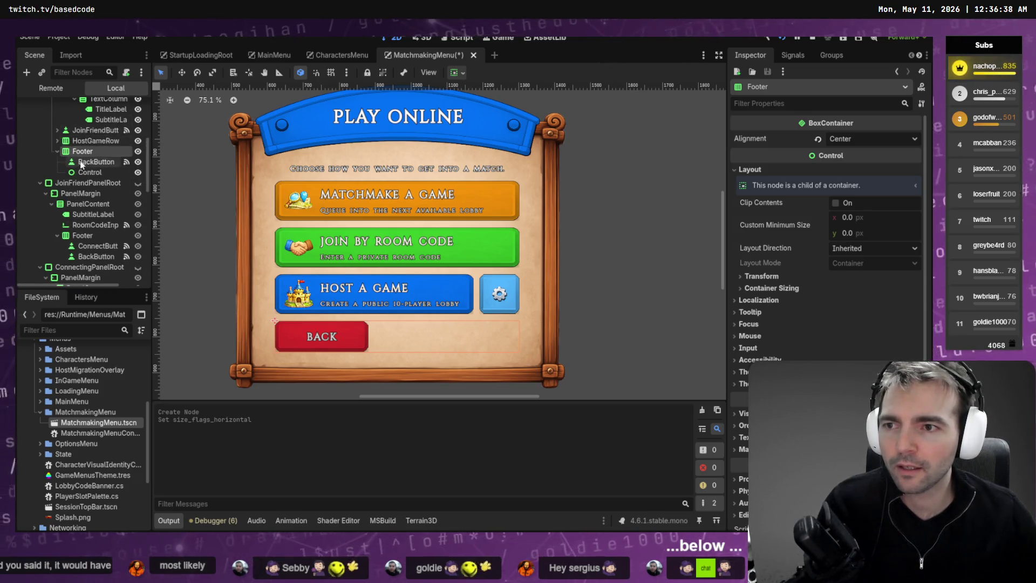
{"action": "scroll", "coordinate": [62, 135], "scroll_direction": "up", "scroll_amount": 2}
{"action": "left_click", "coordinate": [63, 110]}
{"action": "scroll", "coordinate": [65, 123], "scroll_direction": "up", "scroll_amount": 1}
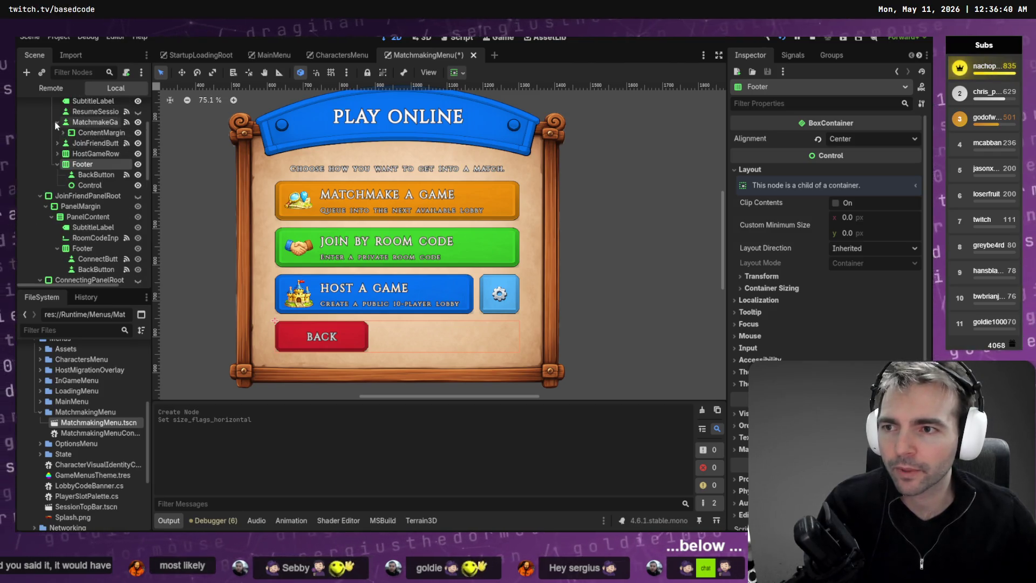
{"action": "left_click", "coordinate": [58, 121]}
{"action": "scroll", "coordinate": [76, 151], "scroll_direction": "up", "scroll_amount": 2}
{"action": "left_click", "coordinate": [89, 145]}
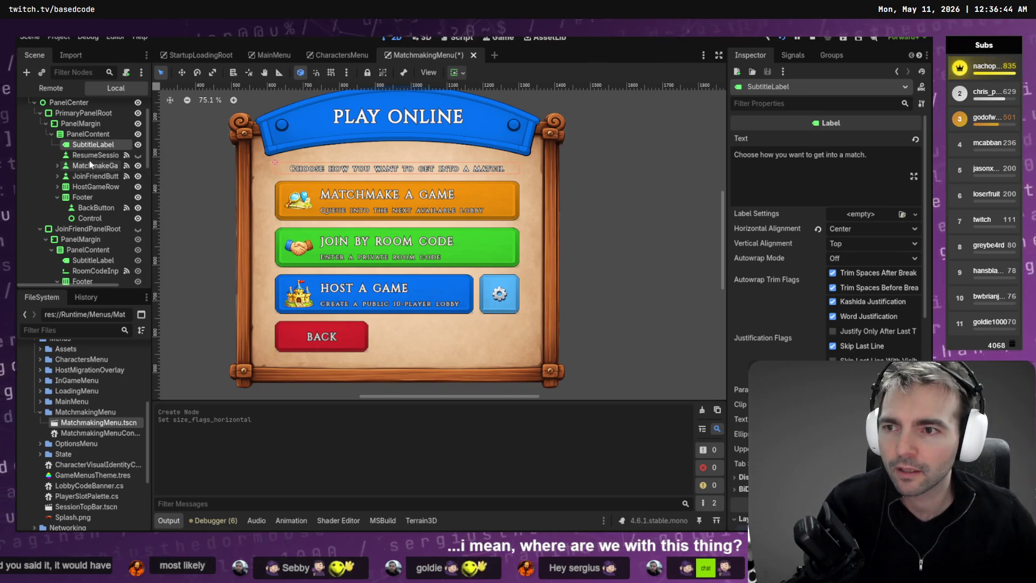
- Add a new Control child node to PanelContent
{"action": "right_click", "coordinate": [77, 196]}
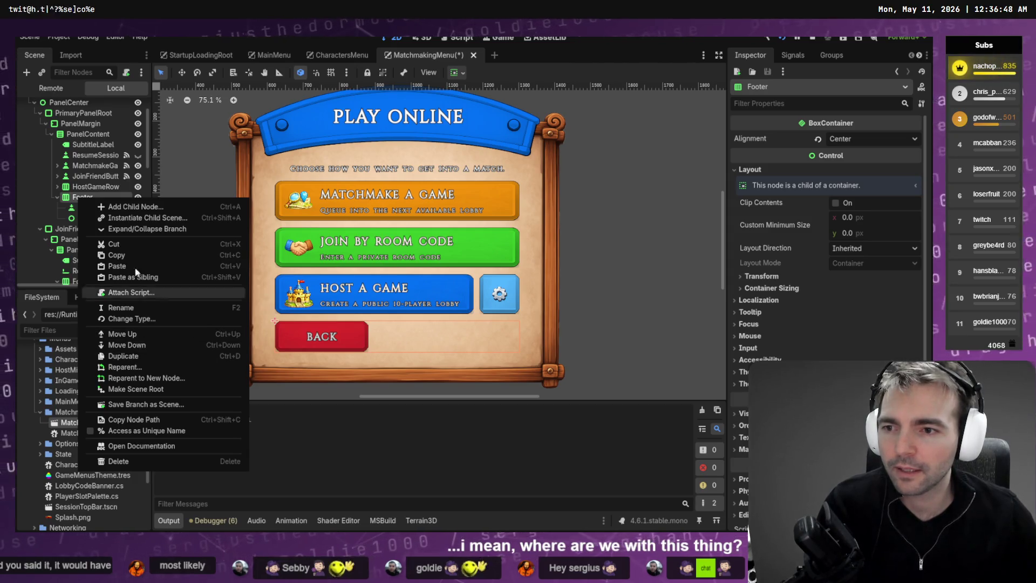
{"action": "left_click", "coordinate": [110, 254]}
{"action": "right_click", "coordinate": [121, 138]}
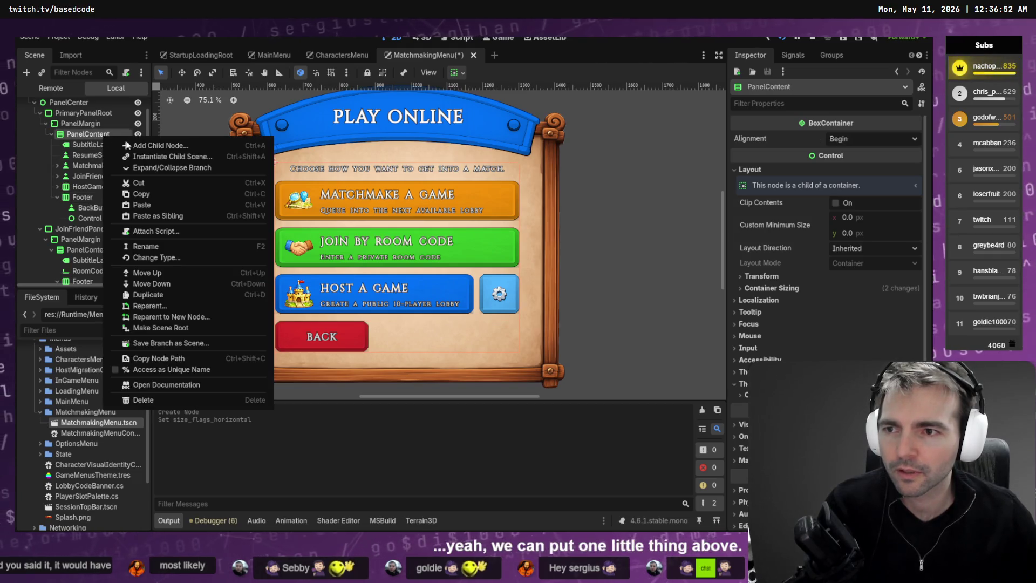
{"action": "left_click", "coordinate": [127, 145]}
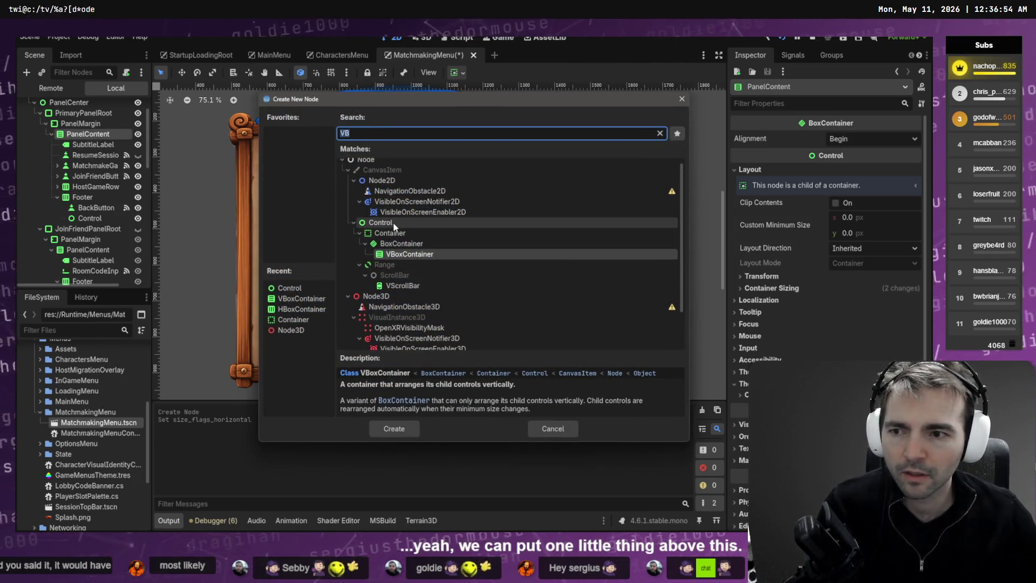
{"action": "left_click", "coordinate": [394, 226]}
{"action": "double_click", "coordinate": [380, 222]}
- Move the new Control just above Footer and rename it 'Spacer'
{"action": "left_click_drag", "start_coordinate": [84, 228], "coordinate": [94, 197]}
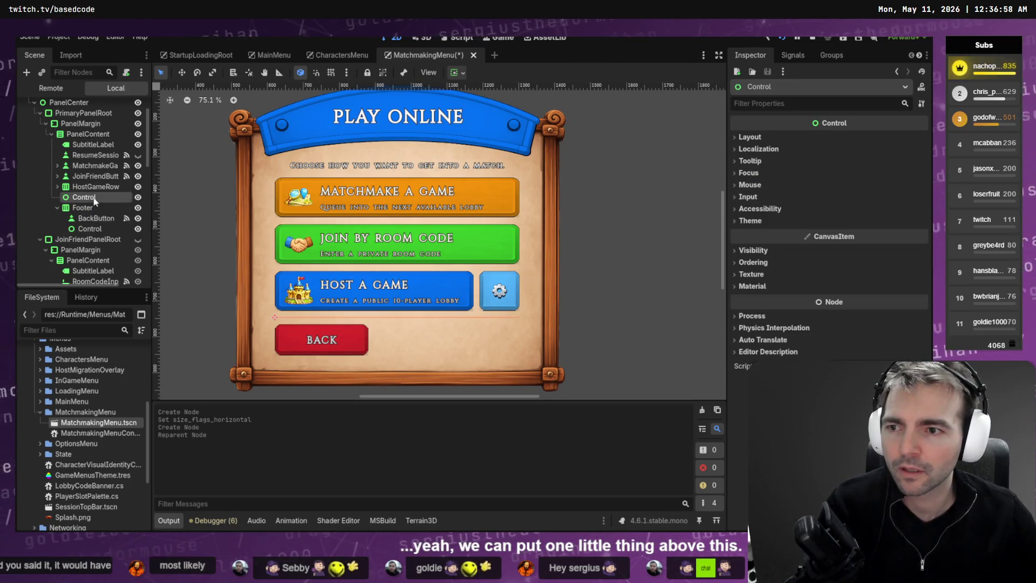
{"action": "double_click", "coordinate": [95, 198]}
{"action": "type", "text": "Spacer"}
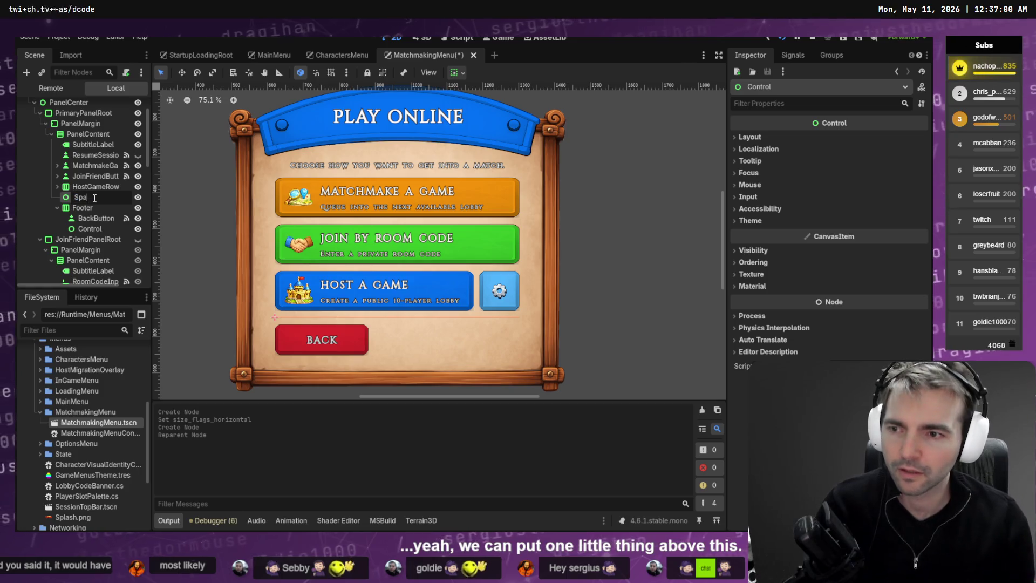